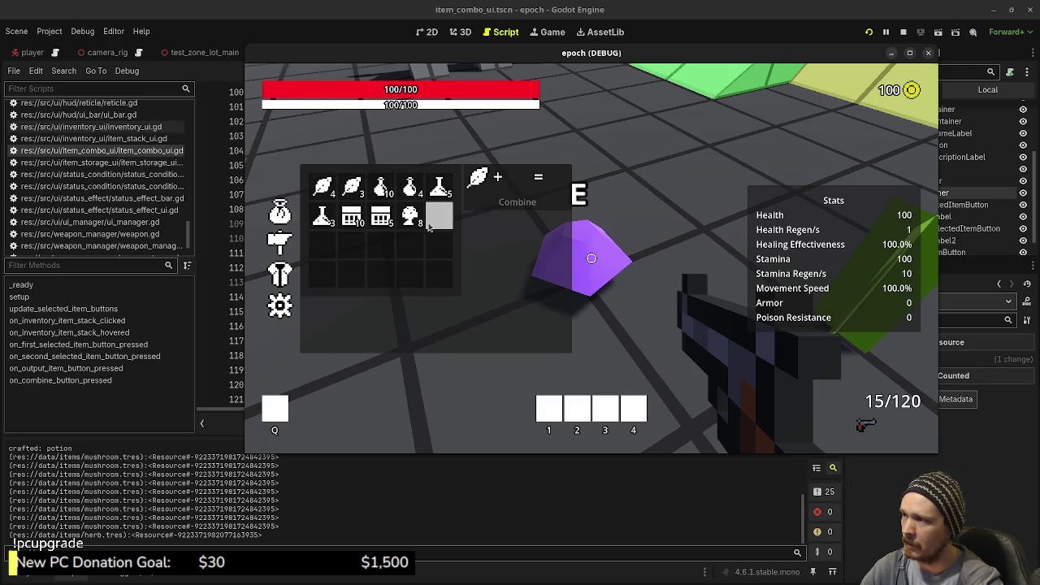
- Combine herbs and mushrooms into two more potions, then close the inventory
{"action": "left_click", "coordinate": [515, 204]}
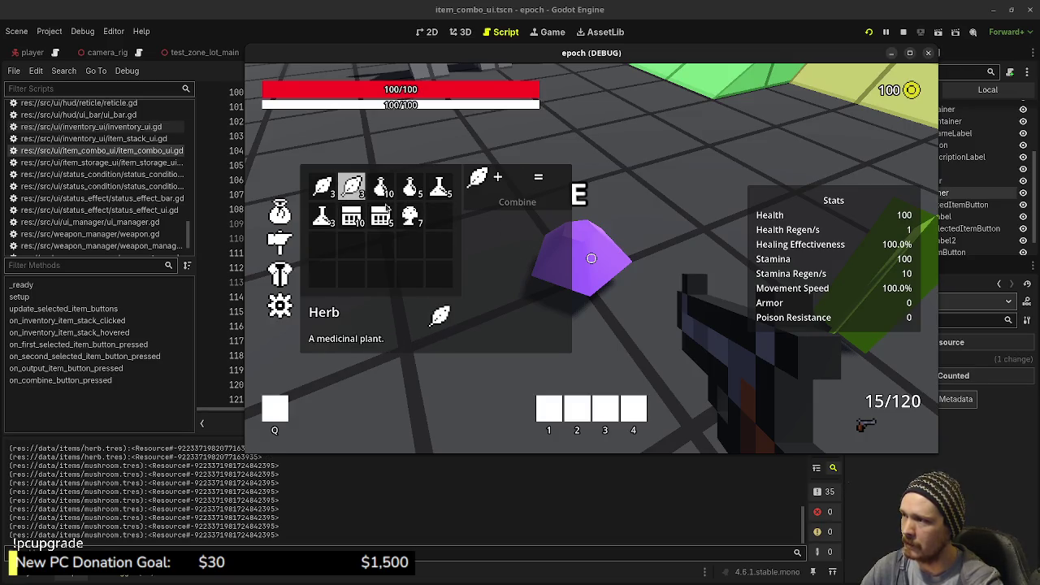
{"action": "key", "text": "space"}
{"action": "key", "text": "Tab"}
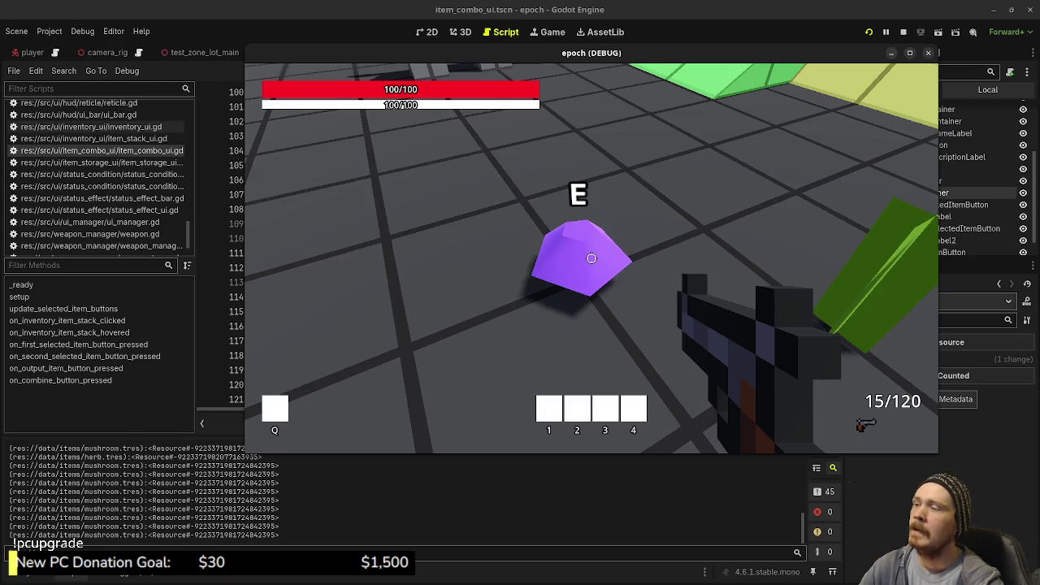
{"action": "key", "text": "Tab"}
{"action": "key", "text": "Tab"}
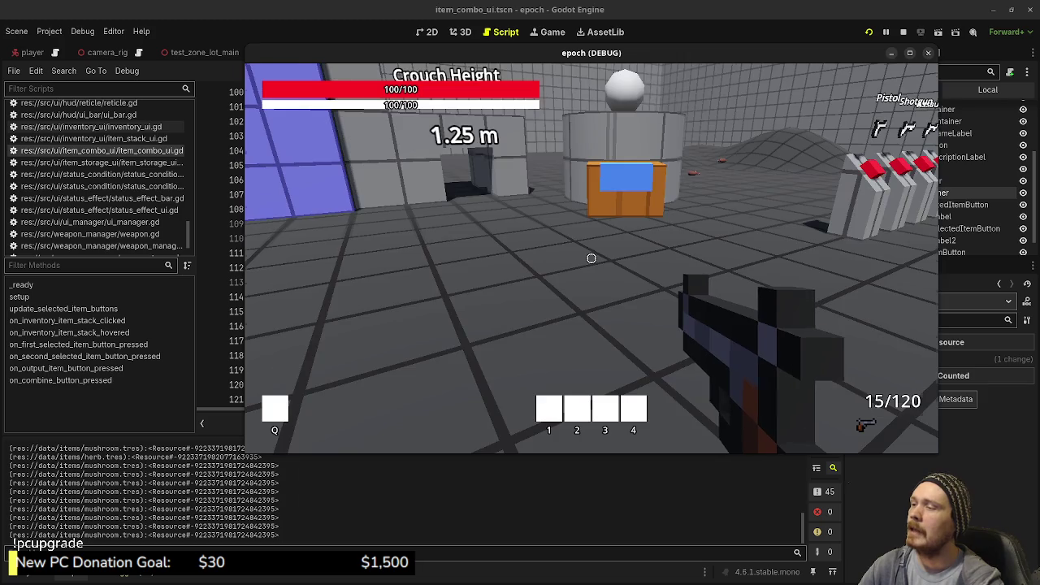
- Walk and sprint over the green slope to the crouch-height block
{"action": "key", "text": "w"}
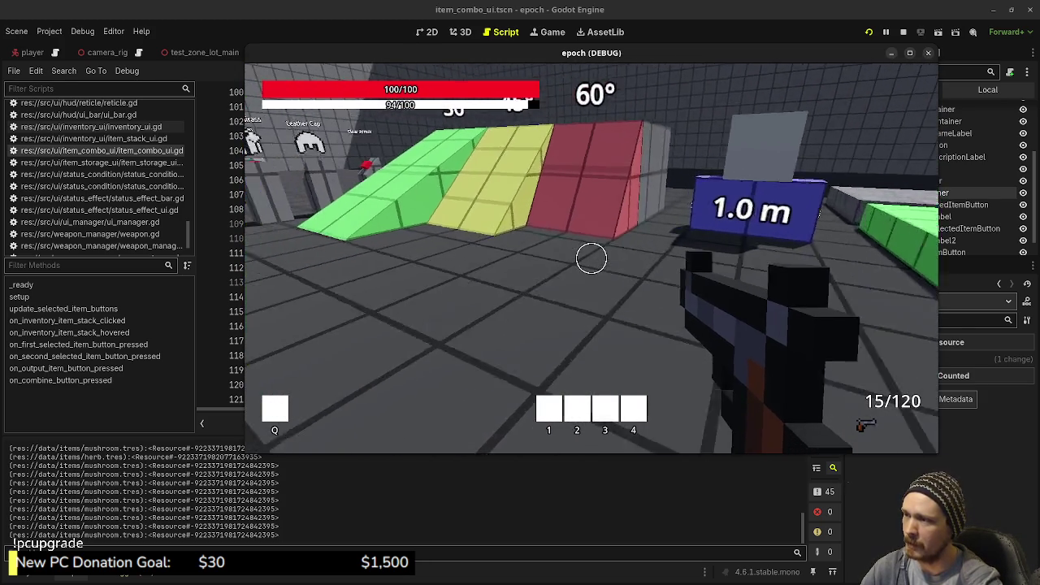
{"action": "key", "text": "space"}
{"action": "key", "text": "w"}
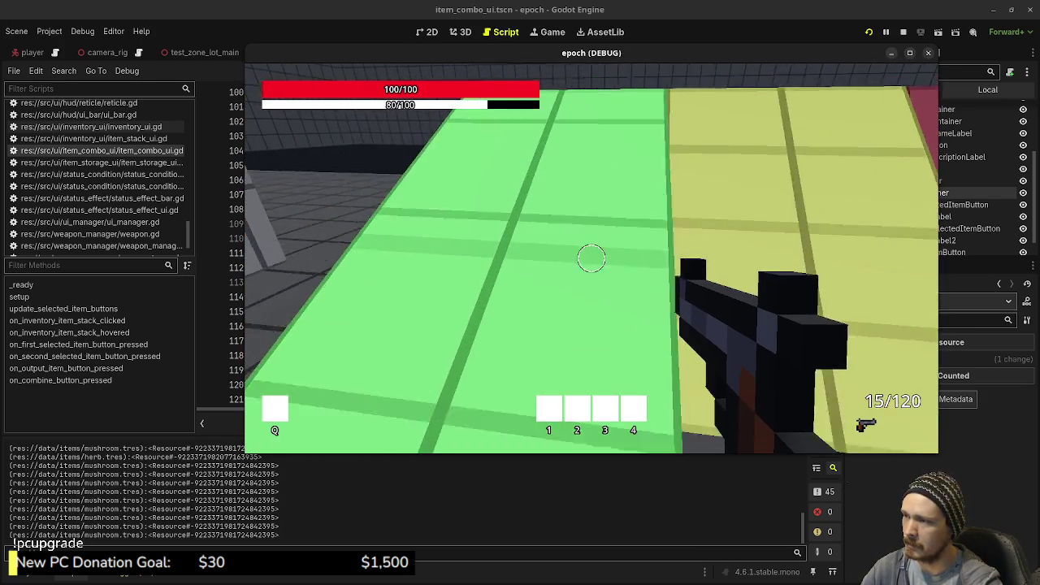
{"action": "key", "text": "w"}
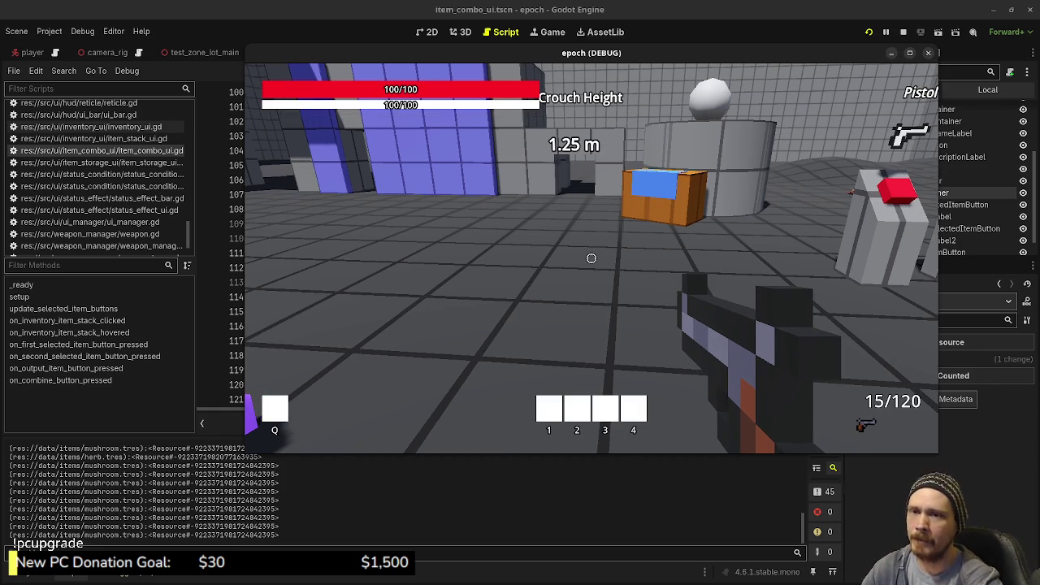
{"action": "key", "text": "alt+Tab"}
- Move the game window aside, scroll the Tasks board's ideas column, and reposition the window
{"action": "mouse_move", "coordinate": [765, 56]}
{"action": "left_mouse_down"}
{"action": "mouse_move", "coordinate": [789, 228]}
{"action": "mouse_move", "coordinate": [797, 375]}
{"action": "mouse_move", "coordinate": [786, 417]}
{"action": "left_mouse_up"}
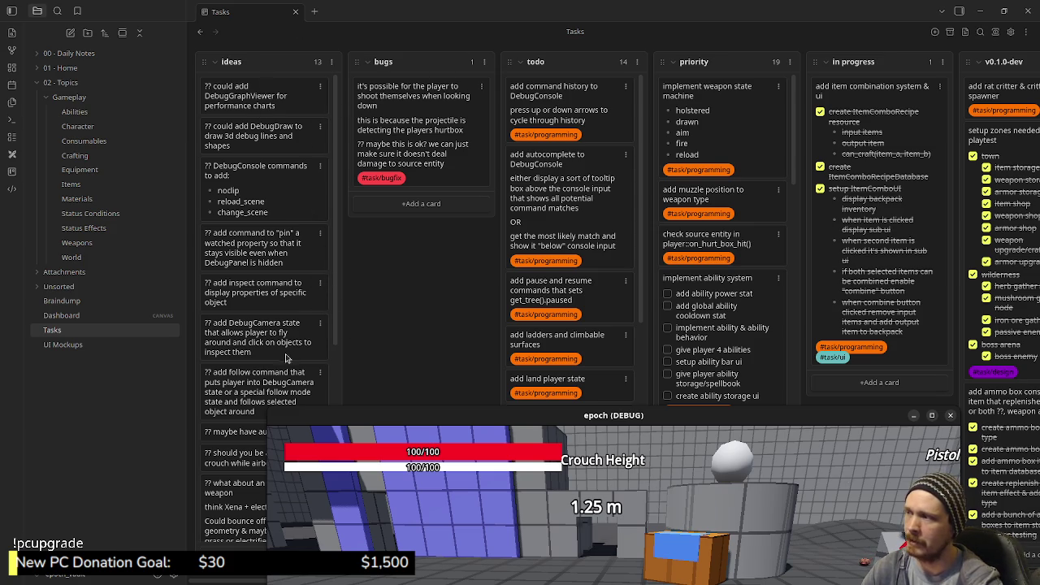
{"action": "scroll", "coordinate": [258, 325], "scroll_direction": "down", "scroll_amount": 1}
{"action": "scroll", "coordinate": [258, 325], "scroll_direction": "down", "scroll_amount": 5}
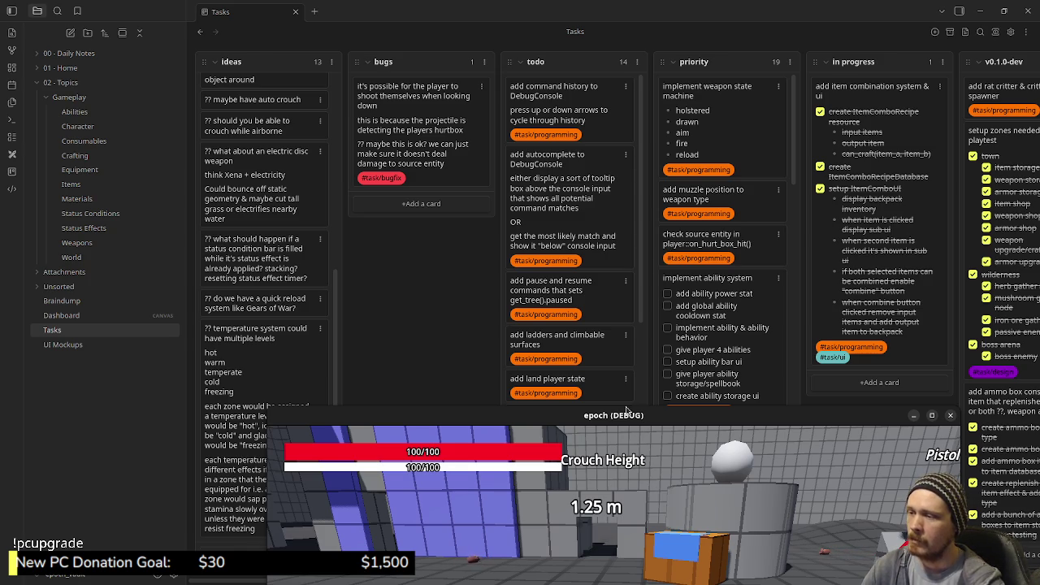
{"action": "mouse_move", "coordinate": [630, 418]}
{"action": "left_mouse_down"}
{"action": "mouse_move", "coordinate": [592, 445]}
{"action": "mouse_move", "coordinate": [565, 266]}
{"action": "left_mouse_up"}
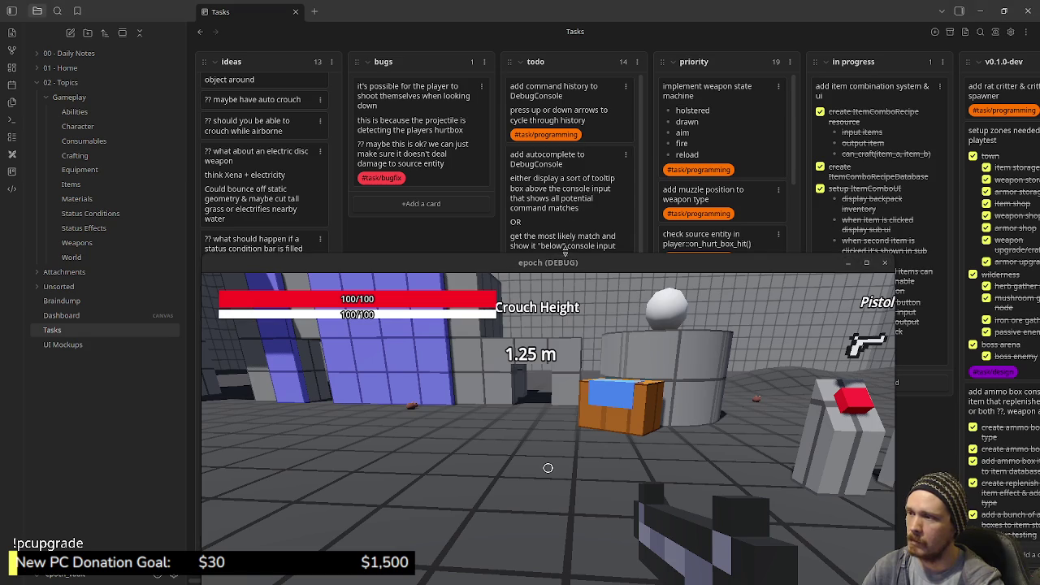
- Minimize Obsidian, stop the epoch debug game, and scroll item_combo_ui.gd to its top
{"action": "left_click", "coordinate": [975, 10]}
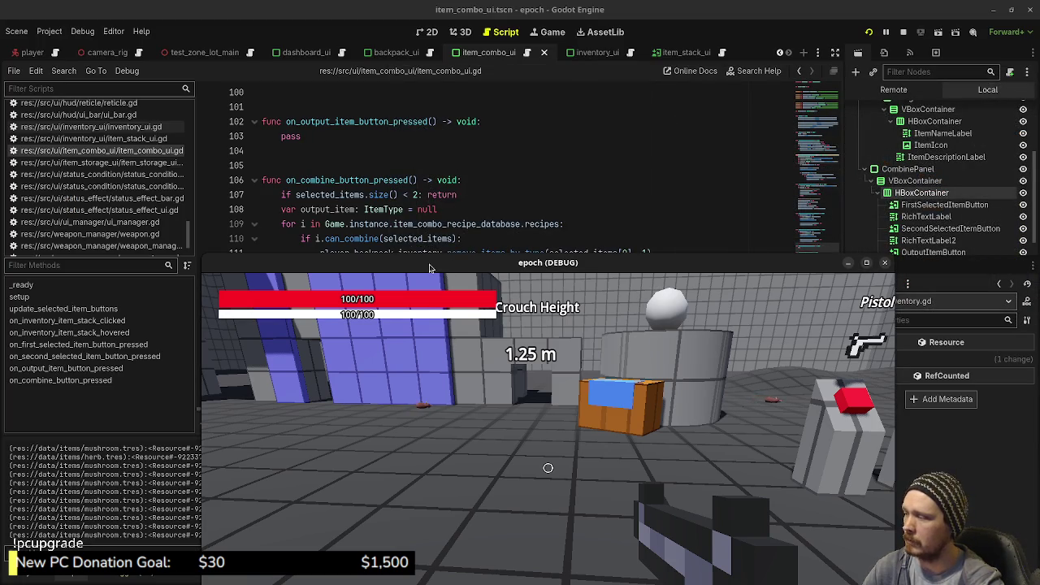
{"action": "left_click_drag", "start_coordinate": [431, 268], "coordinate": [478, 139]}
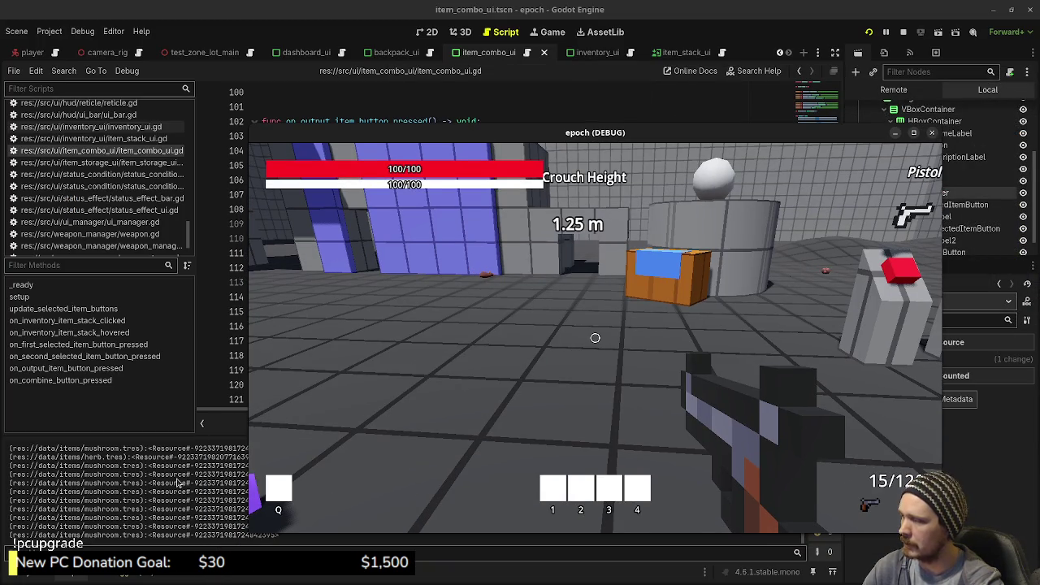
{"action": "left_click", "coordinate": [903, 32]}
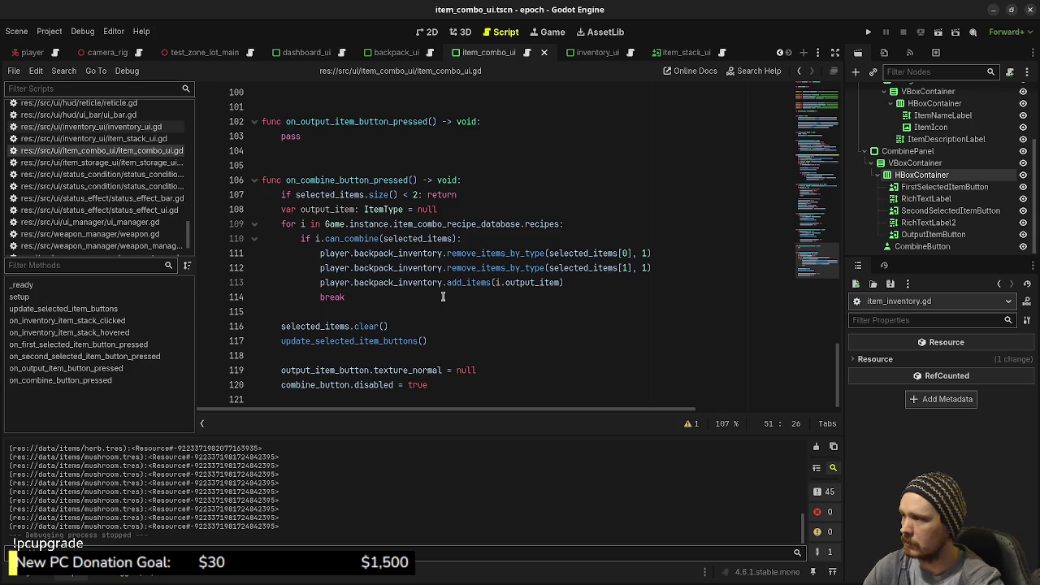
{"action": "scroll", "coordinate": [443, 296], "scroll_direction": "up", "scroll_amount": 10}
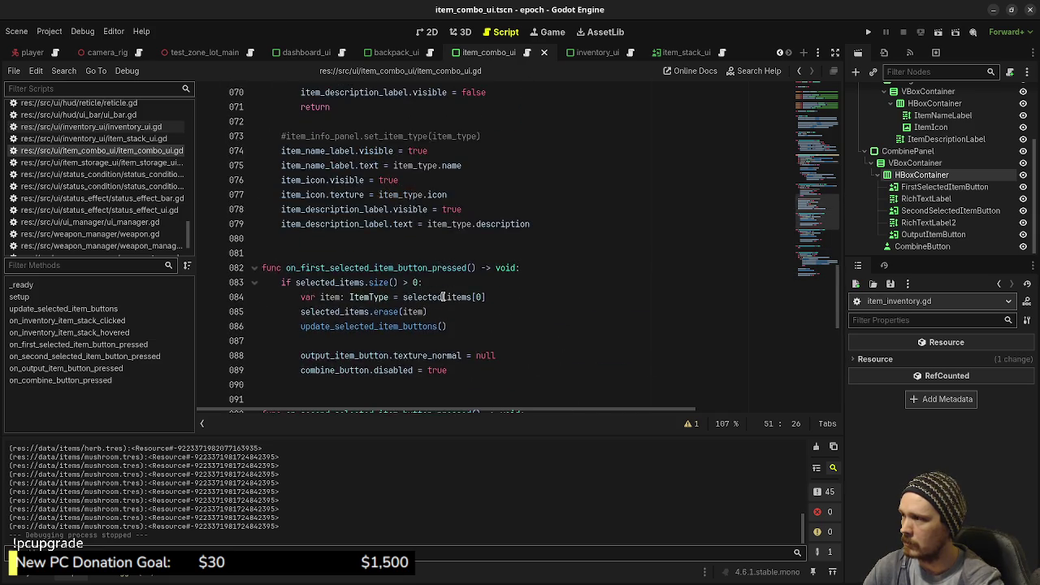
{"action": "scroll", "coordinate": [443, 297], "scroll_direction": "up", "scroll_amount": 11}
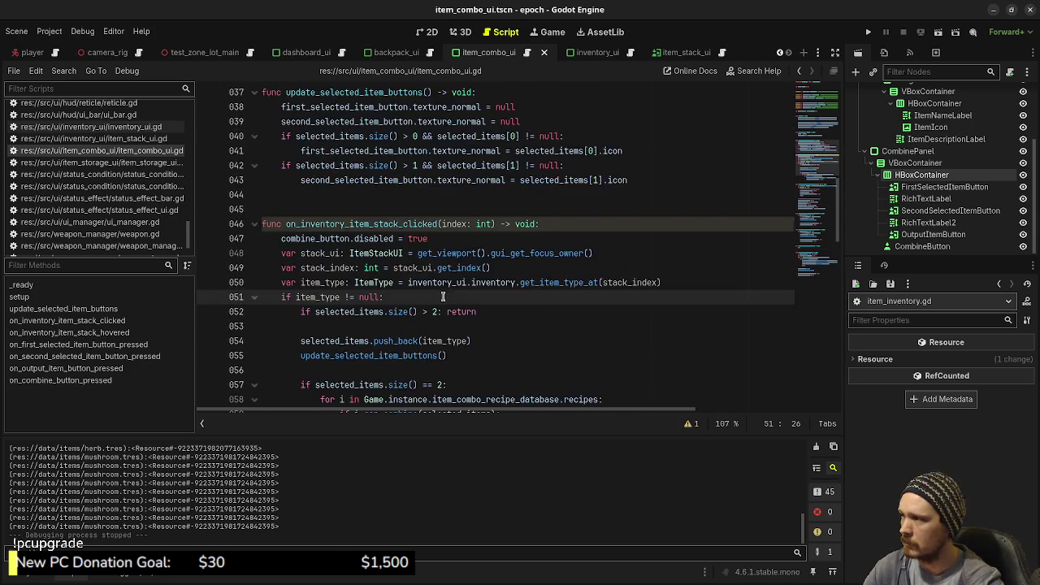
{"action": "scroll", "coordinate": [443, 297], "scroll_direction": "up", "scroll_amount": 12}
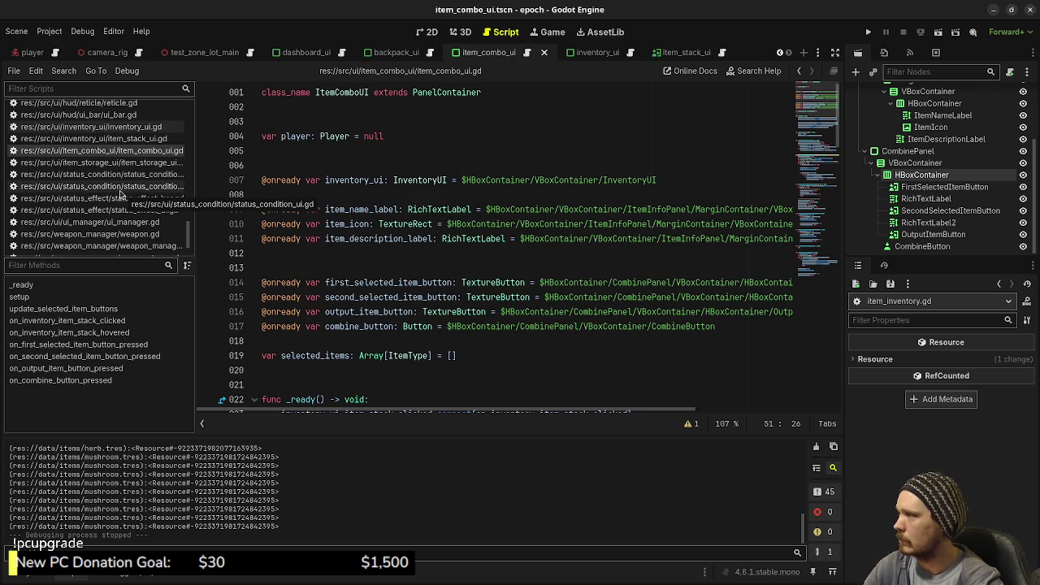
{"action": "scroll", "coordinate": [120, 192], "scroll_direction": "down", "scroll_amount": 2}
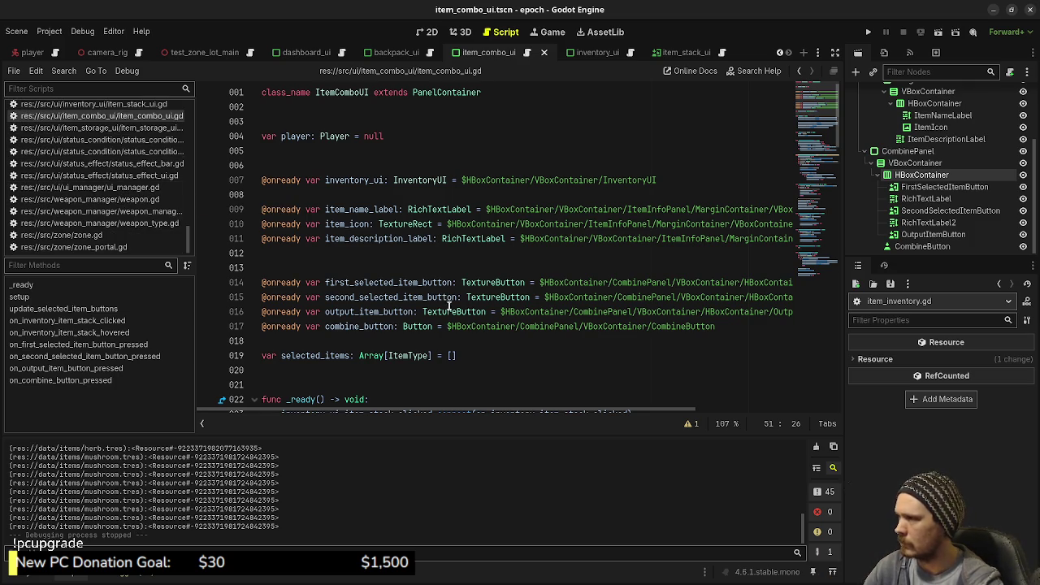
- Search all project files for 'print(' to list every print call
{"action": "left_click", "coordinate": [65, 71]}
{"action": "left_click", "coordinate": [91, 144]}
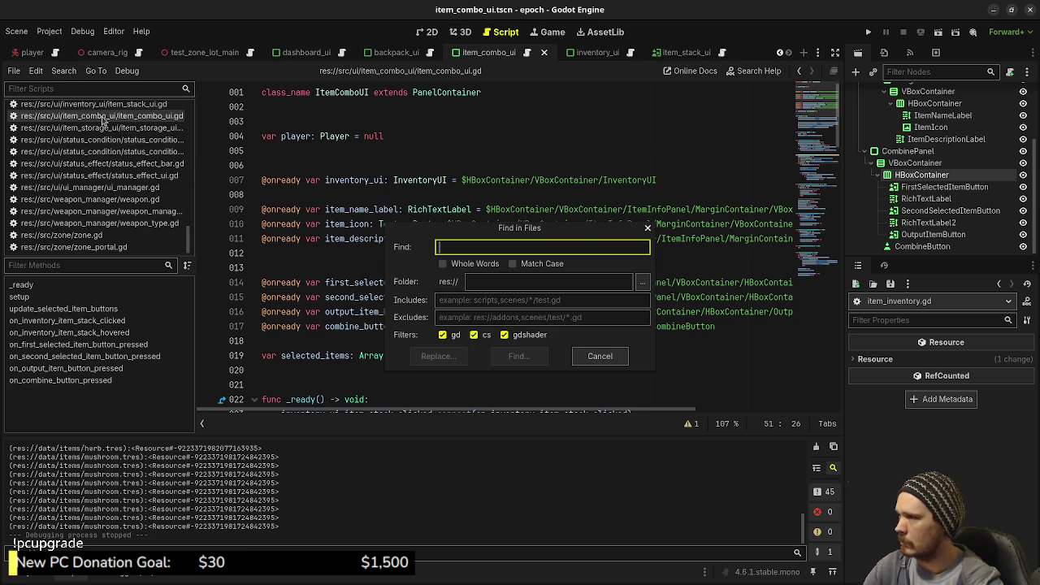
{"action": "type", "text": "print("}
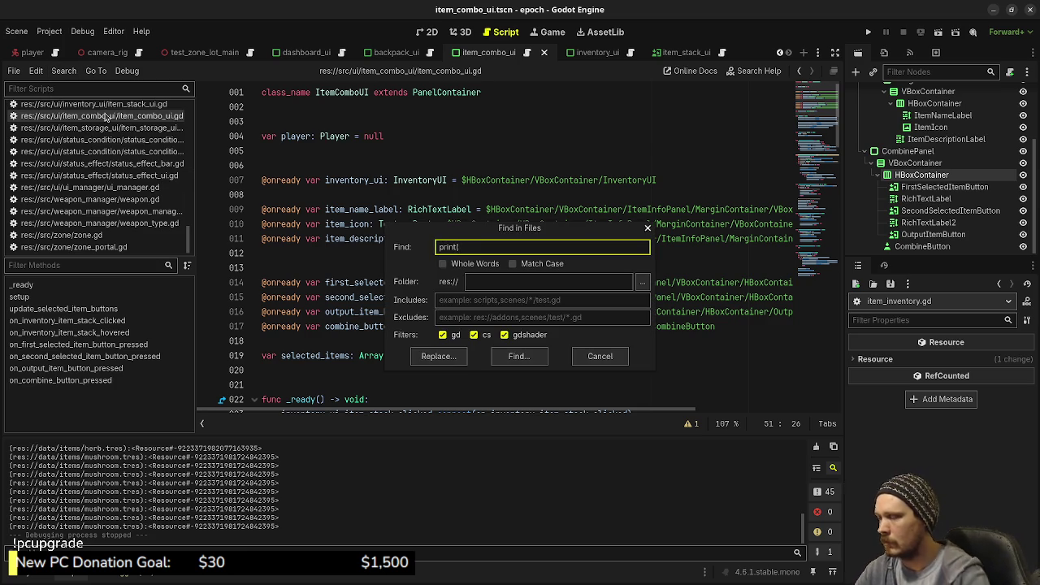
{"action": "left_click", "coordinate": [518, 357]}
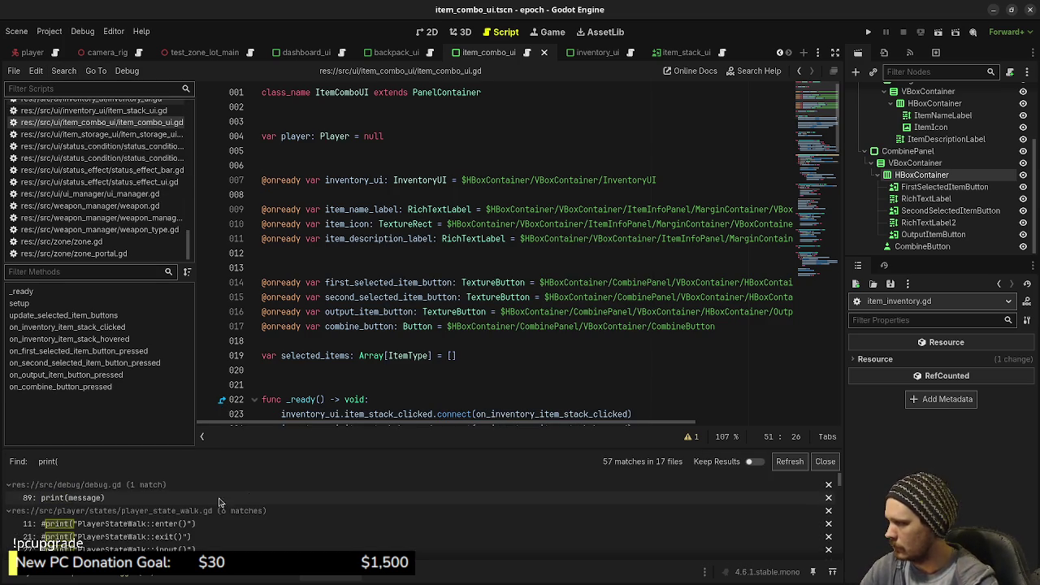
{"action": "scroll", "coordinate": [162, 512], "scroll_direction": "down", "scroll_amount": 3}
{"action": "scroll", "coordinate": [188, 516], "scroll_direction": "down", "scroll_amount": 5}
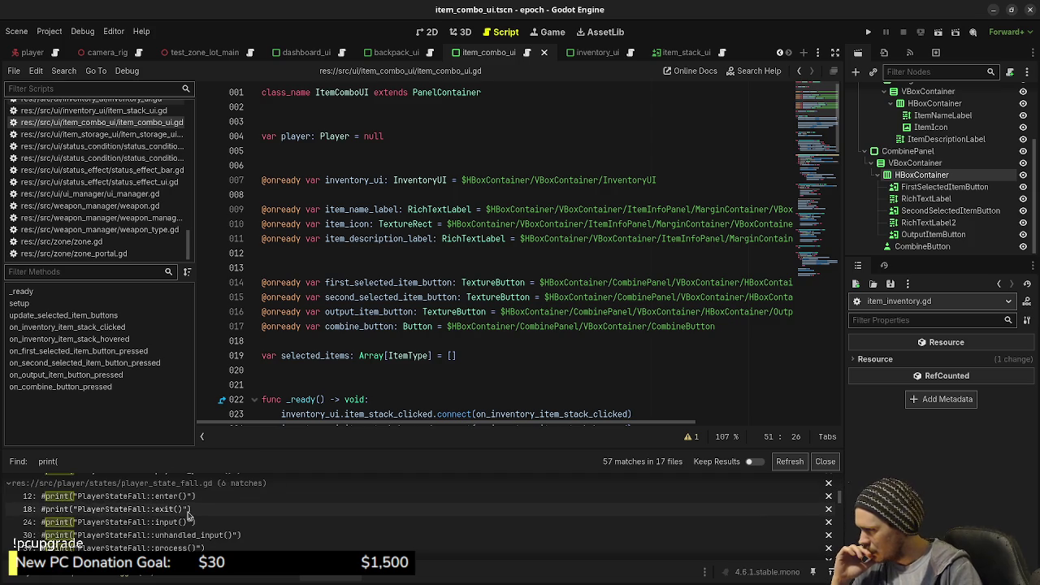
{"action": "scroll", "coordinate": [189, 515], "scroll_direction": "down", "scroll_amount": 6}
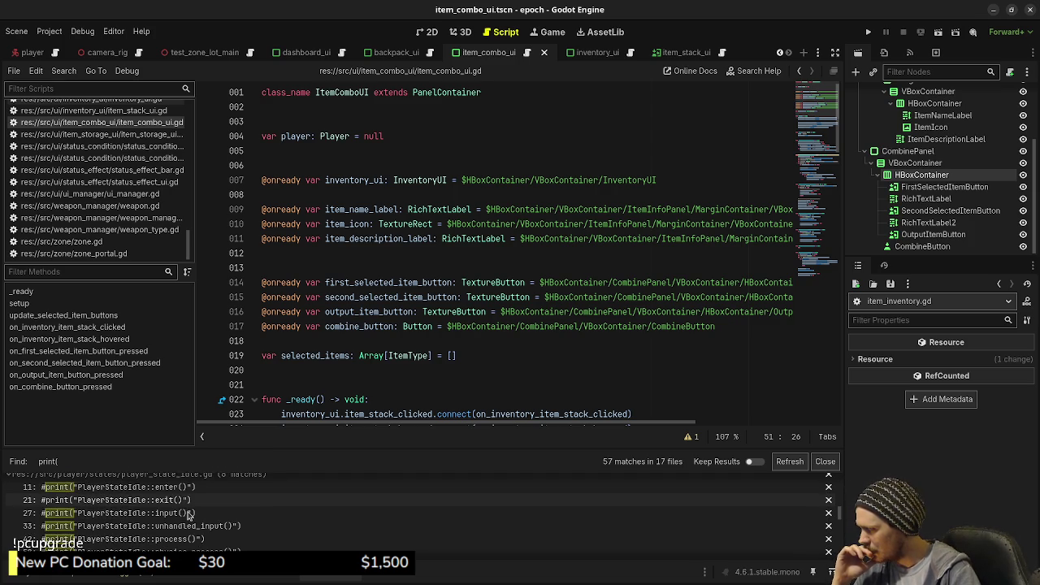
{"action": "scroll", "coordinate": [188, 516], "scroll_direction": "down", "scroll_amount": 3}
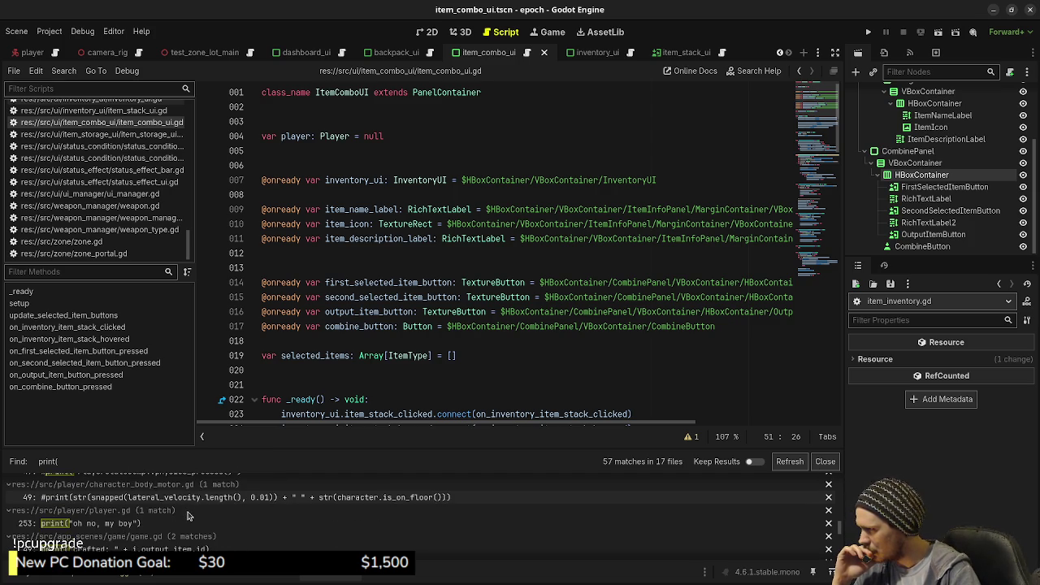
{"action": "scroll", "coordinate": [189, 515], "scroll_direction": "down", "scroll_amount": 1}
{"action": "scroll", "coordinate": [189, 517], "scroll_direction": "down", "scroll_amount": 1}
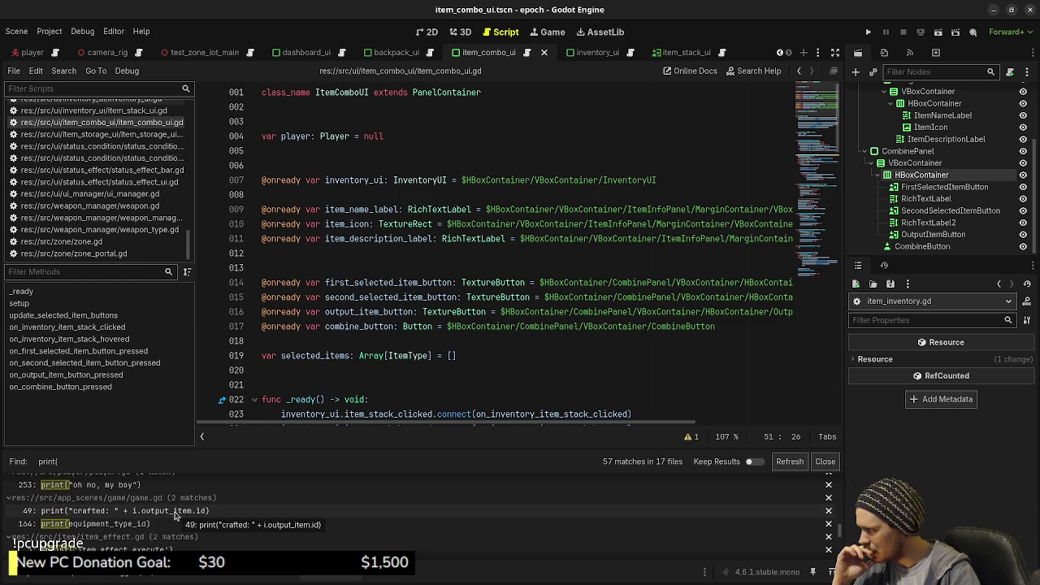
- Delete the test crafting code on lines 43–49 of game.gd and save
{"action": "left_click", "coordinate": [174, 512]}
{"action": "left_click", "coordinate": [521, 342]}
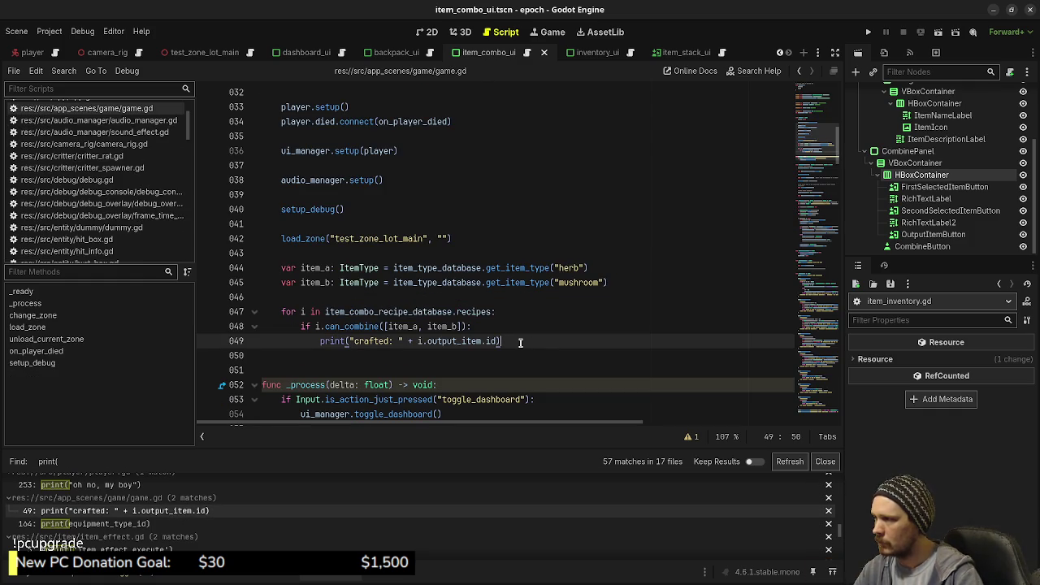
{"action": "mouse_move", "coordinate": [520, 342]}
{"action": "left_mouse_down"}
{"action": "mouse_move", "coordinate": [488, 330]}
{"action": "mouse_move", "coordinate": [467, 261]}
{"action": "mouse_move", "coordinate": [478, 241]}
{"action": "left_mouse_up"}
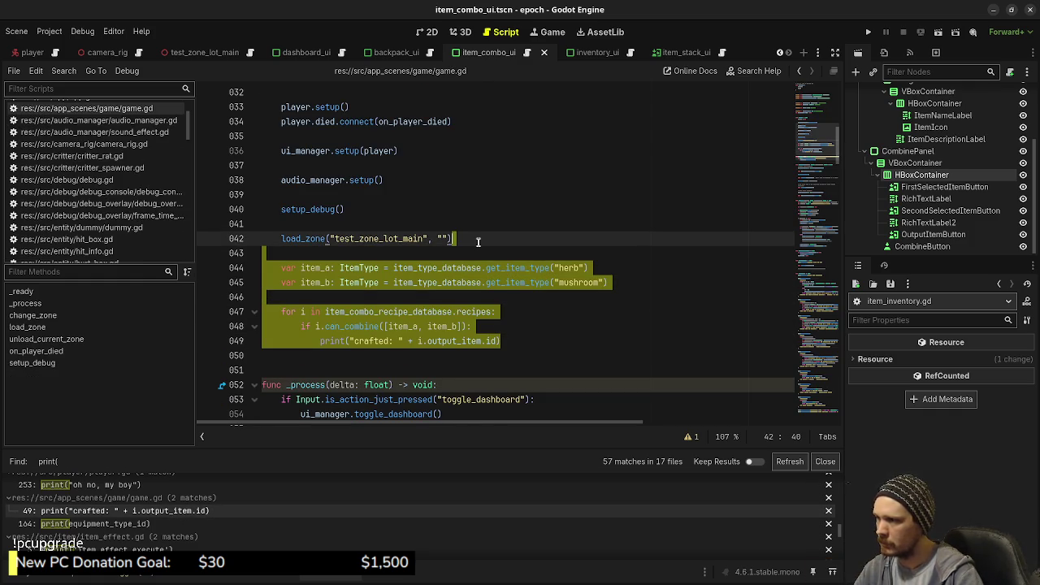
{"action": "key", "text": "BackSpace"}
{"action": "key", "text": "ctrl+s"}
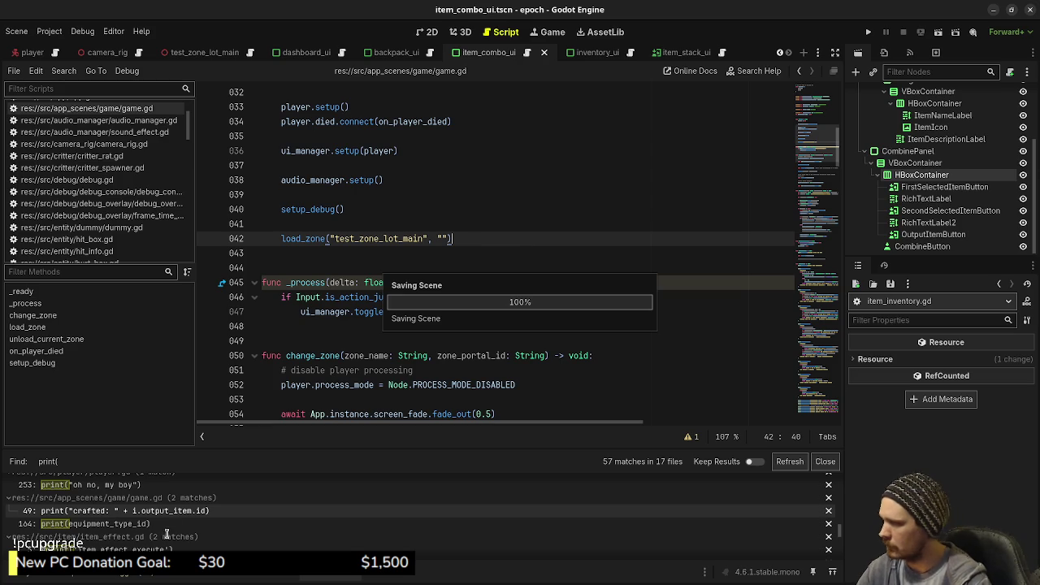
- Remove the print(type) debug line from item_inventory.gd and save
{"action": "left_click", "coordinate": [149, 524]}
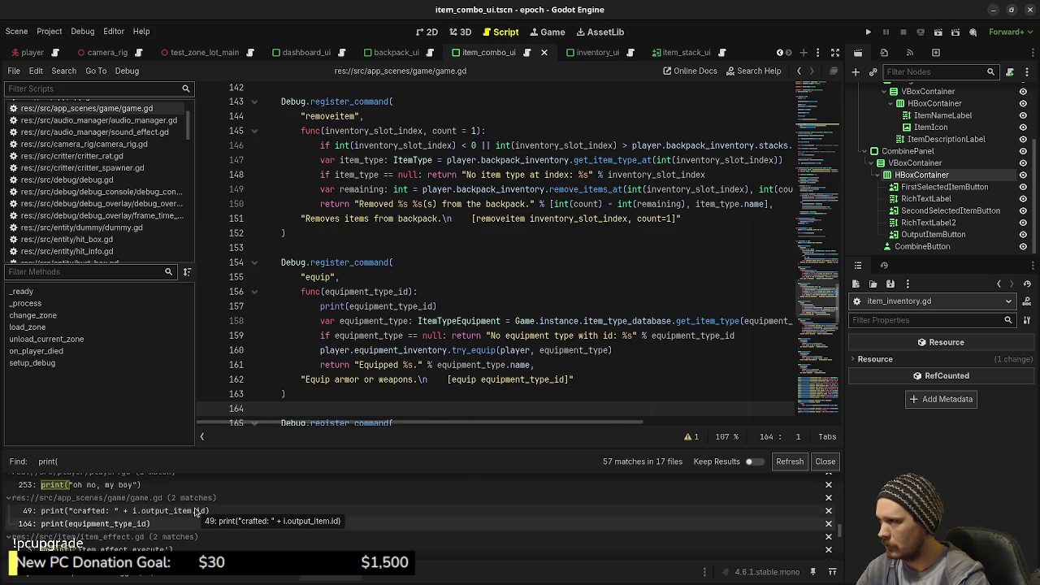
{"action": "scroll", "coordinate": [183, 516], "scroll_direction": "down", "scroll_amount": 2}
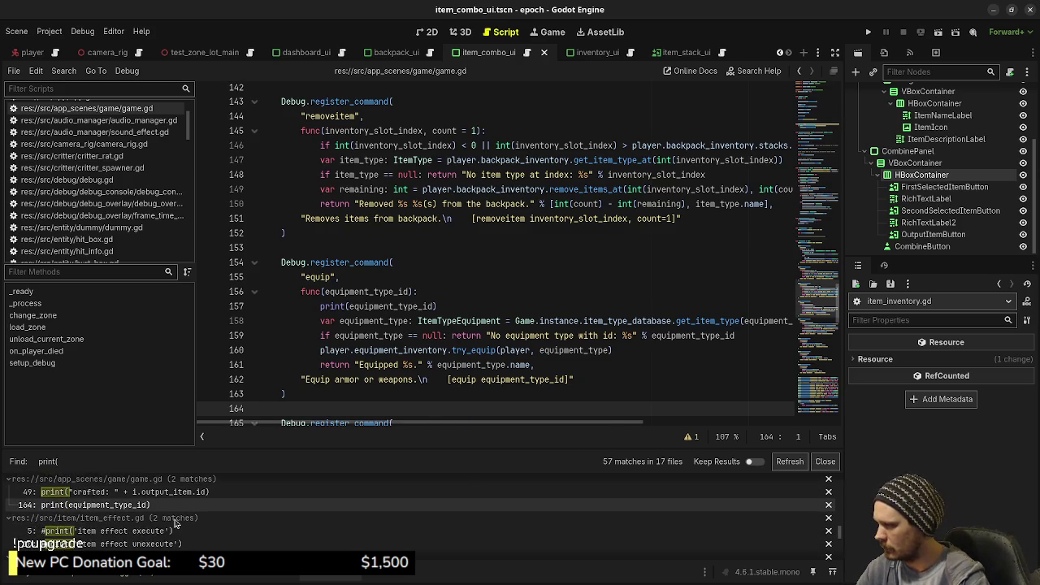
{"action": "scroll", "coordinate": [177, 521], "scroll_direction": "down", "scroll_amount": 1}
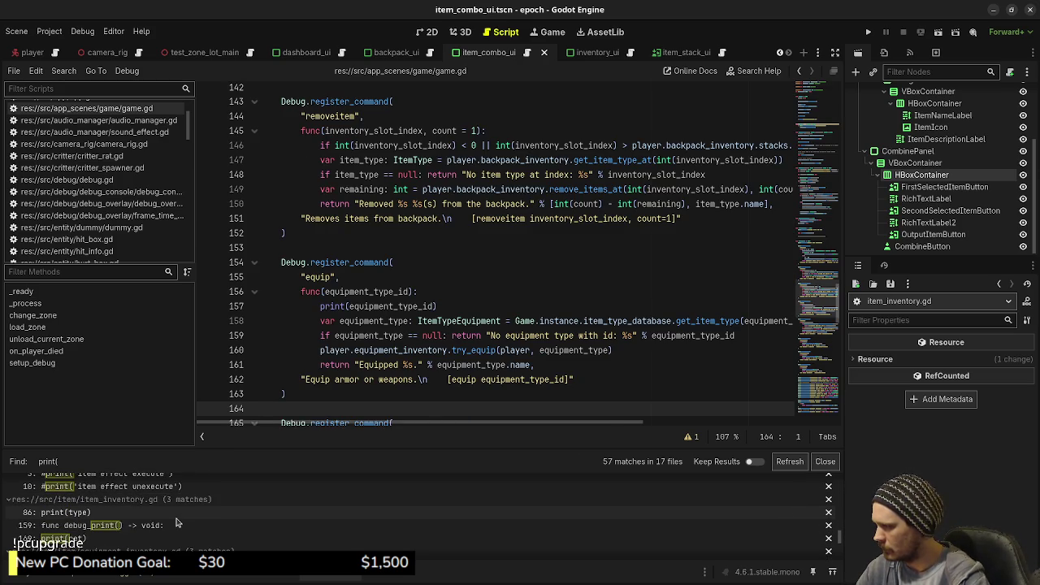
{"action": "left_click", "coordinate": [143, 514]}
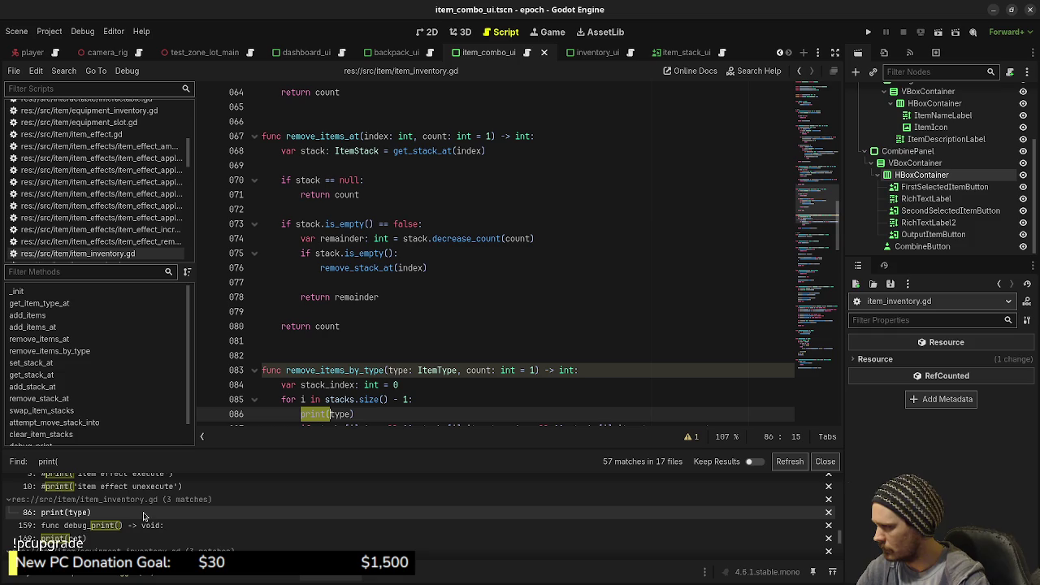
{"action": "scroll", "coordinate": [447, 331], "scroll_direction": "down", "scroll_amount": 2}
{"action": "left_click", "coordinate": [365, 340]}
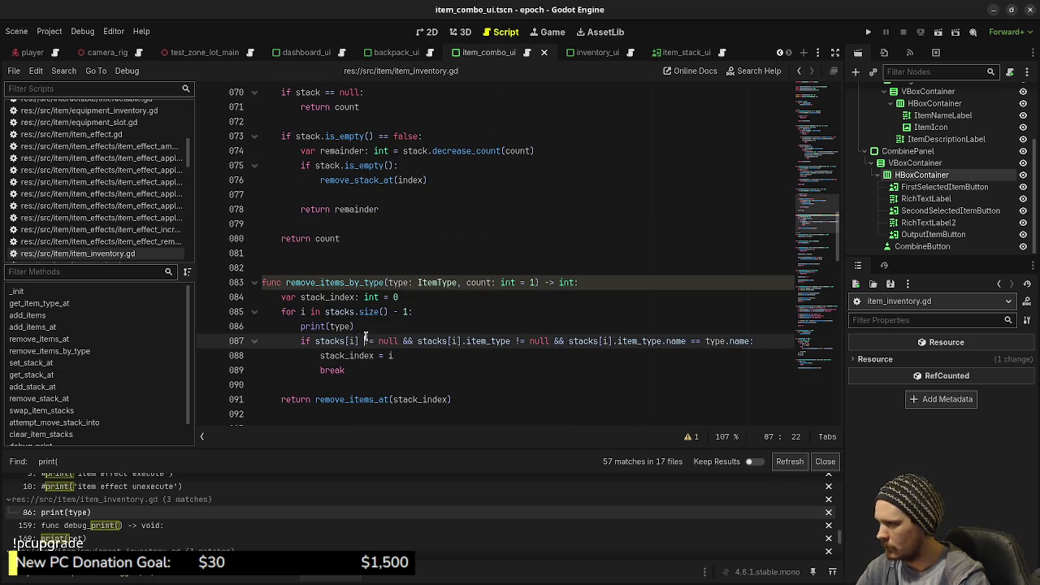
{"action": "left_click", "coordinate": [336, 326]}
{"action": "left_click", "coordinate": [379, 332]}
{"action": "left_click_drag", "start_coordinate": [410, 326], "coordinate": [437, 316]}
{"action": "key", "text": "BackSpace"}
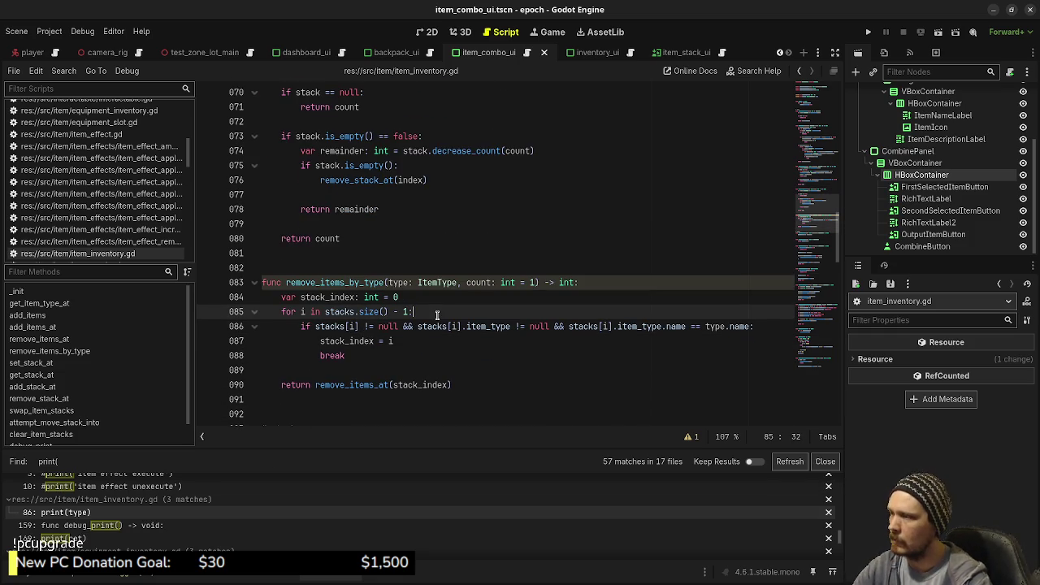
{"action": "key", "text": "ctrl+s"}
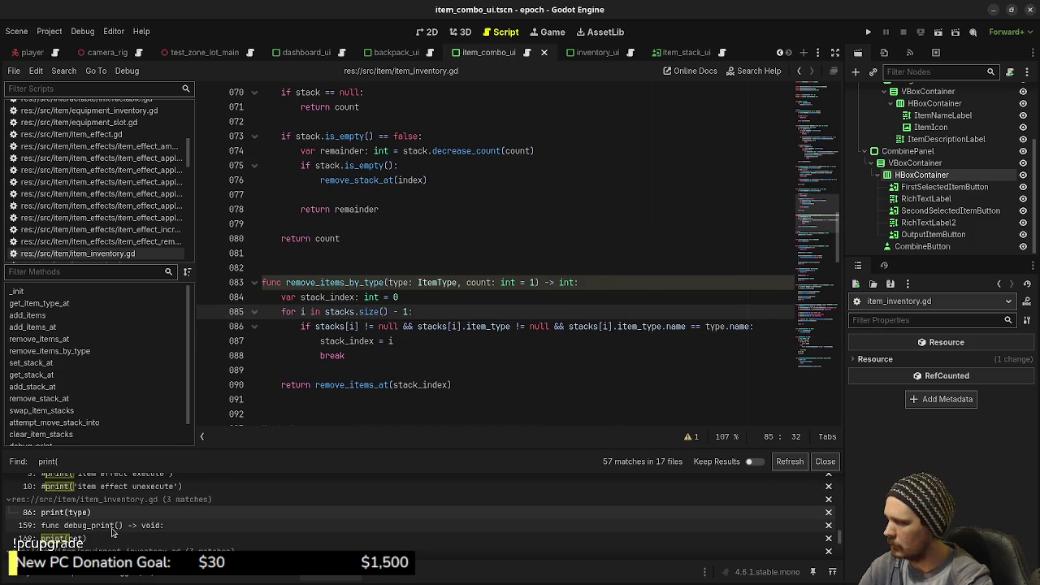
- Check the debug_print and print(ret) matches in the search results
{"action": "left_click", "coordinate": [113, 530]}
{"action": "left_click", "coordinate": [105, 540]}
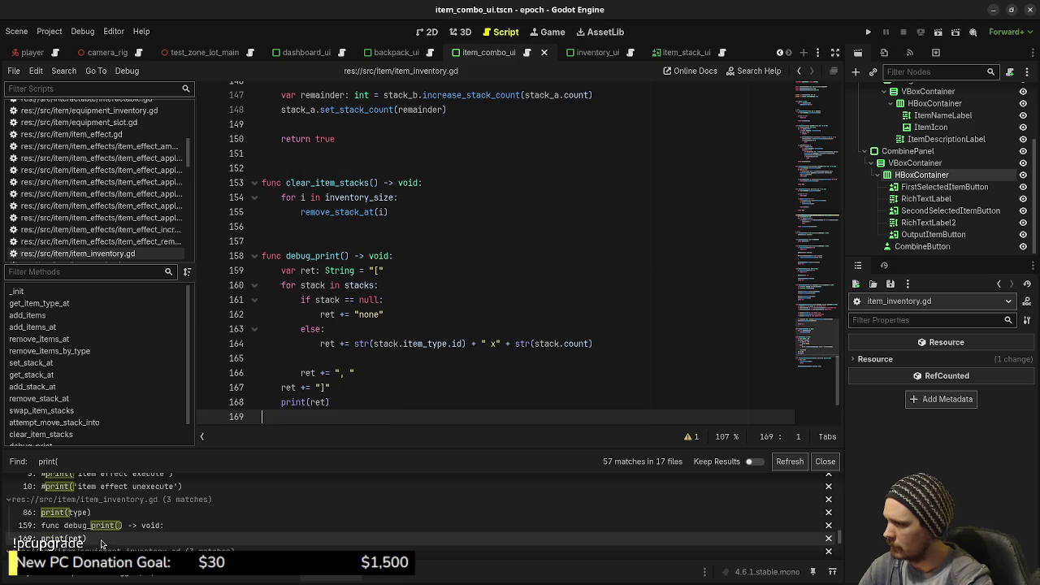
{"action": "scroll", "coordinate": [210, 520], "scroll_direction": "down", "scroll_amount": 2}
{"action": "scroll", "coordinate": [180, 524], "scroll_direction": "down", "scroll_amount": 2}
{"action": "scroll", "coordinate": [177, 520], "scroll_direction": "down", "scroll_amount": 2}
{"action": "scroll", "coordinate": [177, 520], "scroll_direction": "down", "scroll_amount": 2}
{"action": "scroll", "coordinate": [179, 520], "scroll_direction": "down", "scroll_amount": 2}
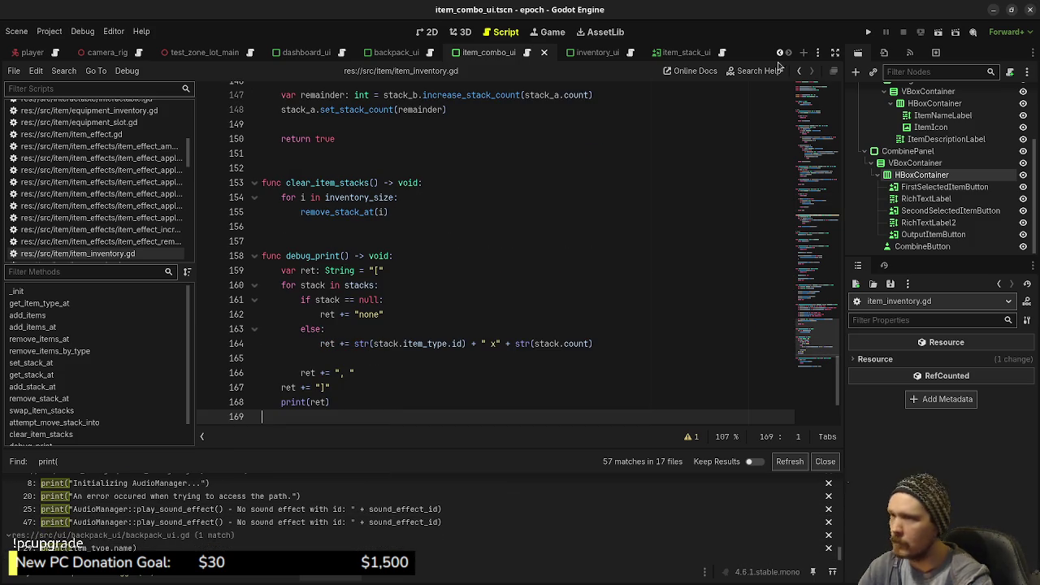
- Delete the print(item_type.name) line from backpack_ui.gd and save
{"action": "left_click", "coordinate": [160, 549]}
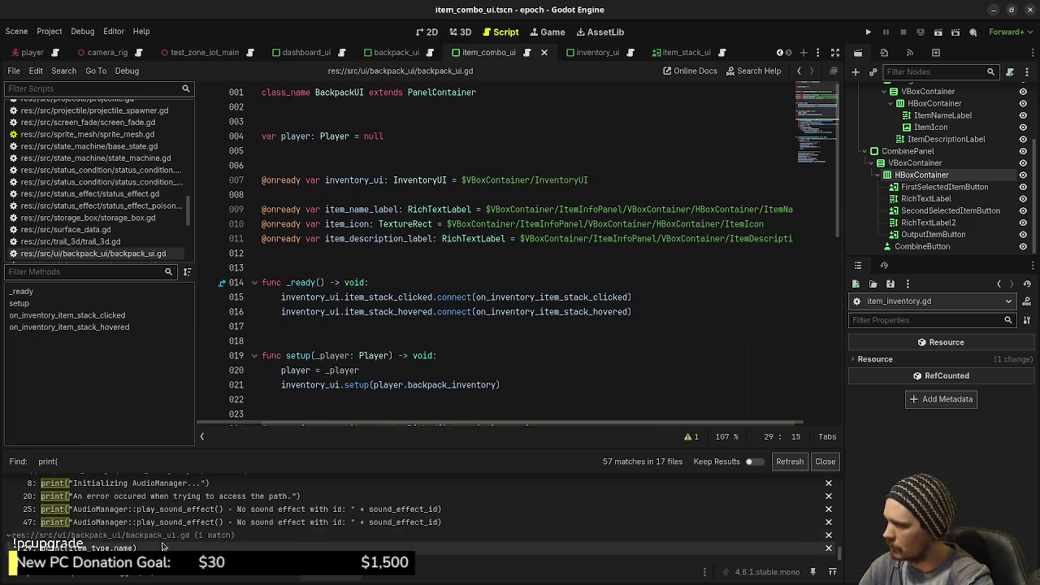
{"action": "scroll", "coordinate": [431, 319], "scroll_direction": "down", "scroll_amount": 4}
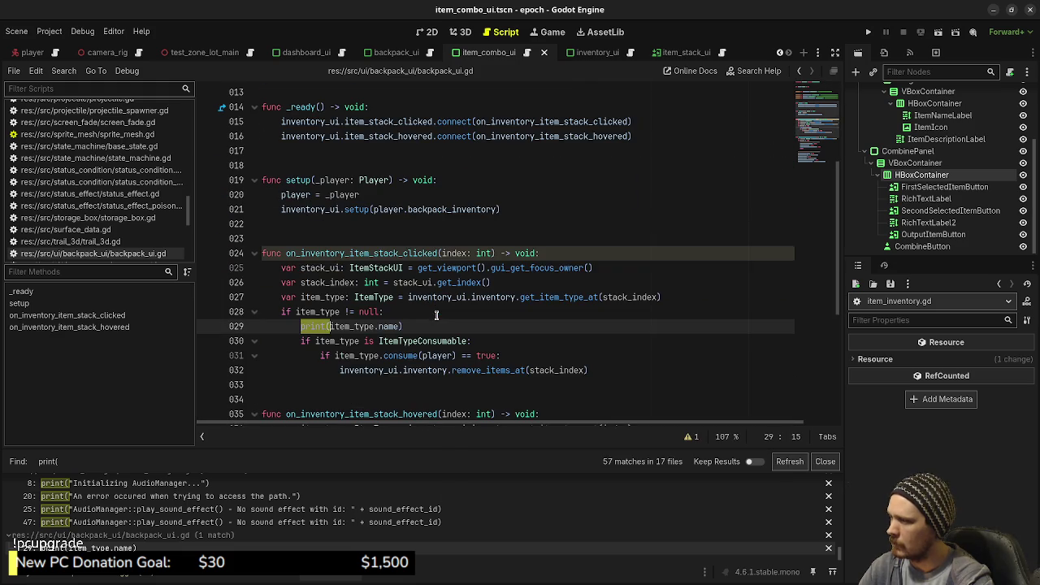
{"action": "left_click", "coordinate": [416, 326]}
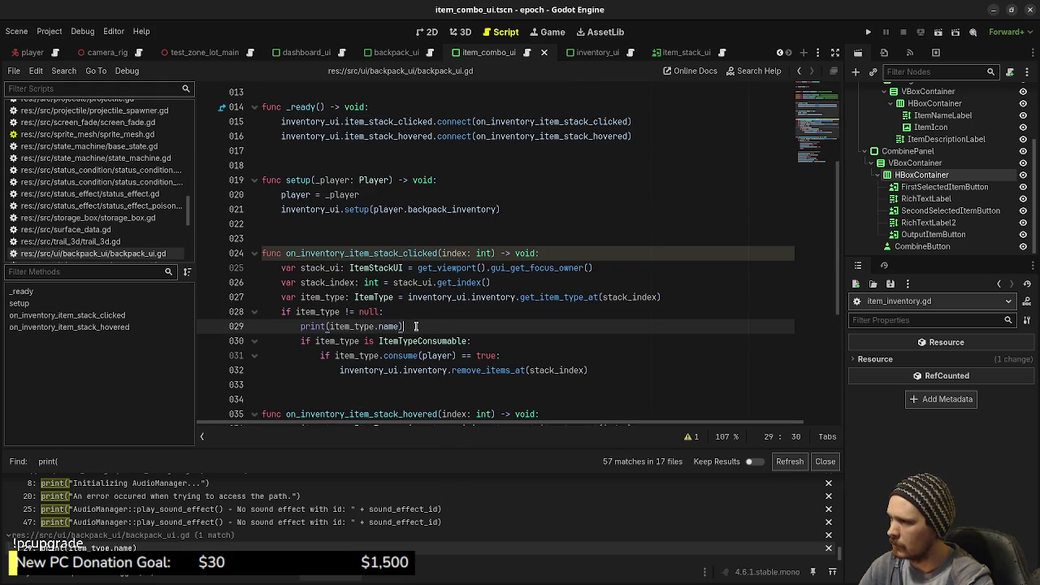
{"action": "left_click_drag", "start_coordinate": [416, 326], "coordinate": [441, 315]}
{"action": "key", "text": "BackSpace"}
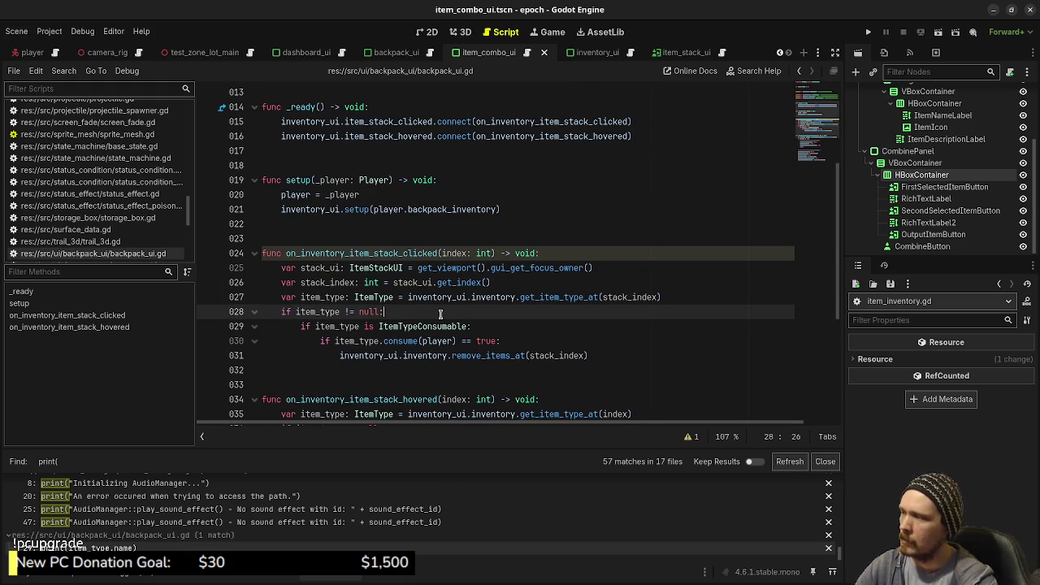
{"action": "key", "text": "ctrl+s"}
{"action": "scroll", "coordinate": [441, 316], "scroll_direction": "down", "scroll_amount": 5}
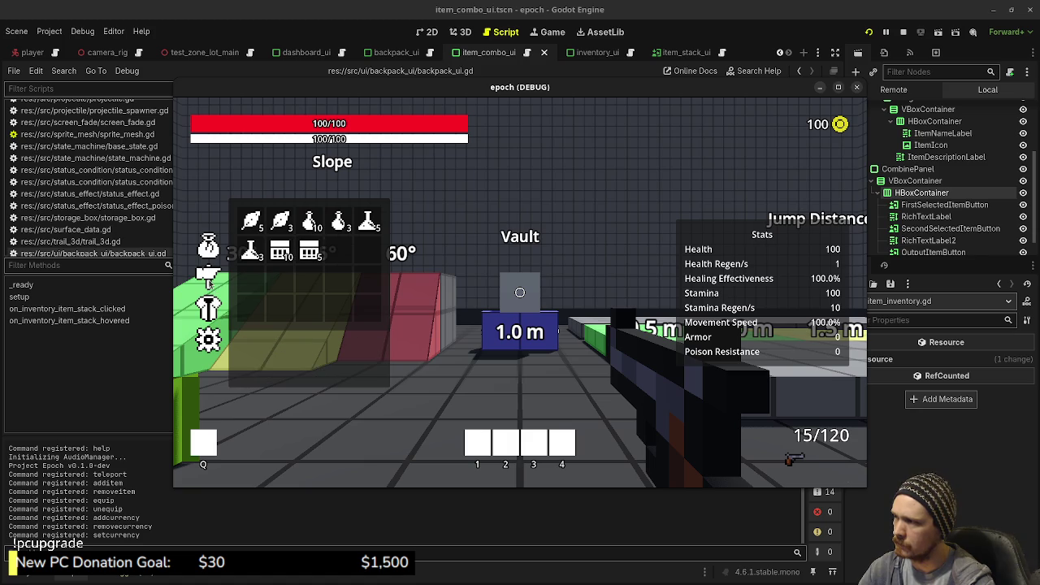
- Walk to the purple item, reopen the inventory, and combine a herb and mushroom into a potion
{"action": "key", "text": "Tab"}
{"action": "key", "text": "w"}
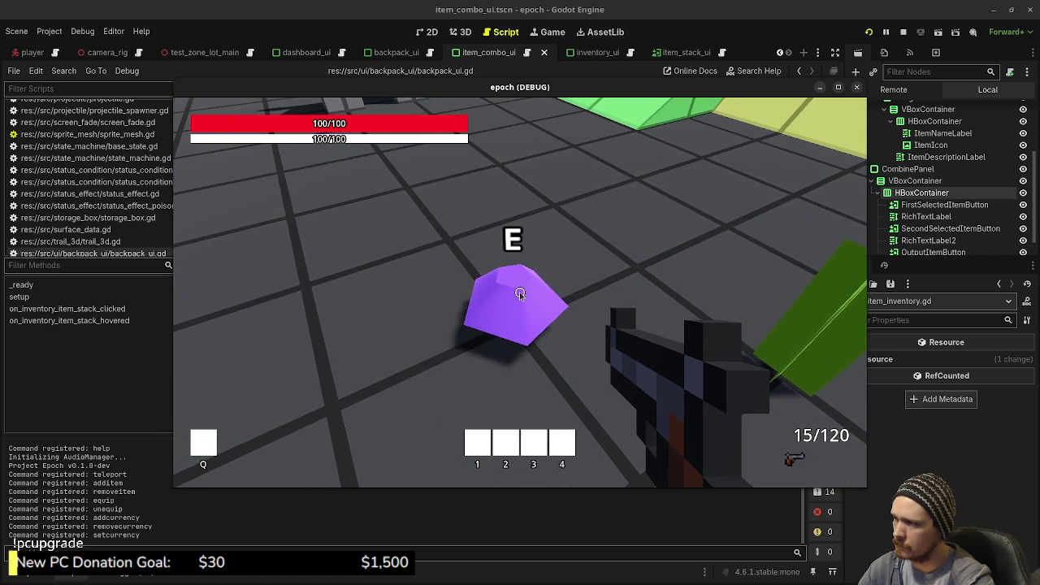
{"action": "key", "text": "Tab"}
{"action": "left_click", "coordinate": [280, 220]}
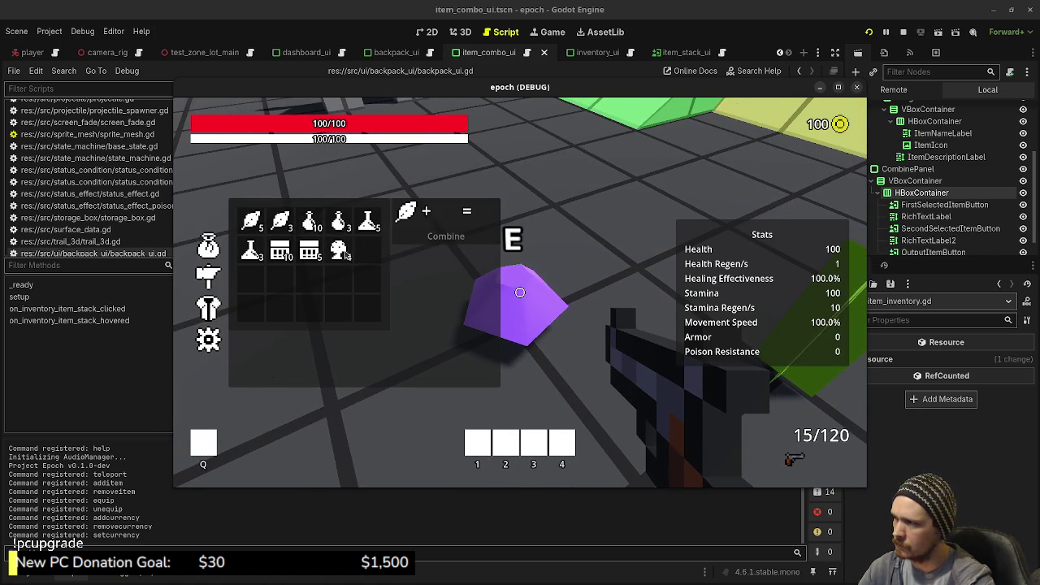
{"action": "left_click", "coordinate": [338, 250]}
{"action": "left_click", "coordinate": [281, 221]}
{"action": "left_click", "coordinate": [339, 248]}
{"action": "left_click", "coordinate": [439, 236]}
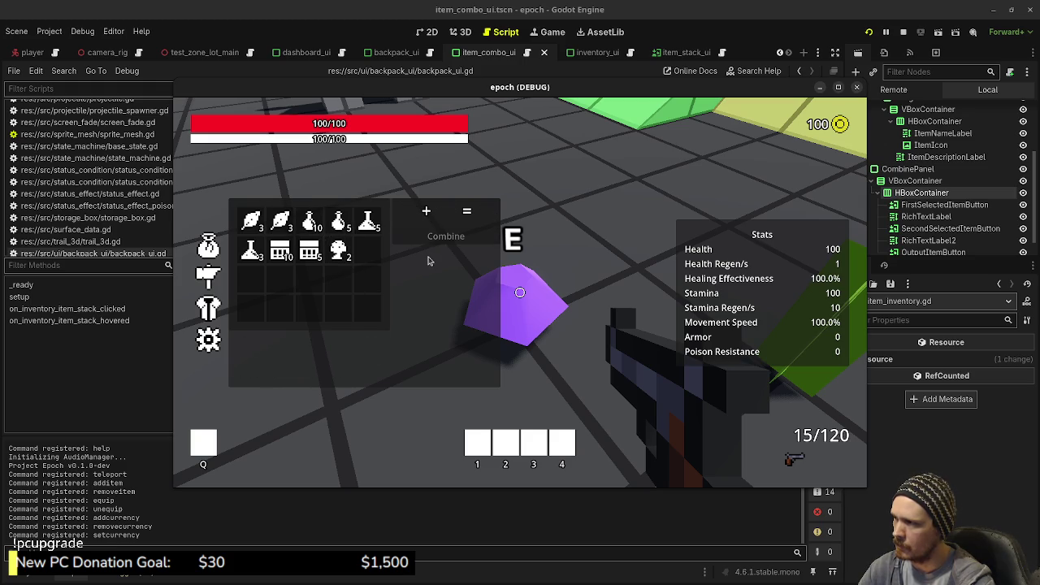
- Craft two more potions using the last mushrooms, close the inventory, and walk to the ramps
{"action": "left_click", "coordinate": [281, 221]}
{"action": "left_click", "coordinate": [339, 248]}
{"action": "left_click", "coordinate": [445, 236]}
{"action": "left_click", "coordinate": [281, 221]}
{"action": "left_click", "coordinate": [339, 248]}
{"action": "left_click", "coordinate": [445, 236]}
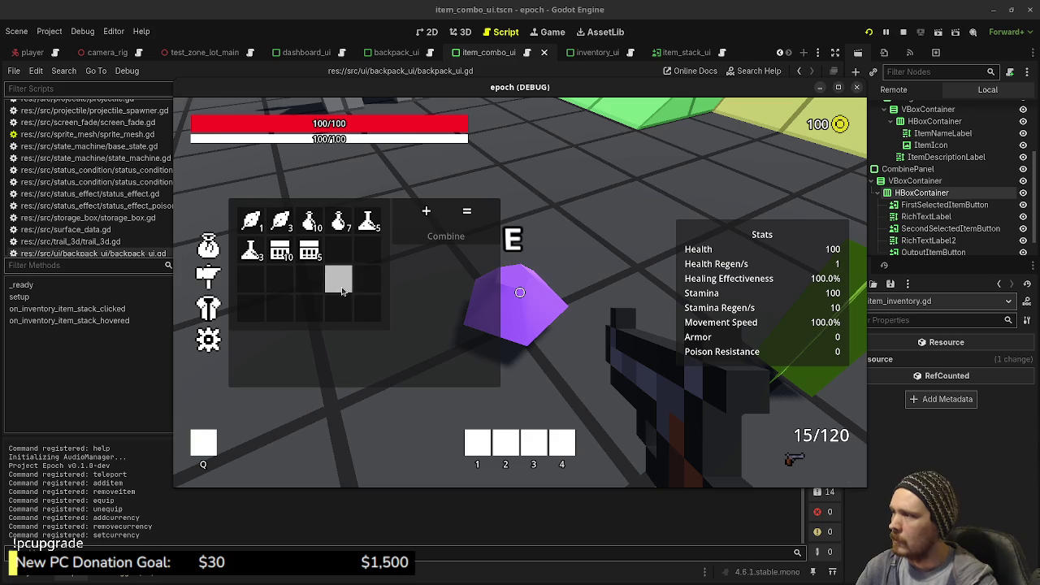
{"action": "key", "text": "Tab"}
{"action": "key", "text": "w"}
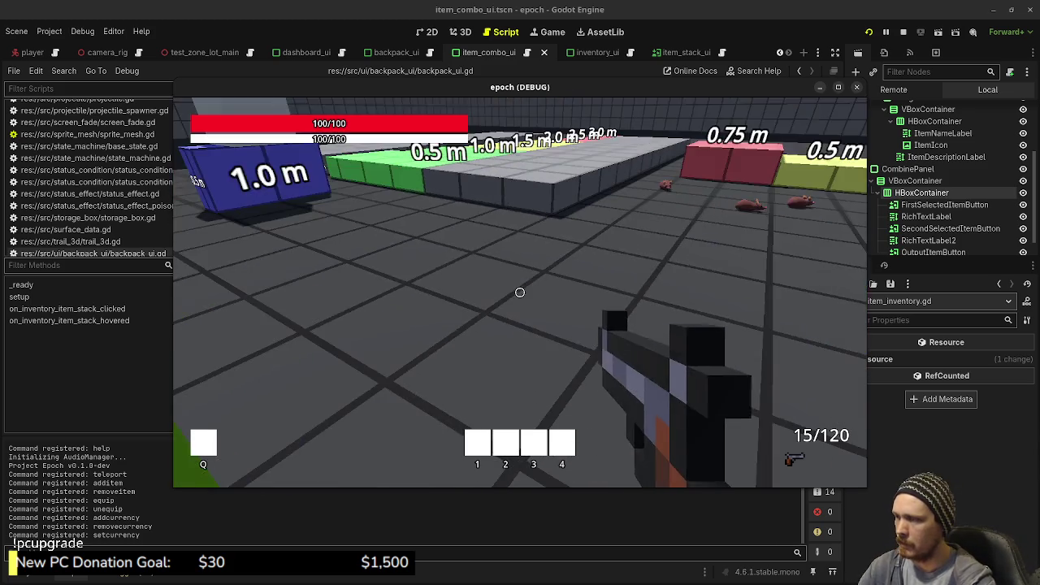
{"action": "key", "text": "w"}
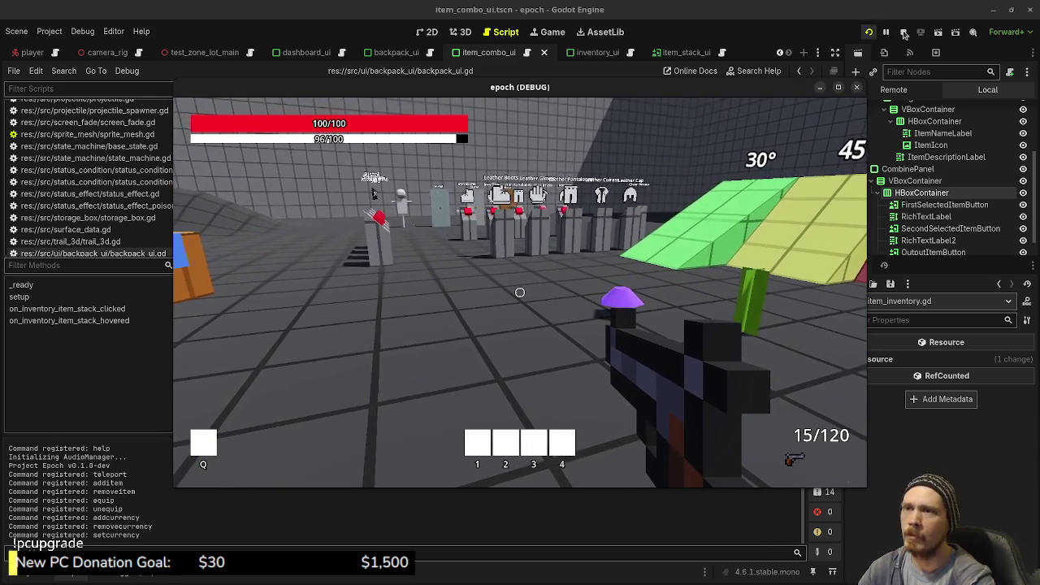
- Stop the game and browse the FileSystem dock to the data/items folder in list view
{"action": "key", "text": "F8"}
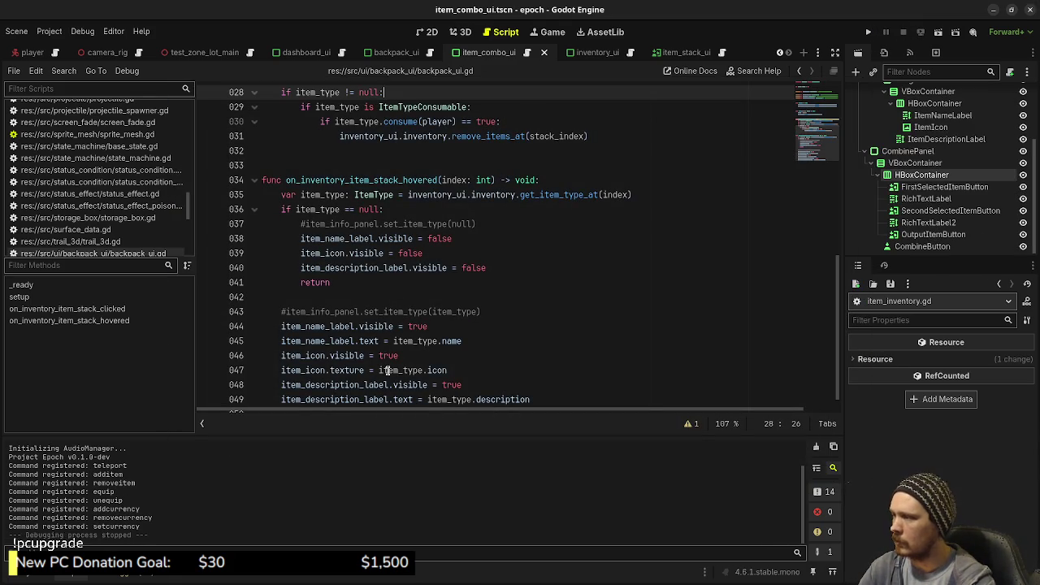
{"action": "left_click", "coordinate": [33, 577]}
{"action": "scroll", "coordinate": [69, 480], "scroll_direction": "up", "scroll_amount": 10}
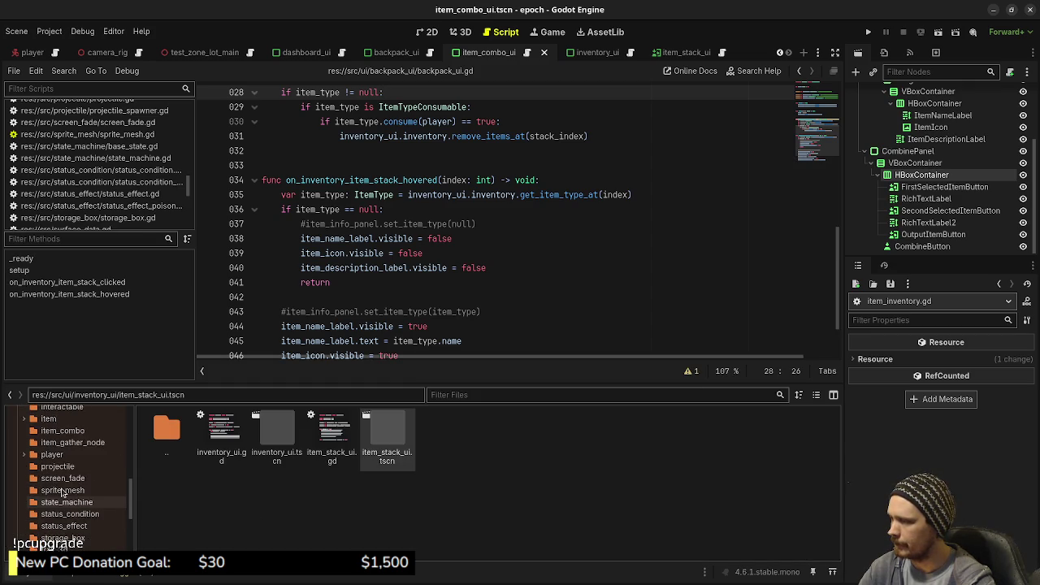
{"action": "scroll", "coordinate": [62, 491], "scroll_direction": "up", "scroll_amount": 10}
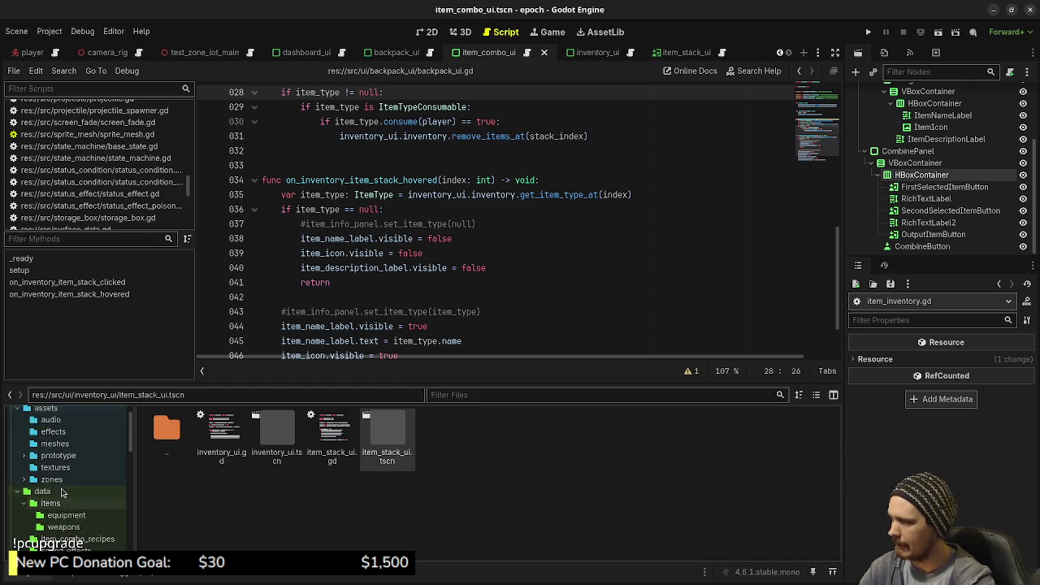
{"action": "scroll", "coordinate": [62, 491], "scroll_direction": "down", "scroll_amount": 5}
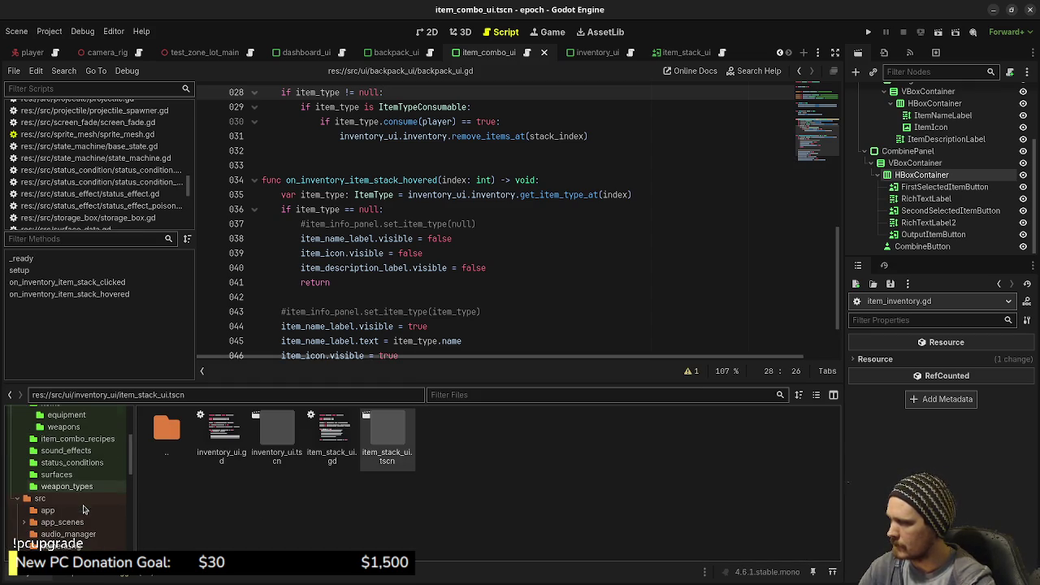
{"action": "scroll", "coordinate": [69, 468], "scroll_direction": "up", "scroll_amount": 3}
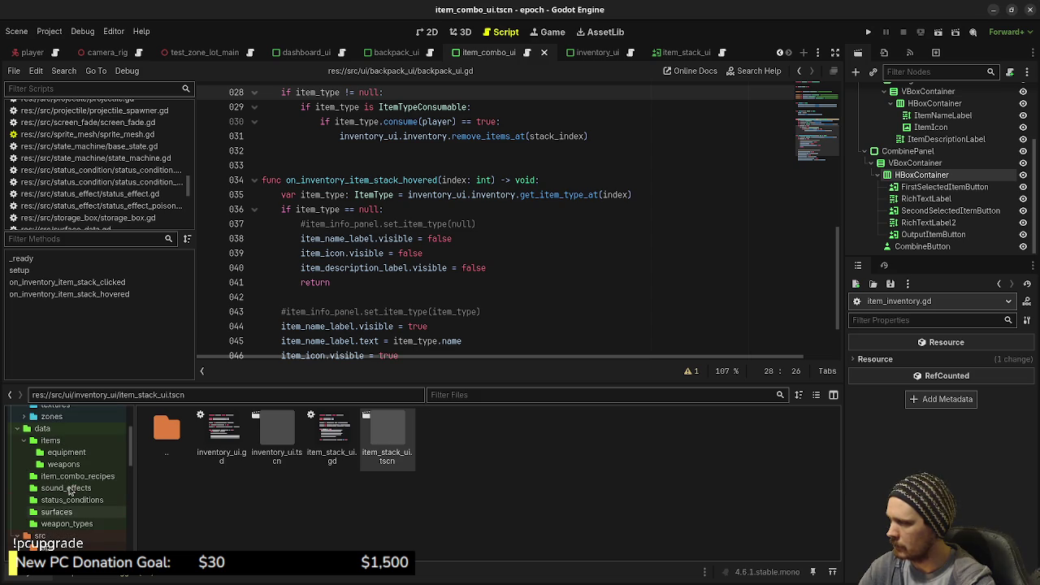
{"action": "left_click", "coordinate": [64, 443]}
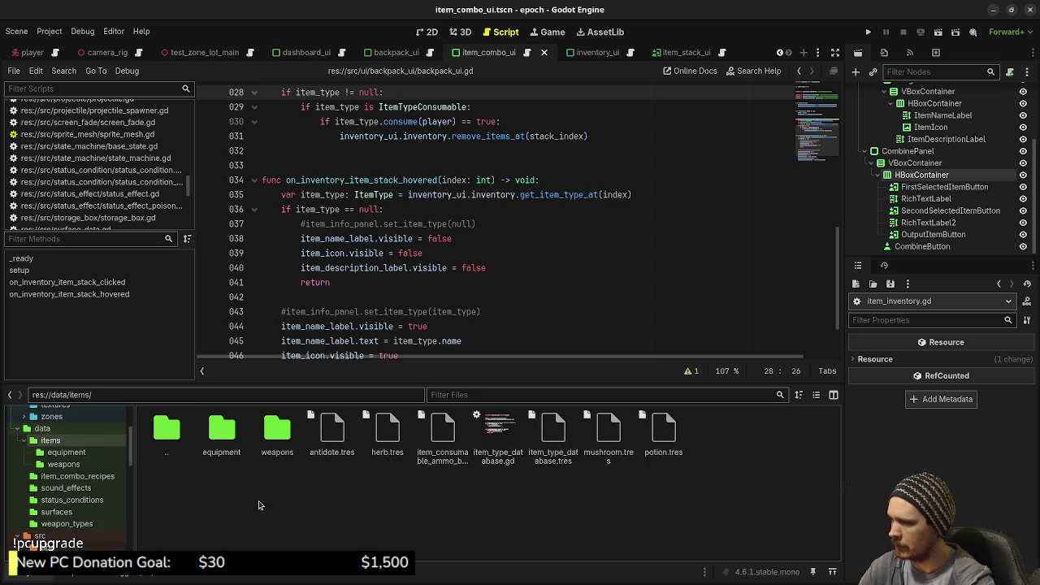
{"action": "left_click", "coordinate": [816, 395]}
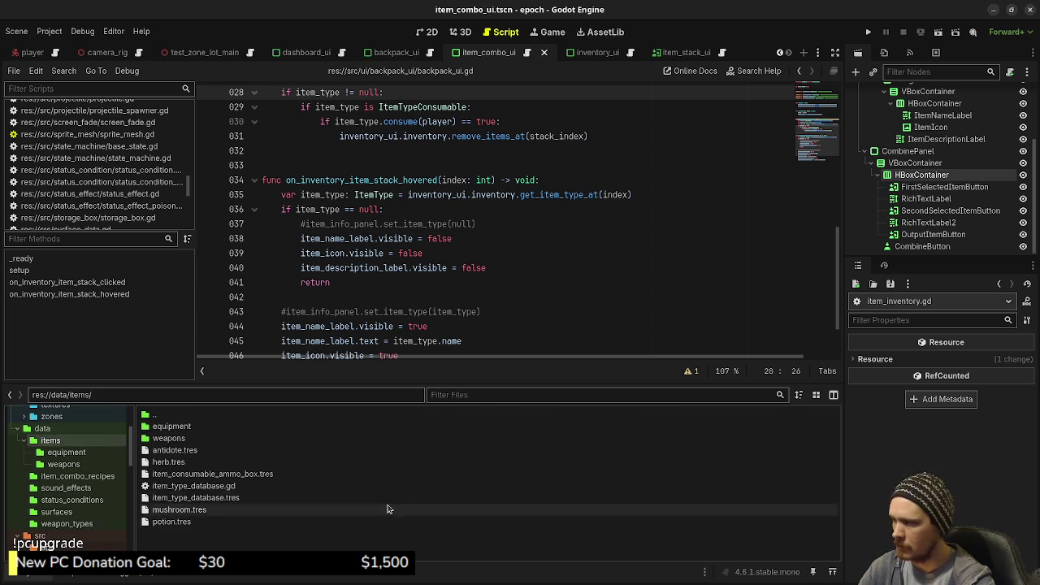
- Create a new ItemType resource in data/items and save it as honey.tres
{"action": "right_click", "coordinate": [169, 546]}
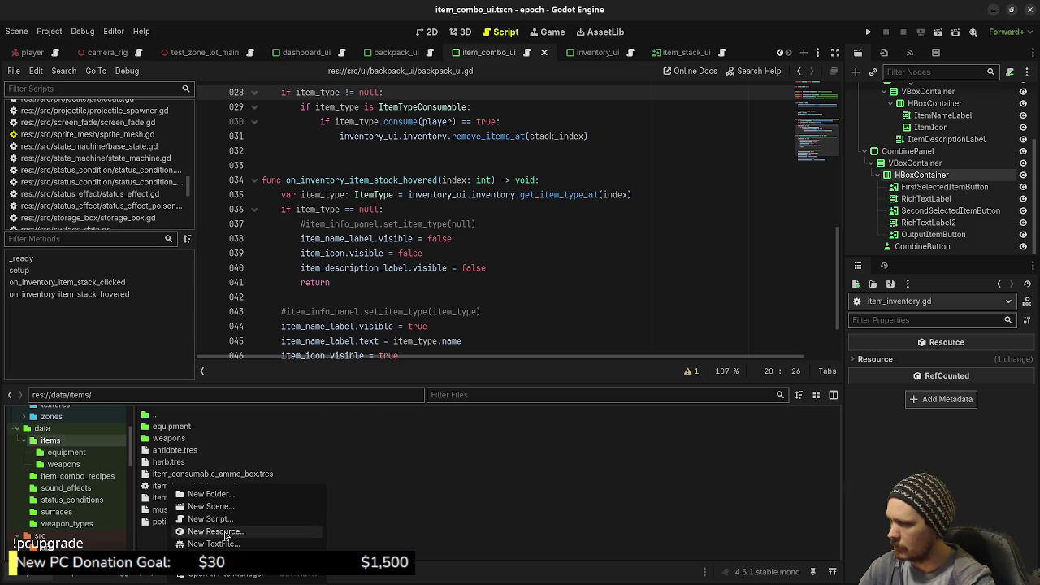
{"action": "left_click", "coordinate": [218, 532]}
{"action": "type", "text": "item"}
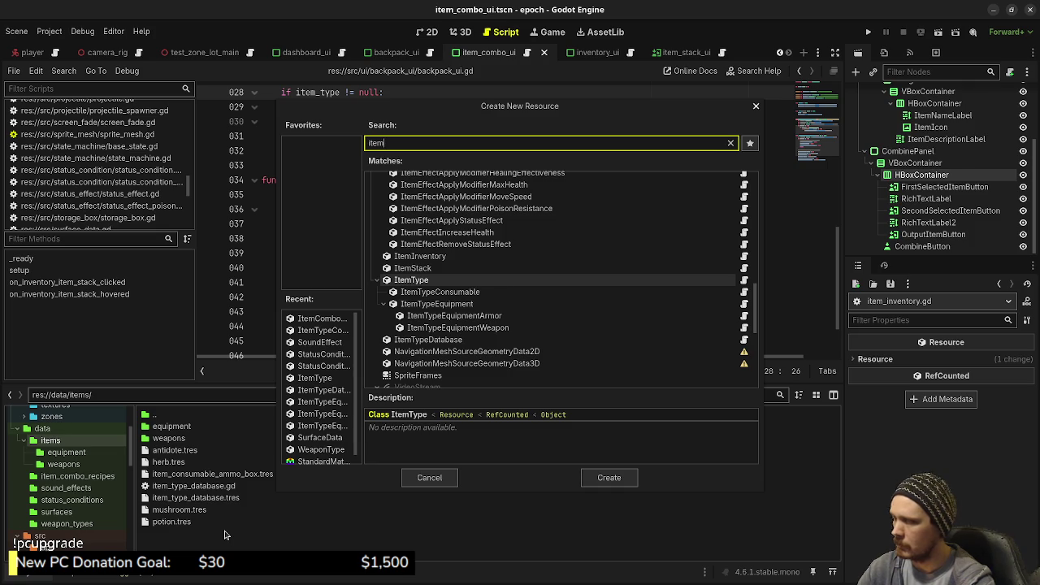
{"action": "key", "text": "Return"}
{"action": "type", "text": "honey.tres"}
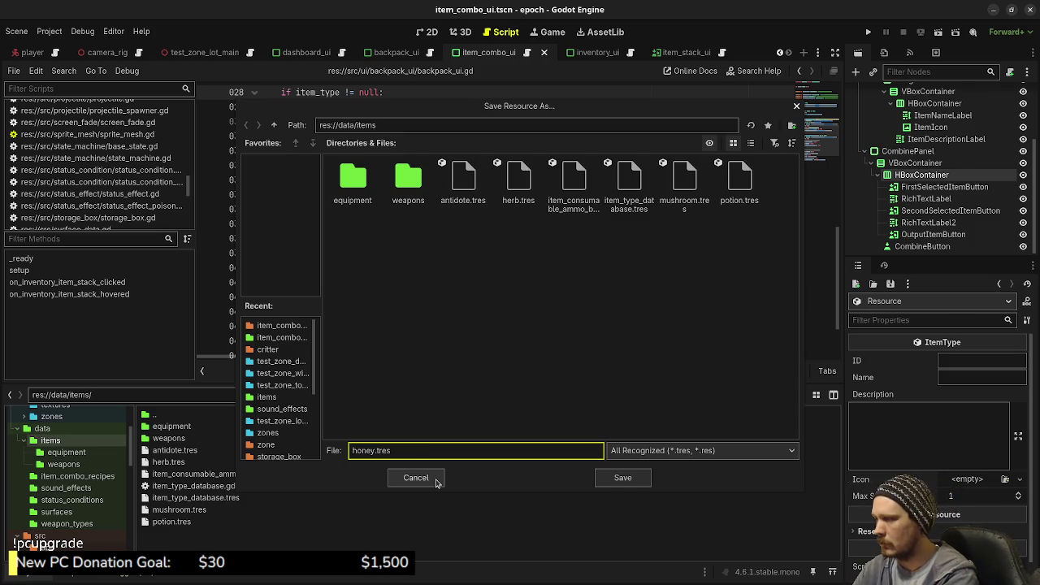
{"action": "key", "text": "Return"}
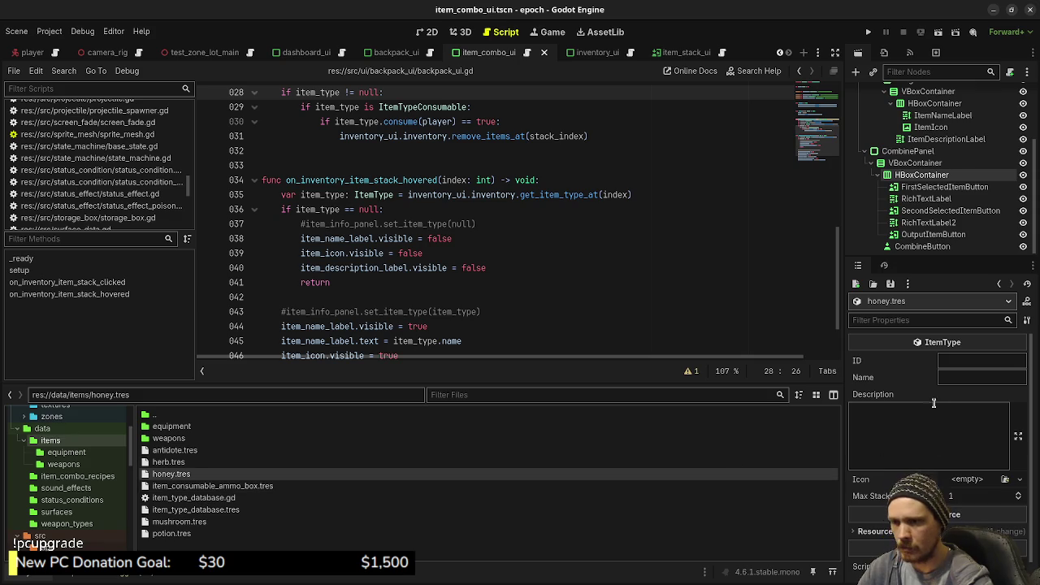
- Set ID 'honey', Name 'Honey' and Description 'Deliciousness.', leaving the Icon empty
{"action": "left_click", "coordinate": [979, 361]}
{"action": "type", "text": "honey"}
{"action": "key", "text": "Tab"}
{"action": "type", "text": "H"}
{"action": "key", "text": "Tab"}
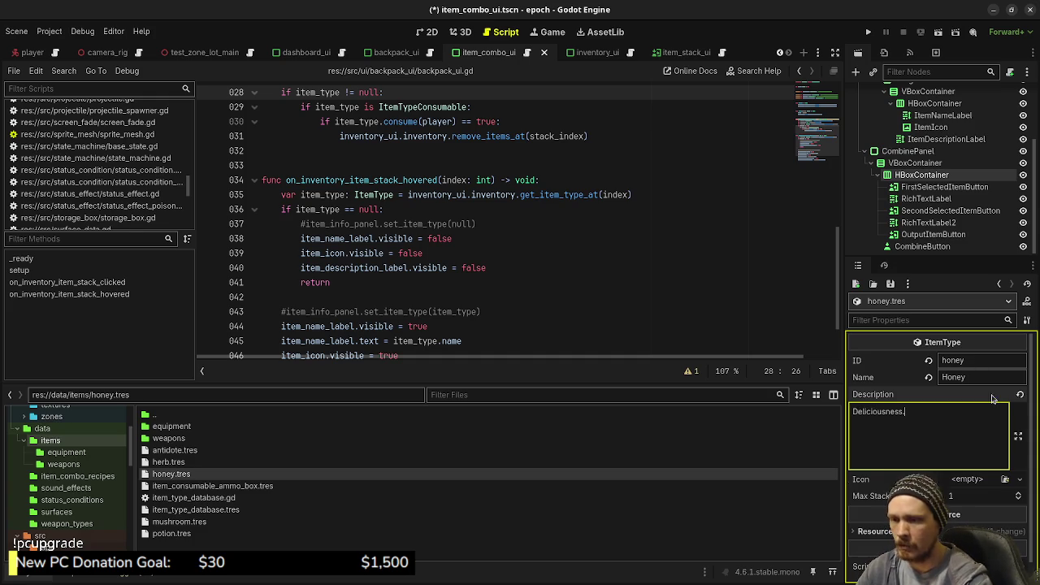
{"action": "left_click", "coordinate": [1005, 480]}
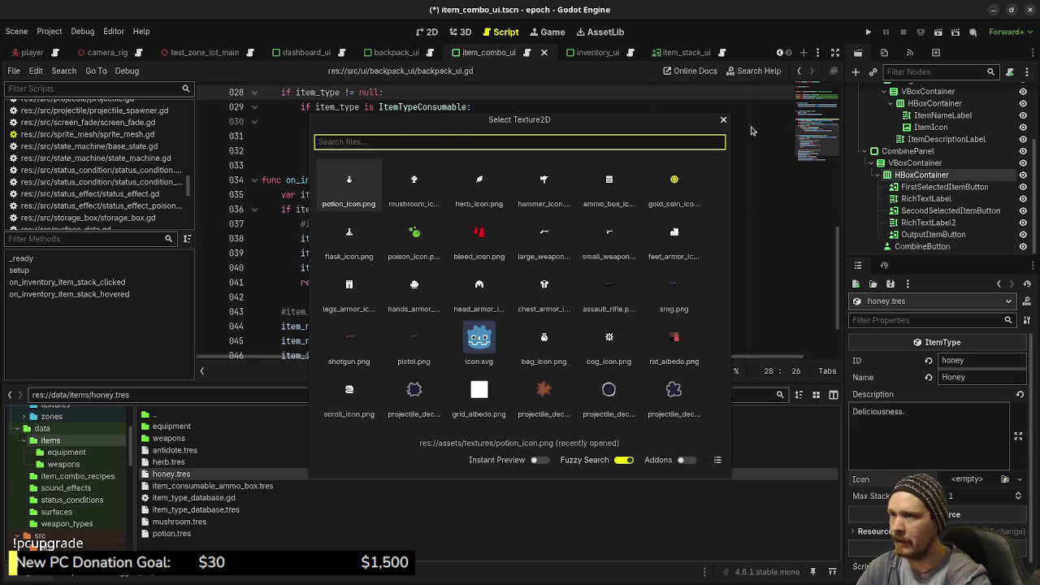
{"action": "left_click", "coordinate": [724, 122]}
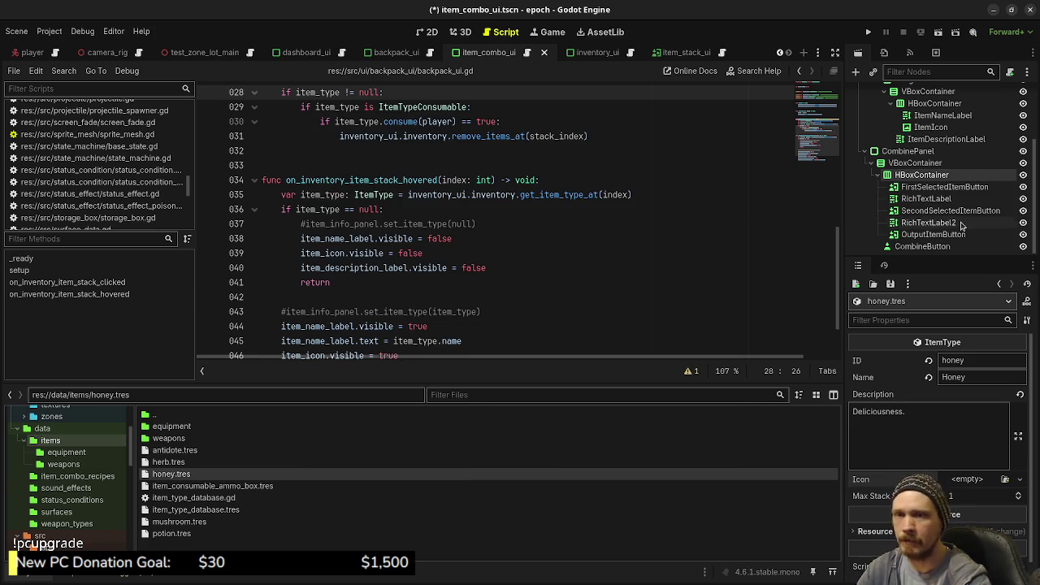
- Create a new 16×16 sprite in Aseprite
{"action": "key", "text": "alt+Tab"}
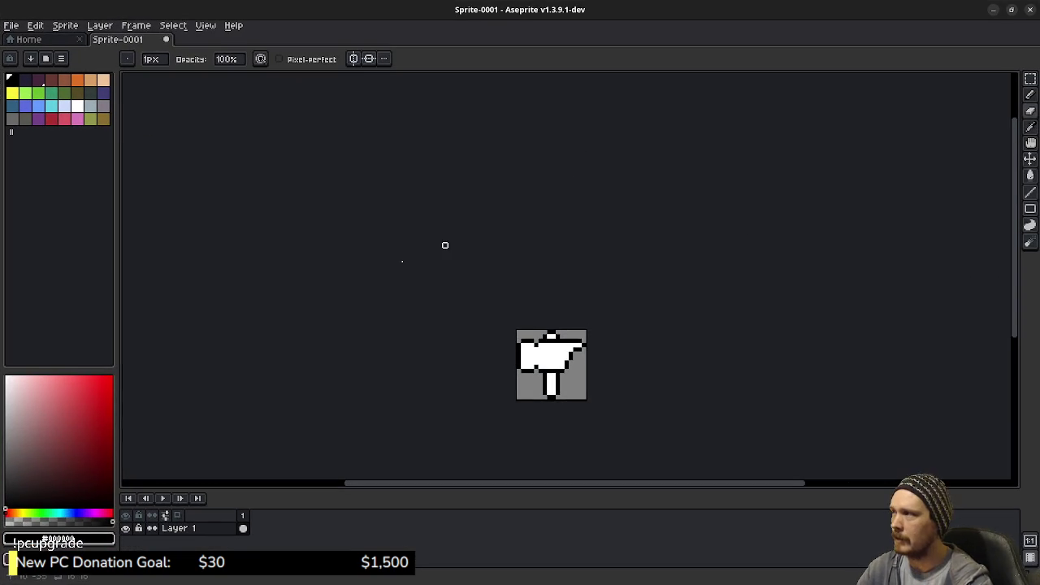
{"action": "left_click", "coordinate": [11, 25]}
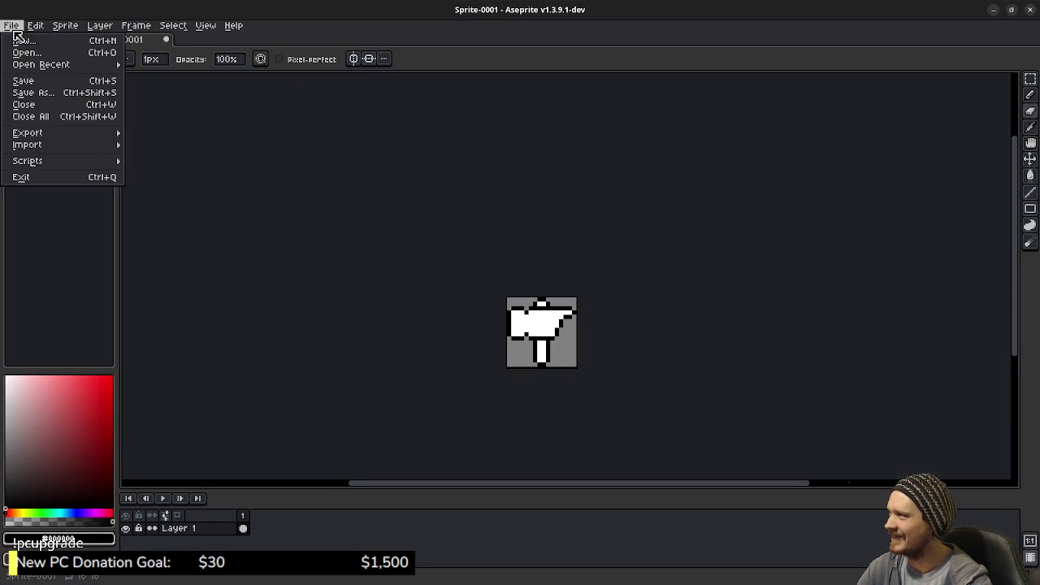
{"action": "left_click", "coordinate": [20, 39]}
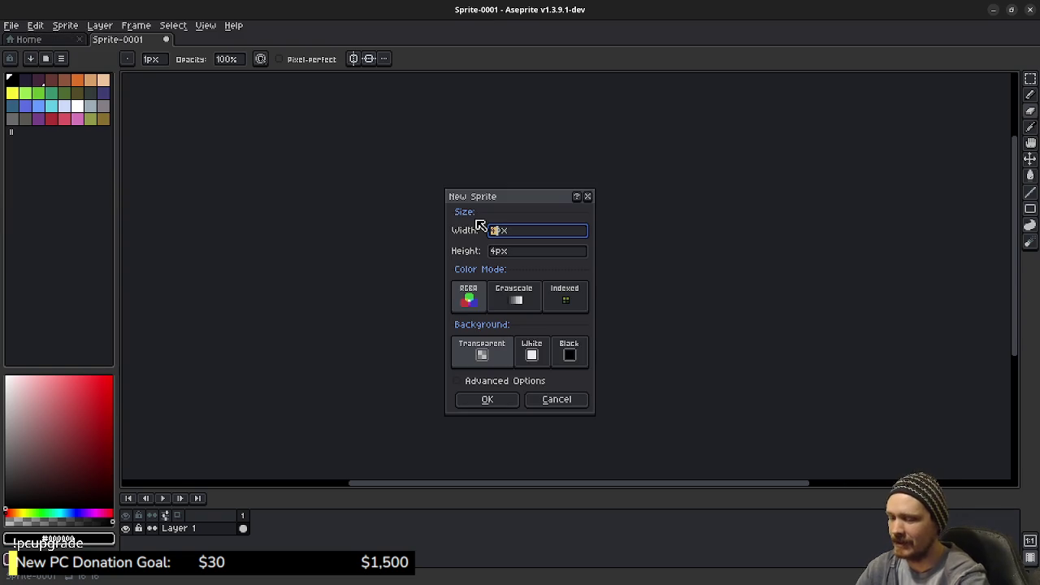
{"action": "type", "text": "16"}
{"action": "key", "text": "Tab"}
{"action": "type", "text": "16"}
{"action": "key", "text": "Return"}
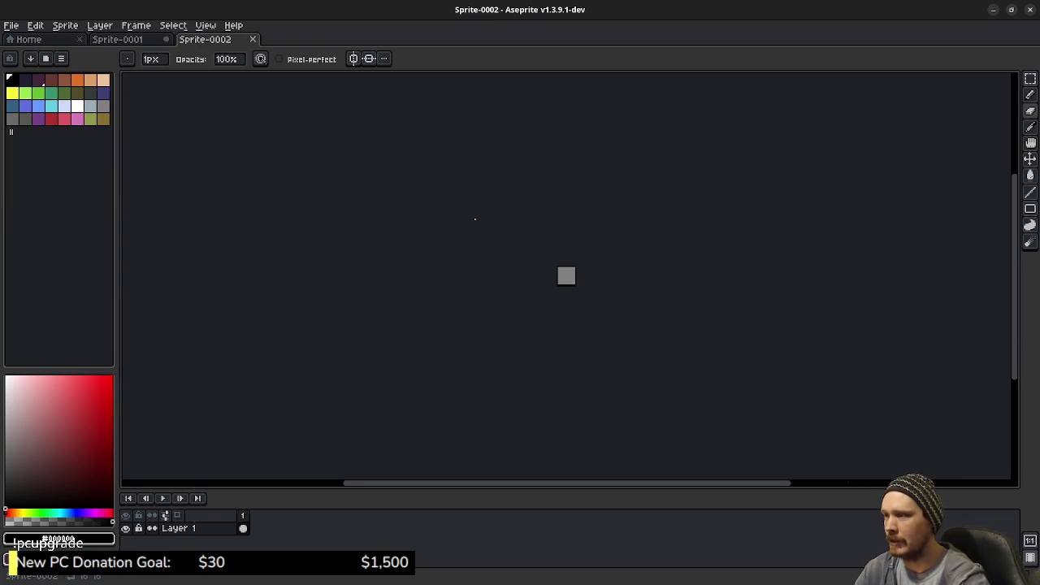
- Pick white and draw the flask's top and bottom pixel bars
{"action": "scroll", "coordinate": [608, 243], "scroll_direction": "up", "scroll_amount": 8}
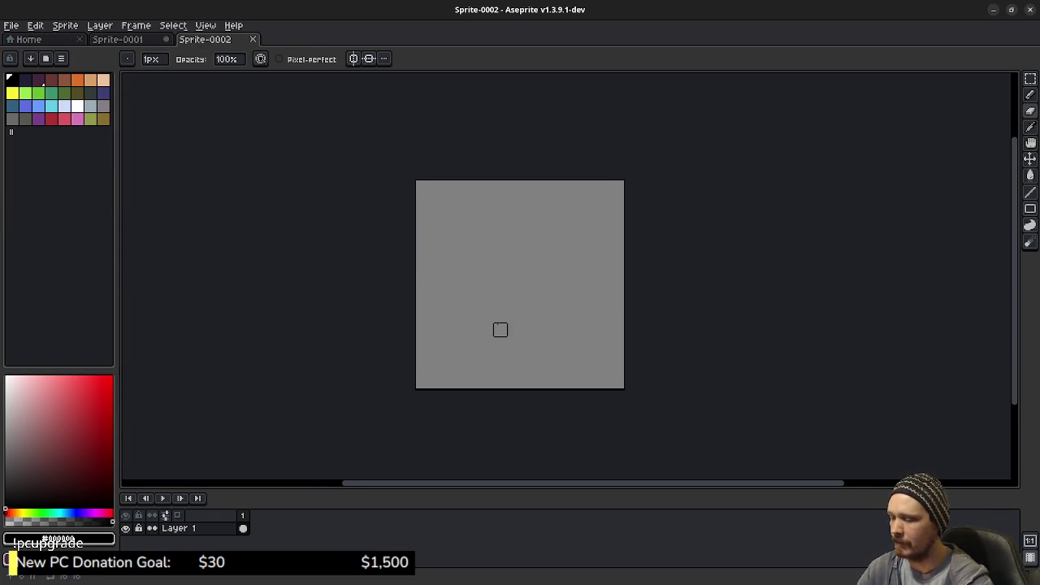
{"action": "left_click", "coordinate": [77, 105]}
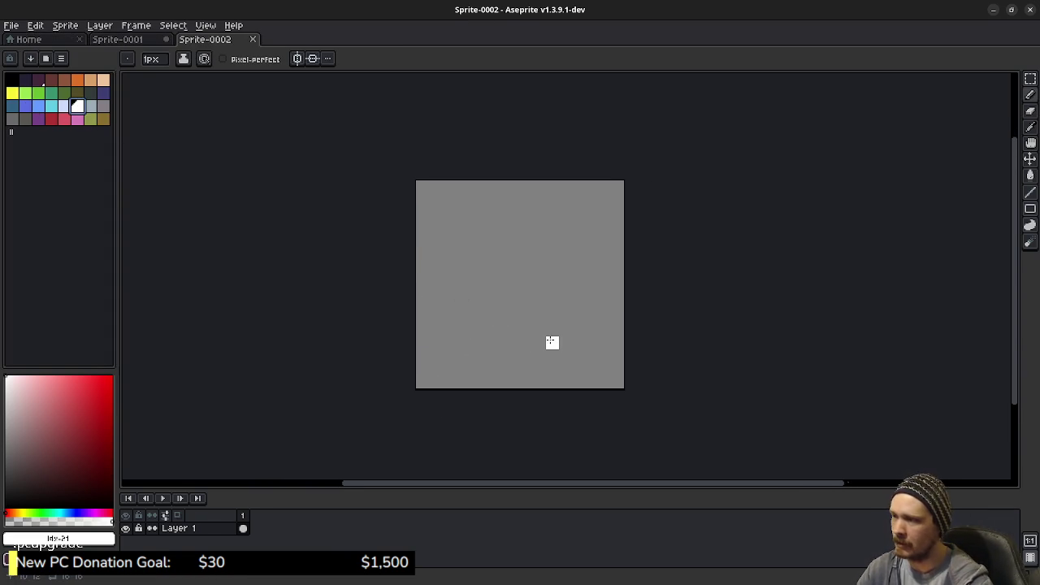
{"action": "left_click", "coordinate": [527, 368]}
{"action": "left_click", "coordinate": [515, 369]}
{"action": "scroll", "coordinate": [519, 328], "scroll_direction": "up", "scroll_amount": 1}
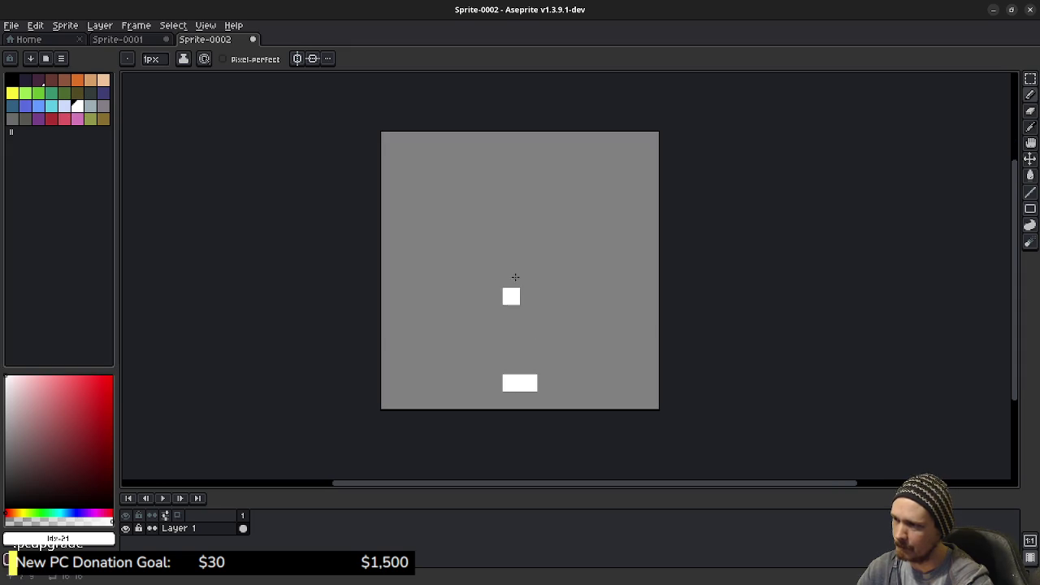
{"action": "left_click", "coordinate": [528, 157]}
{"action": "left_click", "coordinate": [493, 157]}
{"action": "left_click", "coordinate": [475, 157]}
{"action": "left_click", "coordinate": [546, 157]}
{"action": "left_click", "coordinate": [563, 157]}
{"action": "left_click", "coordinate": [494, 383]}
{"action": "left_click", "coordinate": [546, 383]}
{"action": "left_click", "coordinate": [563, 383]}
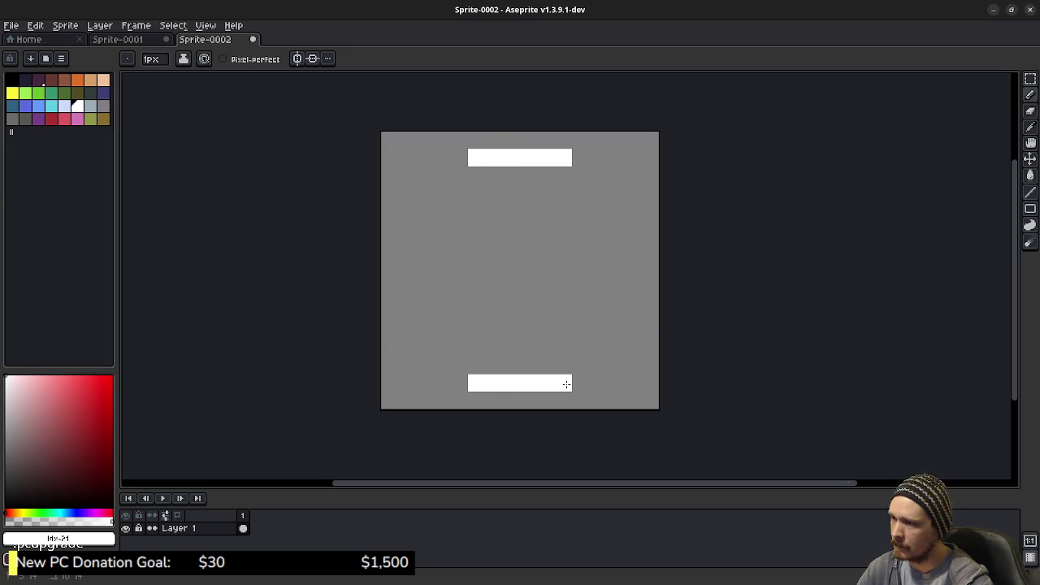
- Draw the flask body's left and right sides curving up from the bottom bar
{"action": "left_click", "coordinate": [460, 366]}
{"action": "left_click", "coordinate": [443, 366]}
{"action": "left_click", "coordinate": [424, 348]}
{"action": "left_click", "coordinate": [407, 332]}
{"action": "left_click_drag", "start_coordinate": [408, 325], "coordinate": [407, 297]}
{"action": "left_click", "coordinate": [574, 366]}
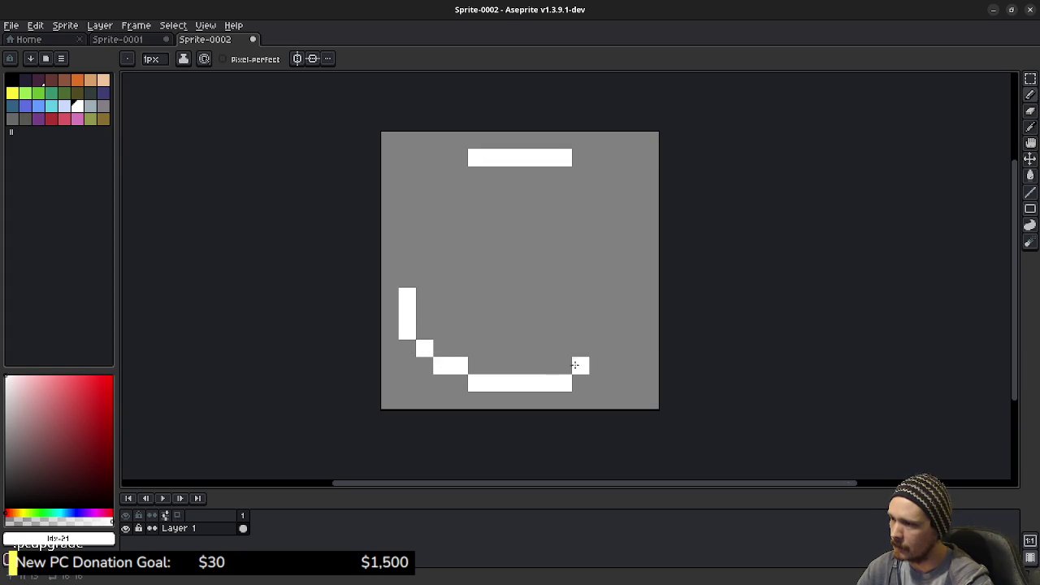
{"action": "mouse_move", "coordinate": [590, 365]}
{"action": "left_mouse_down"}
{"action": "mouse_move", "coordinate": [632, 330]}
{"action": "mouse_move", "coordinate": [633, 290]}
{"action": "left_mouse_up"}
{"action": "left_click", "coordinate": [407, 279]}
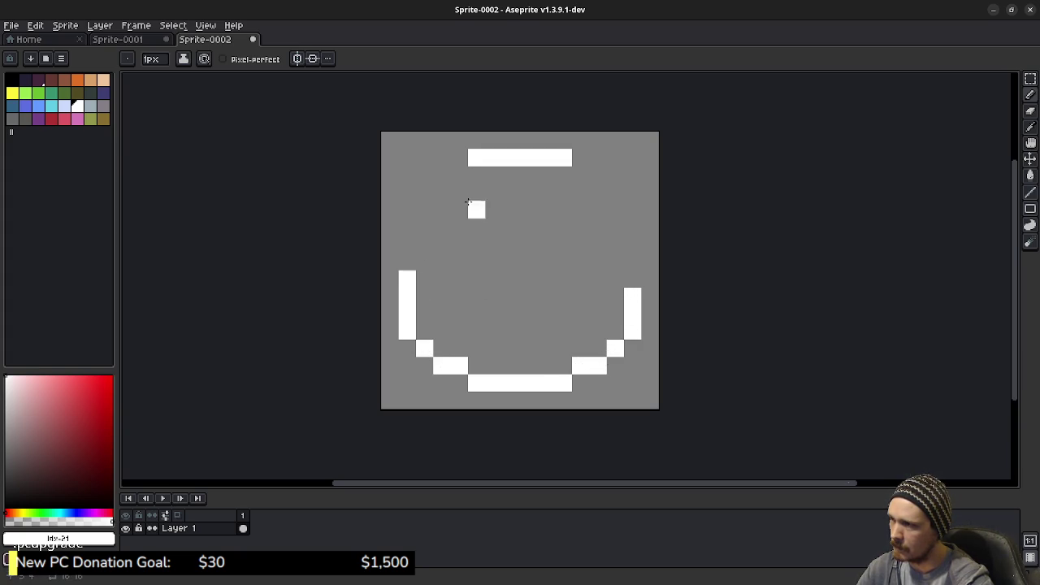
- Outline the narrow neck on both sides, then fill the flask interior with white
{"action": "left_click_drag", "start_coordinate": [457, 169], "coordinate": [453, 187]}
{"action": "left_click", "coordinate": [476, 192]}
{"action": "left_click", "coordinate": [459, 209]}
{"action": "left_click", "coordinate": [445, 227]}
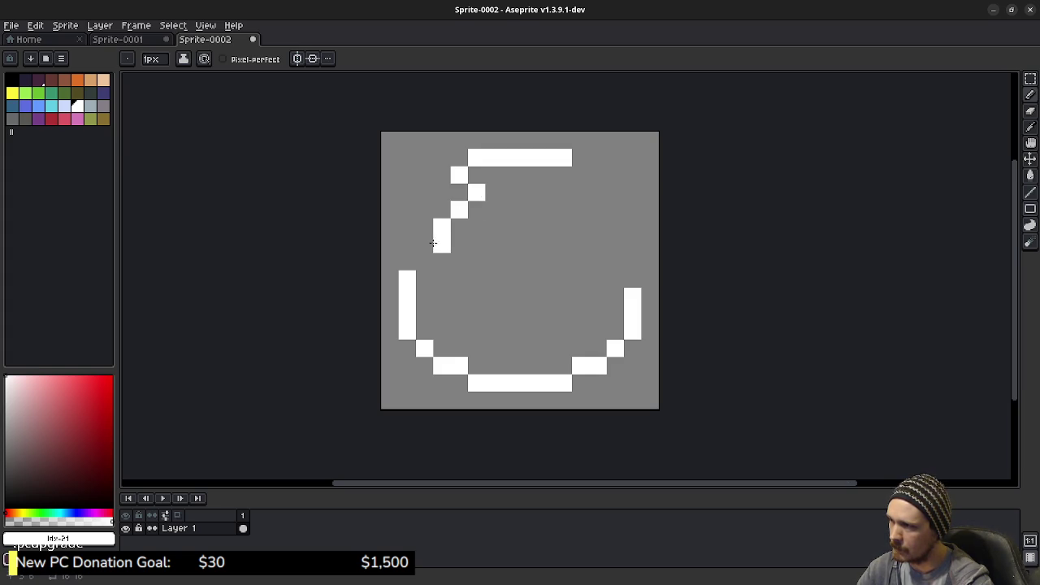
{"action": "left_click", "coordinate": [429, 244]}
{"action": "left_click", "coordinate": [418, 260]}
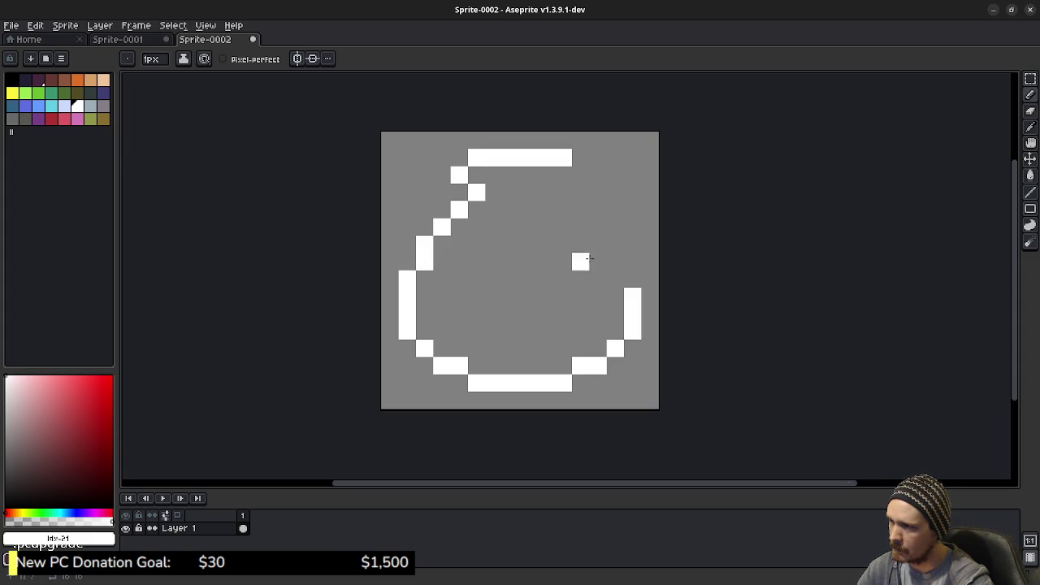
{"action": "left_click", "coordinate": [629, 277]}
{"action": "mouse_move", "coordinate": [611, 253]}
{"action": "left_mouse_down"}
{"action": "mouse_move", "coordinate": [596, 212]}
{"action": "mouse_move", "coordinate": [563, 193]}
{"action": "mouse_move", "coordinate": [579, 175]}
{"action": "left_mouse_up"}
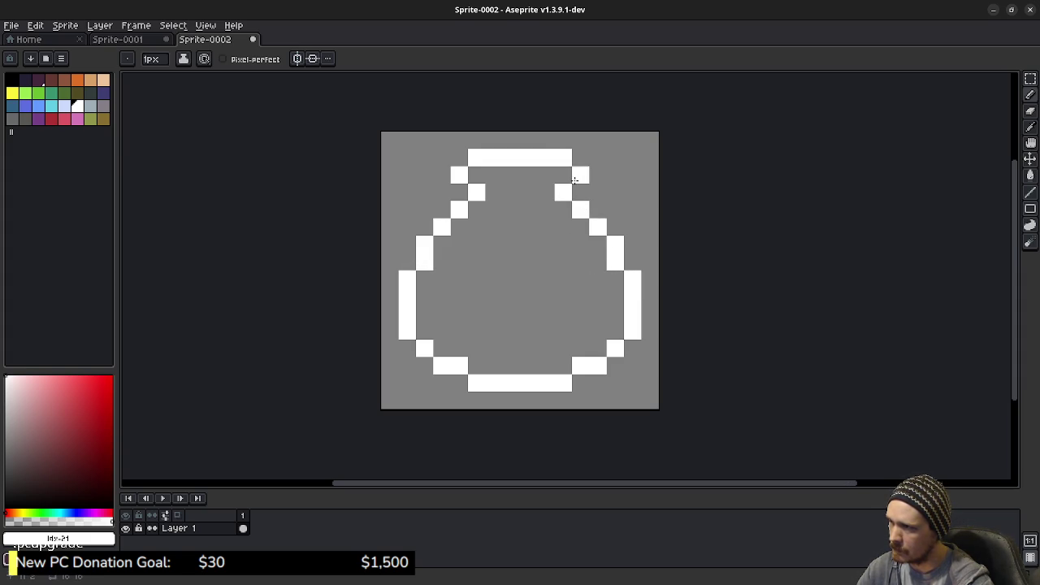
{"action": "key", "text": "g"}
{"action": "left_click", "coordinate": [525, 261]}
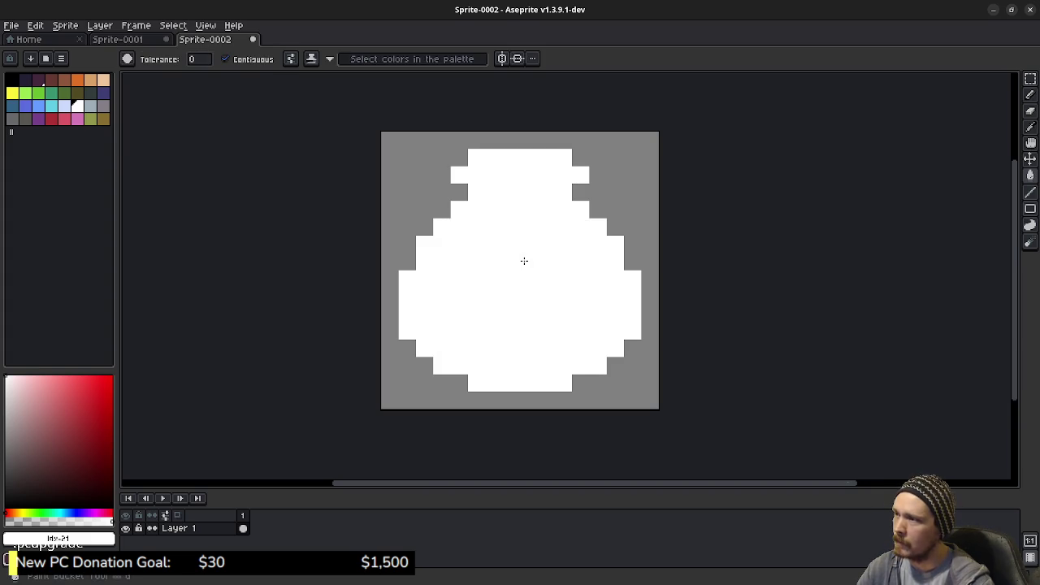
- Erase a neck opening with a widening funnel below it in the white shape
{"action": "key", "text": "e"}
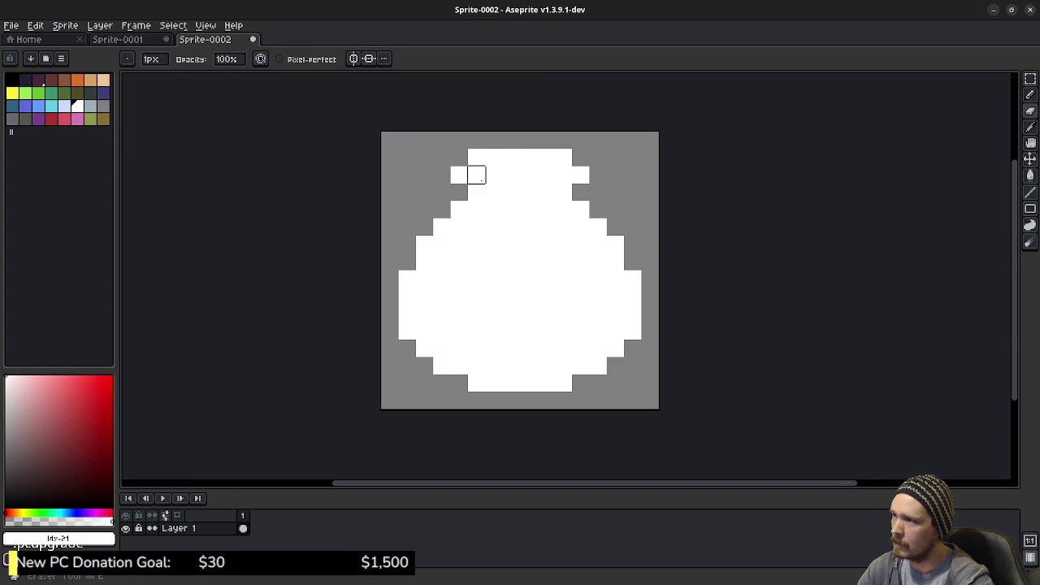
{"action": "left_click_drag", "start_coordinate": [477, 175], "coordinate": [546, 174]}
{"action": "key", "text": "ctrl+z"}
{"action": "left_click", "coordinate": [529, 193]}
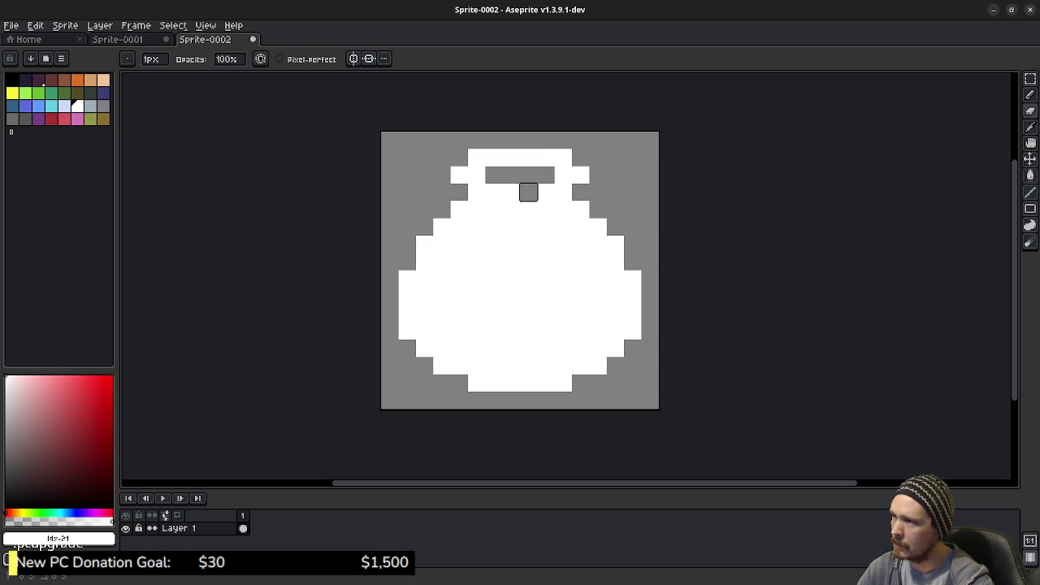
{"action": "left_click", "coordinate": [530, 210]}
{"action": "left_click", "coordinate": [511, 192]}
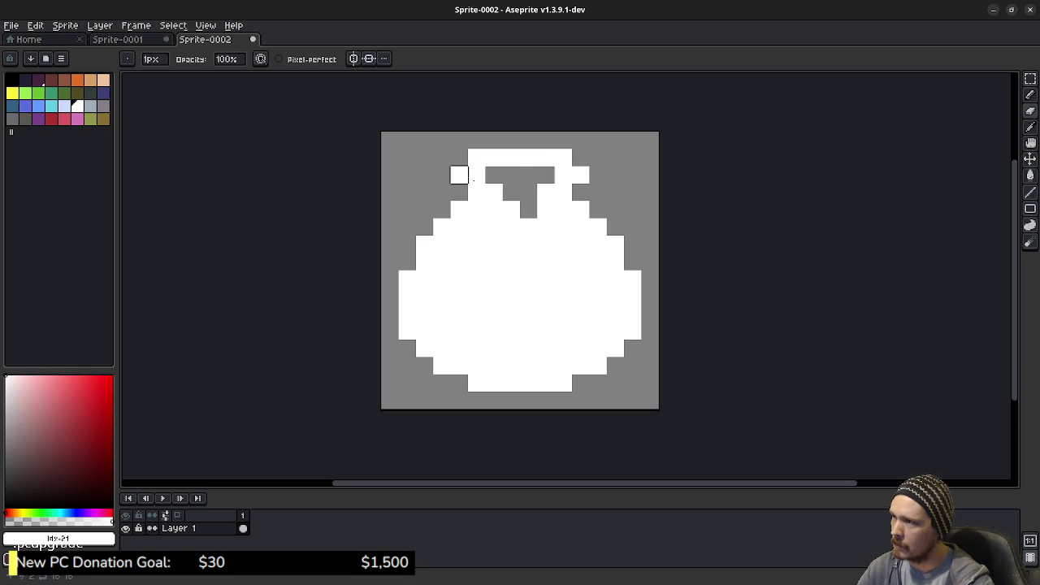
- Add white rim pixels around the neck and at the top rim ends
{"action": "key", "text": "b"}
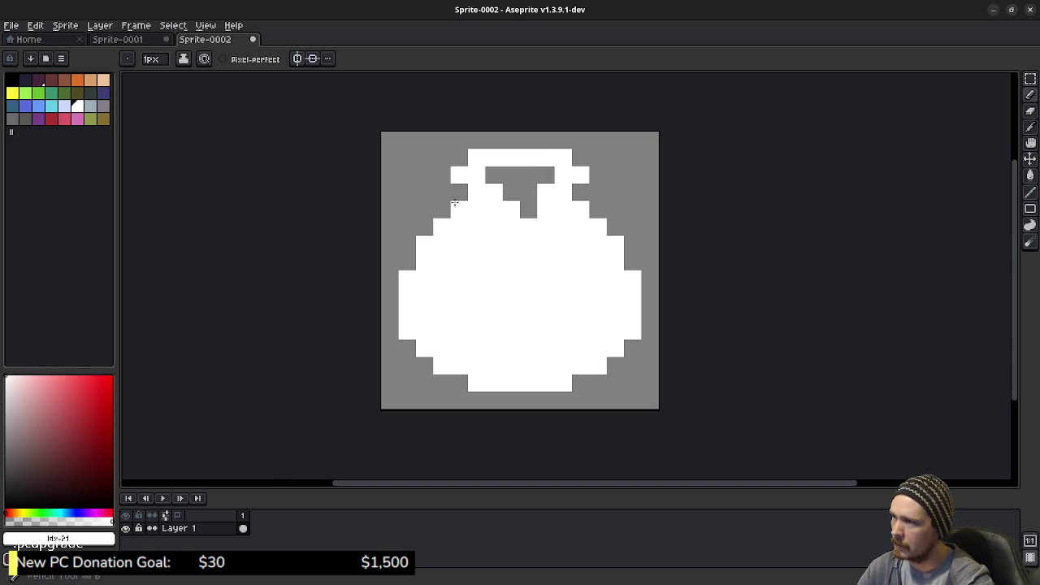
{"action": "left_click", "coordinate": [443, 174]}
{"action": "left_click", "coordinate": [458, 159]}
{"action": "left_click", "coordinate": [579, 159]}
{"action": "left_click", "coordinate": [592, 173]}
{"action": "left_click", "coordinate": [582, 193]}
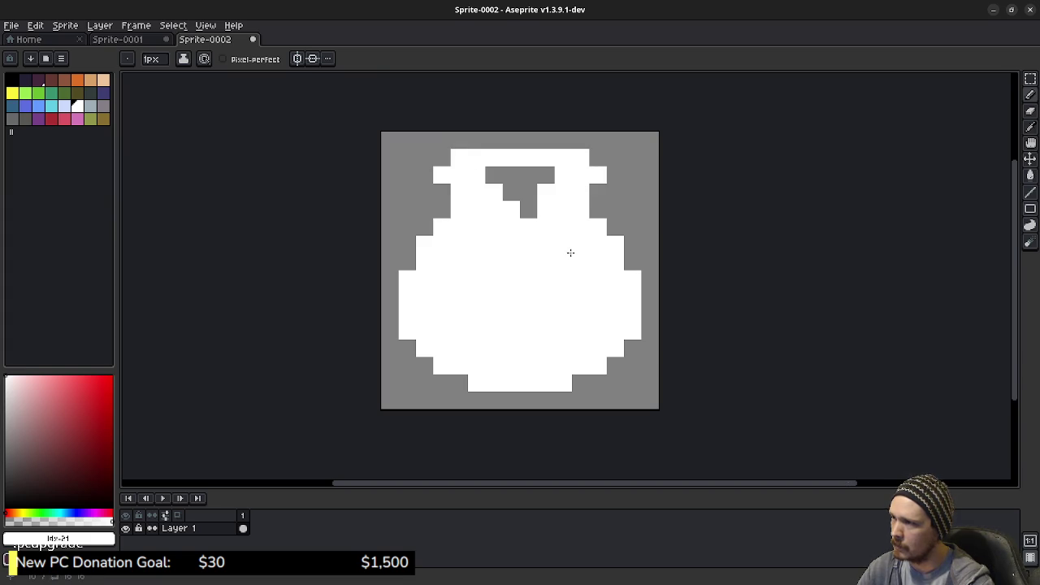
- Whiten the grey blocks beside the neck, widen the grey bar, and grey the top corners
{"action": "key", "text": "g"}
{"action": "key", "text": "b"}
{"action": "key", "text": "e"}
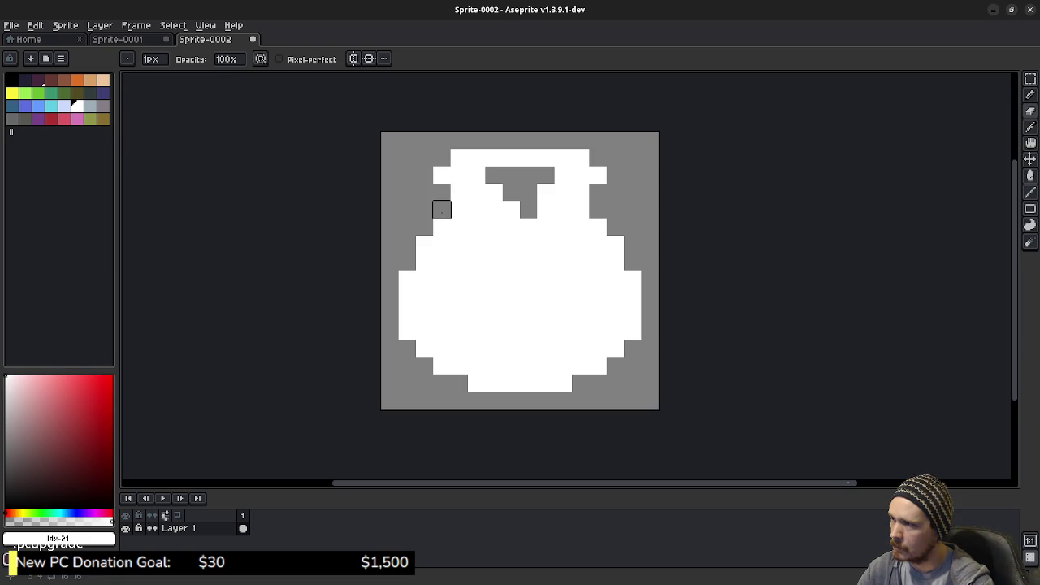
{"action": "key", "text": "b"}
{"action": "left_click", "coordinate": [441, 210]}
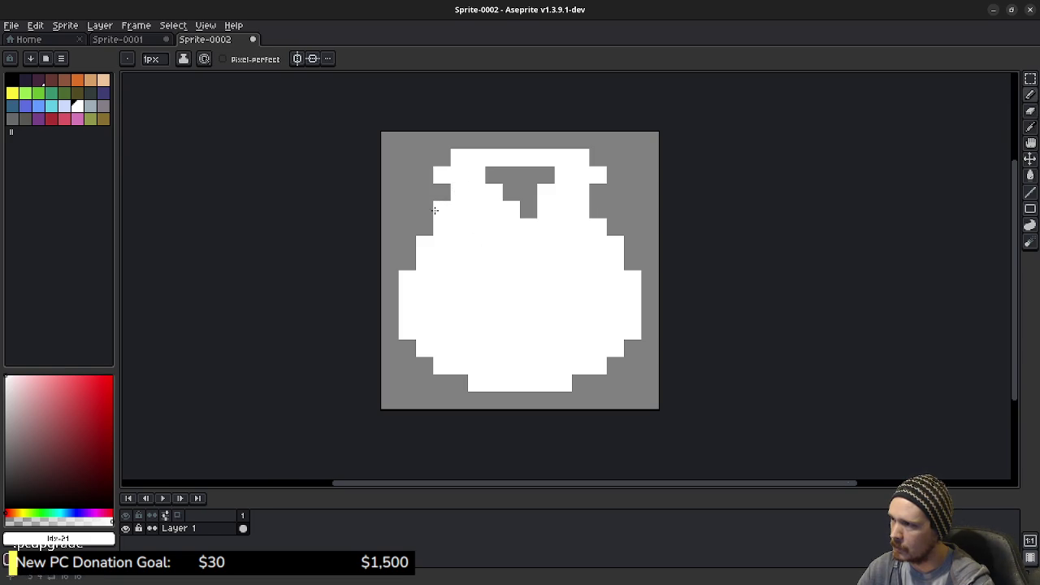
{"action": "left_click", "coordinate": [591, 214]}
{"action": "left_click", "coordinate": [439, 164]}
{"action": "left_click", "coordinate": [597, 158]}
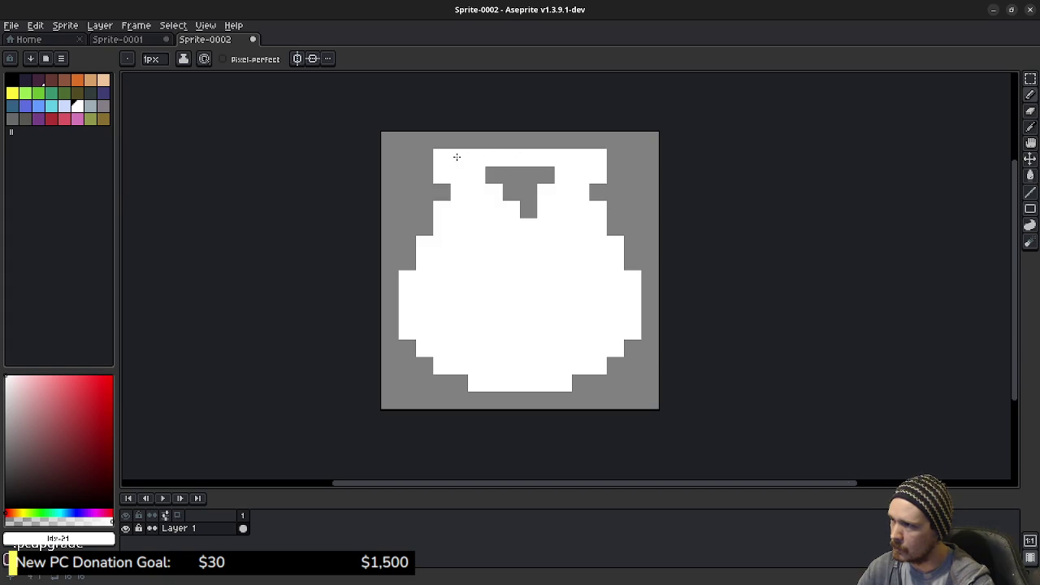
{"action": "left_click_drag", "start_coordinate": [476, 175], "coordinate": [563, 175]}
{"action": "left_click", "coordinate": [441, 158]}
{"action": "left_click", "coordinate": [597, 158]}
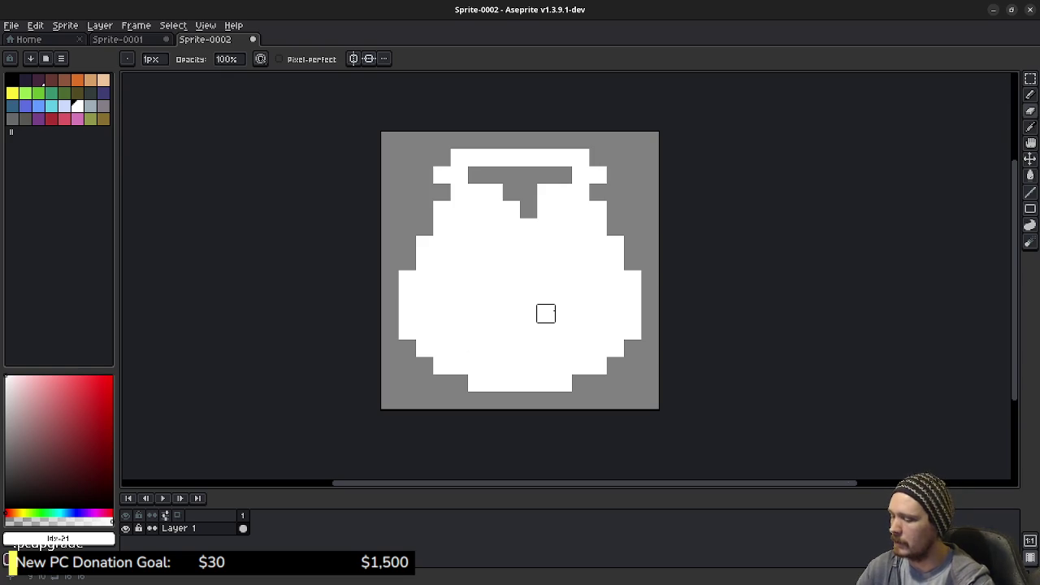
- Square off the pot body with white pixels at the bottom corners and both side edges
{"action": "key", "text": "e"}
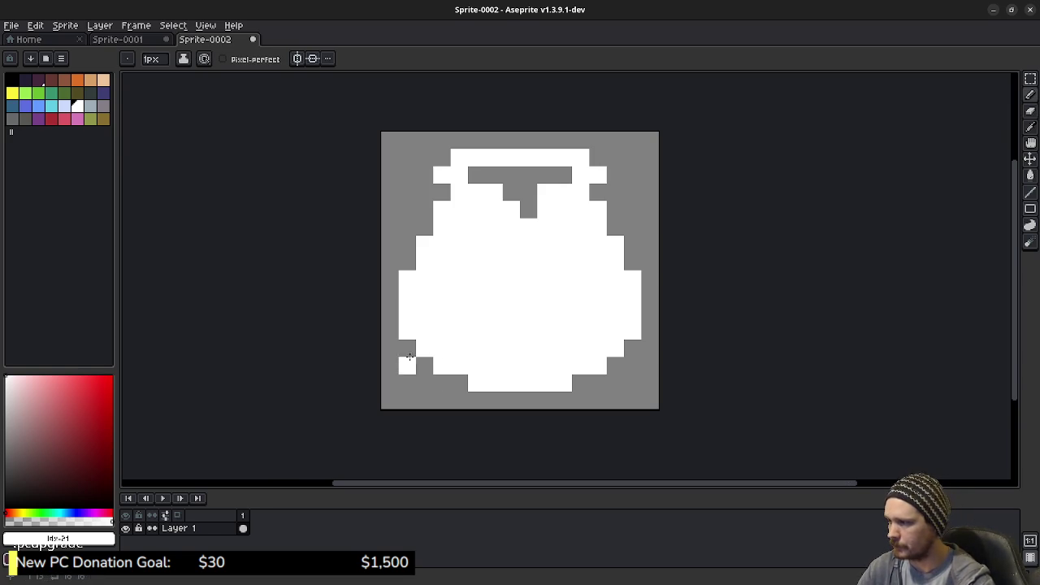
{"action": "mouse_move", "coordinate": [407, 344]}
{"action": "left_mouse_down"}
{"action": "mouse_move", "coordinate": [442, 383]}
{"action": "mouse_move", "coordinate": [458, 385]}
{"action": "left_mouse_up"}
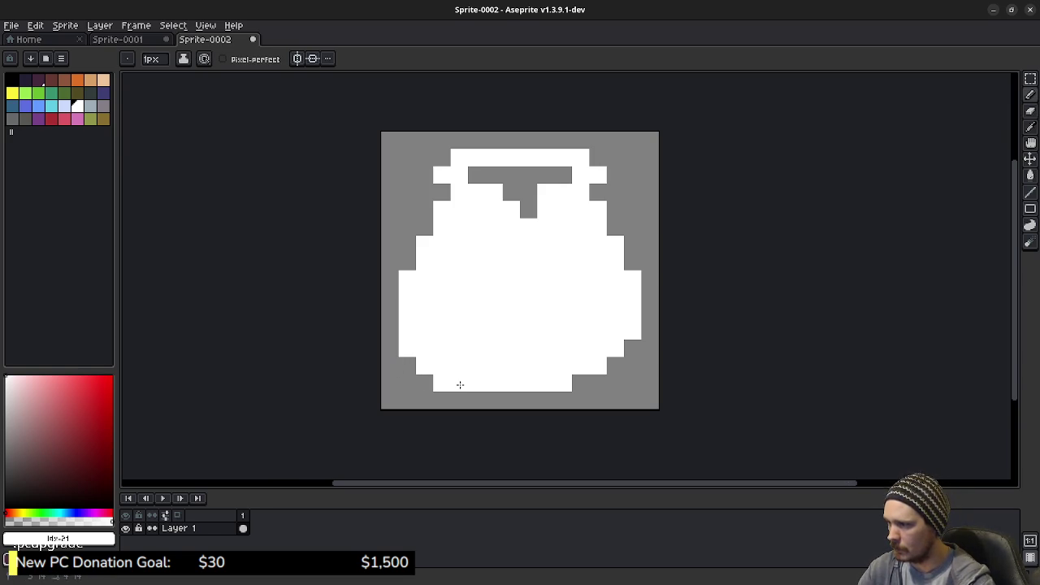
{"action": "left_click", "coordinate": [615, 383]}
{"action": "left_click", "coordinate": [634, 366]}
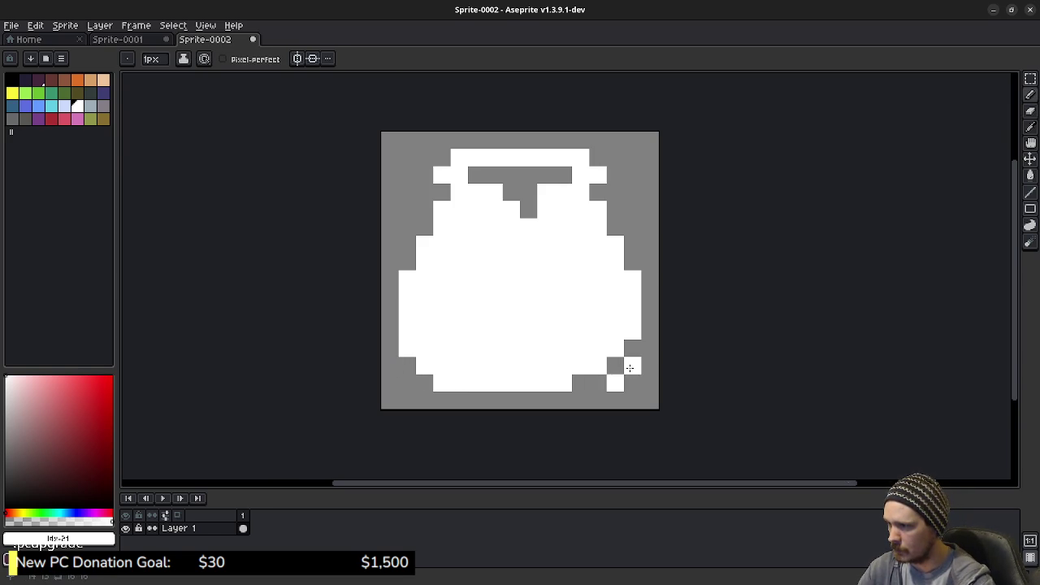
{"action": "key", "text": "ctrl+z"}
{"action": "key", "text": "ctrl+z"}
{"action": "left_click_drag", "start_coordinate": [598, 383], "coordinate": [632, 349]}
{"action": "left_click", "coordinate": [581, 383]}
{"action": "mouse_move", "coordinate": [406, 264]}
{"action": "left_mouse_down"}
{"action": "mouse_move", "coordinate": [406, 174]}
{"action": "mouse_move", "coordinate": [443, 157]}
{"action": "left_mouse_up"}
{"action": "left_click", "coordinate": [615, 158]}
{"action": "key", "text": "ctrl+z"}
{"action": "mouse_move", "coordinate": [633, 244]}
{"action": "left_mouse_down"}
{"action": "mouse_move", "coordinate": [634, 263]}
{"action": "mouse_move", "coordinate": [620, 178]}
{"action": "mouse_move", "coordinate": [615, 229]}
{"action": "left_mouse_up"}
{"action": "left_click", "coordinate": [598, 158]}
- Paint over the left grey block and round all four corners of the pot
{"action": "left_click_drag", "start_coordinate": [424, 192], "coordinate": [446, 192]}
{"action": "left_click", "coordinate": [408, 175]}
{"action": "left_click", "coordinate": [424, 165]}
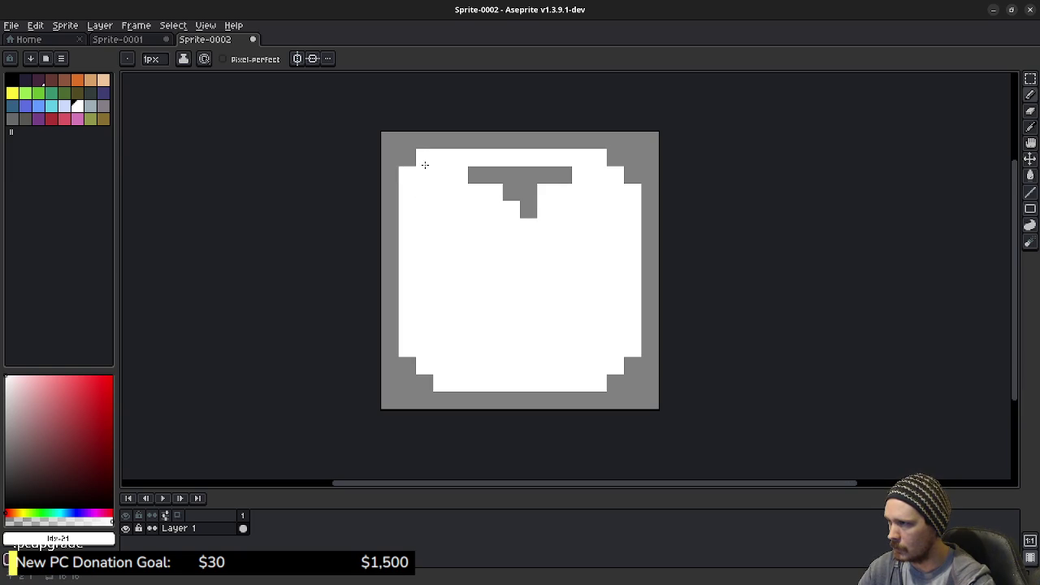
{"action": "left_click", "coordinate": [615, 158]}
{"action": "left_click", "coordinate": [627, 177]}
{"action": "left_click", "coordinate": [408, 362]}
{"action": "left_click", "coordinate": [424, 376]}
{"action": "left_click", "coordinate": [611, 377]}
{"action": "left_click", "coordinate": [629, 366]}
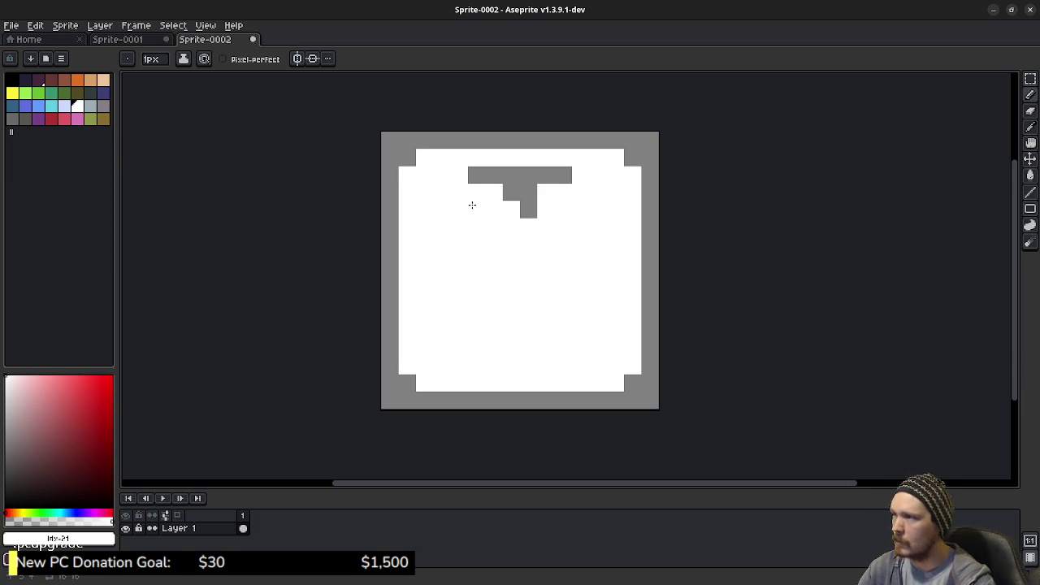
- Cover the remaining grey T-bar and block in white, then try a horizontal bar across the top
{"action": "mouse_move", "coordinate": [474, 188]}
{"action": "left_mouse_down"}
{"action": "mouse_move", "coordinate": [469, 179]}
{"action": "mouse_move", "coordinate": [578, 179]}
{"action": "mouse_move", "coordinate": [499, 179]}
{"action": "left_mouse_up"}
{"action": "left_click", "coordinate": [528, 213]}
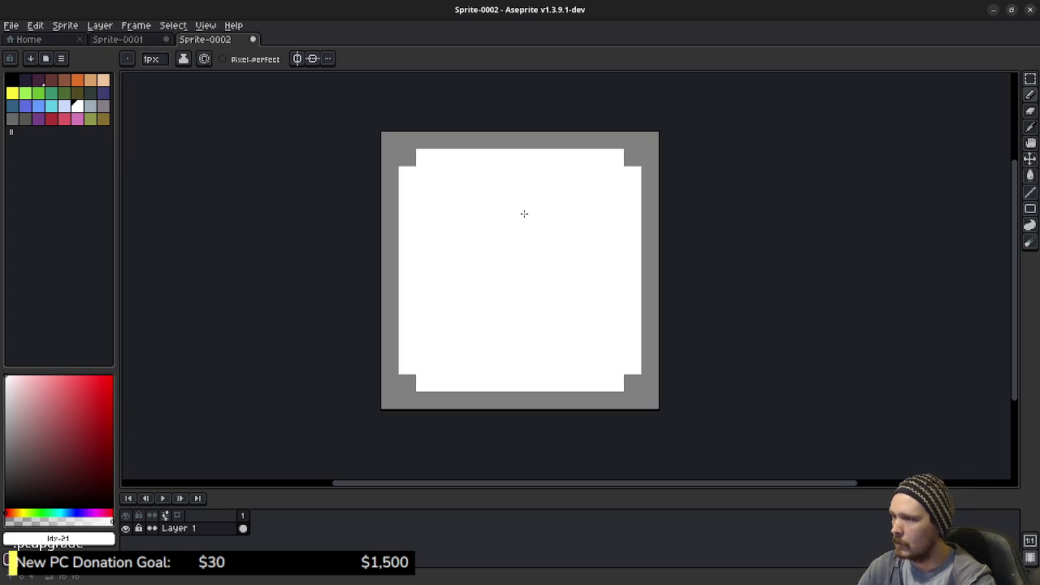
{"action": "key", "text": "b"}
{"action": "left_click_drag", "start_coordinate": [424, 192], "coordinate": [615, 192]}
{"action": "key", "text": "ctrl+z"}
{"action": "key", "text": "ctrl+z"}
- Redraw the grey top bar shorter and thicker, tapering into narrowing rows below it
{"action": "left_click_drag", "start_coordinate": [442, 192], "coordinate": [598, 191]}
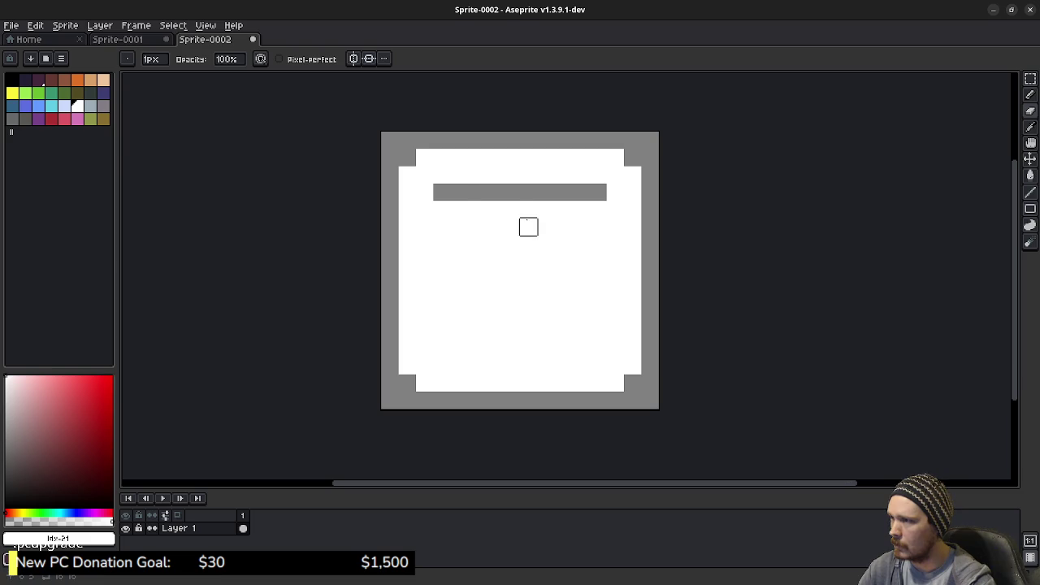
{"action": "left_click_drag", "start_coordinate": [458, 174], "coordinate": [580, 175]}
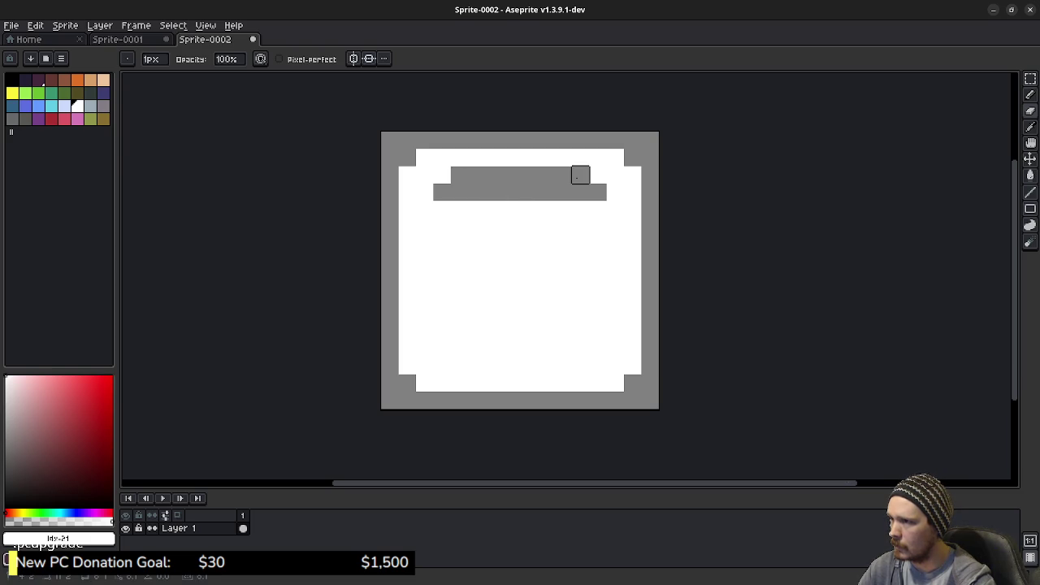
{"action": "left_click_drag", "start_coordinate": [459, 209], "coordinate": [581, 209]}
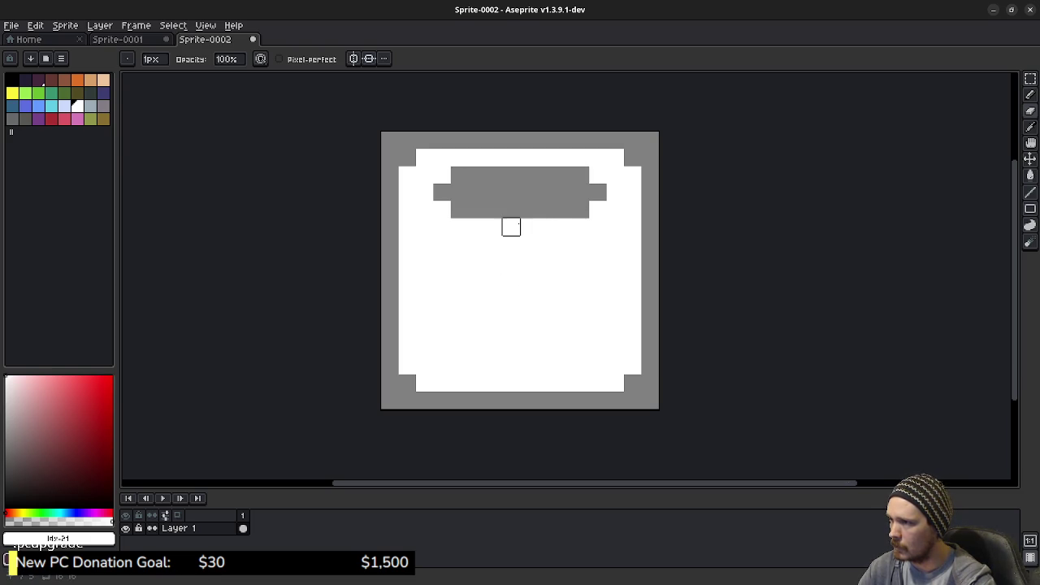
{"action": "mouse_move", "coordinate": [511, 227]}
{"action": "left_mouse_down"}
{"action": "mouse_move", "coordinate": [564, 227]}
{"action": "mouse_move", "coordinate": [529, 243]}
{"action": "mouse_move", "coordinate": [563, 261]}
{"action": "left_mouse_up"}
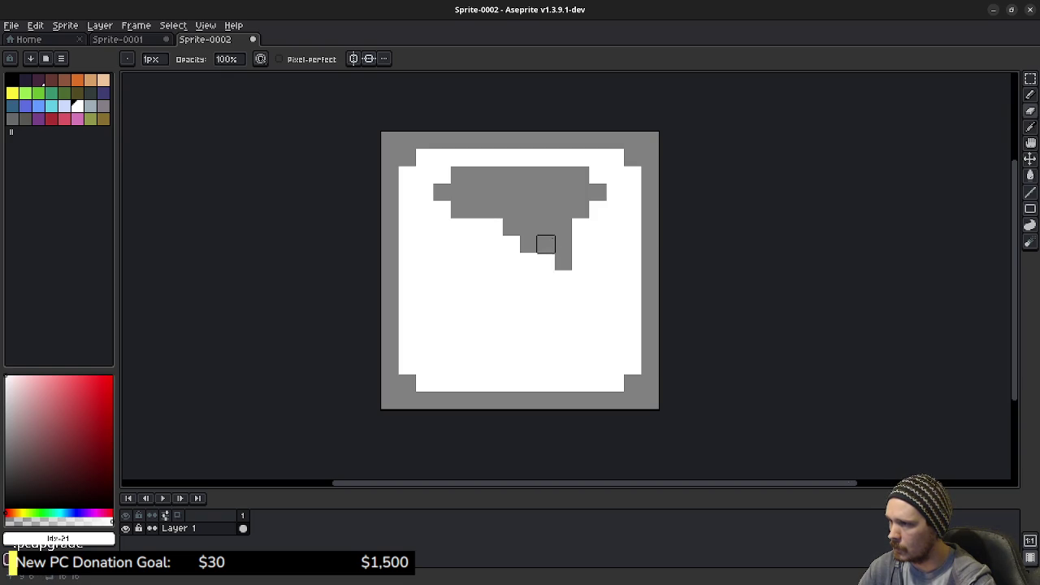
{"action": "right_click", "coordinate": [546, 244]}
- Extend the drip downward and refine its stepped edge with grey pixels
{"action": "key", "text": "e"}
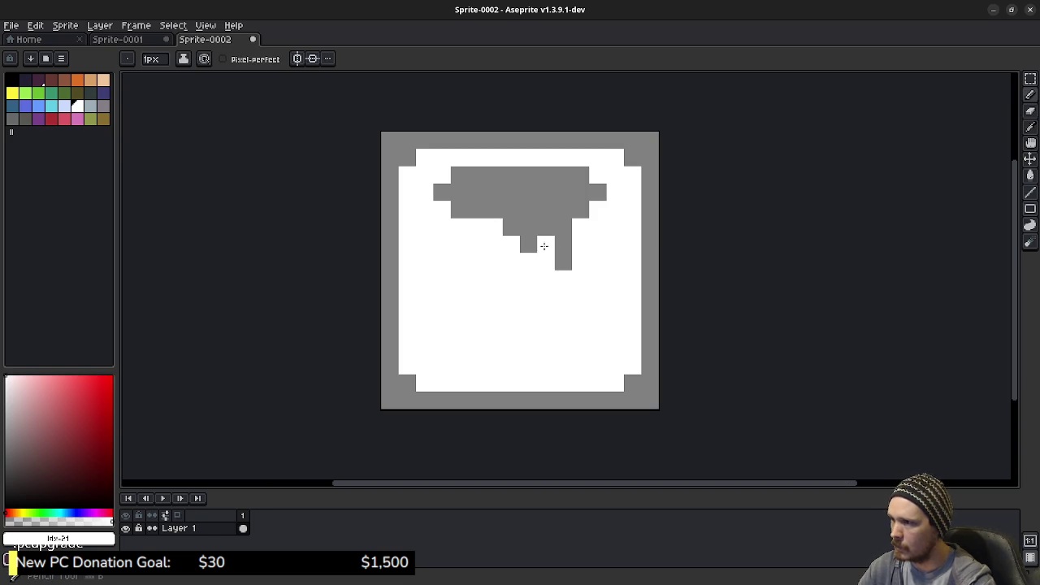
{"action": "left_click", "coordinate": [559, 261]}
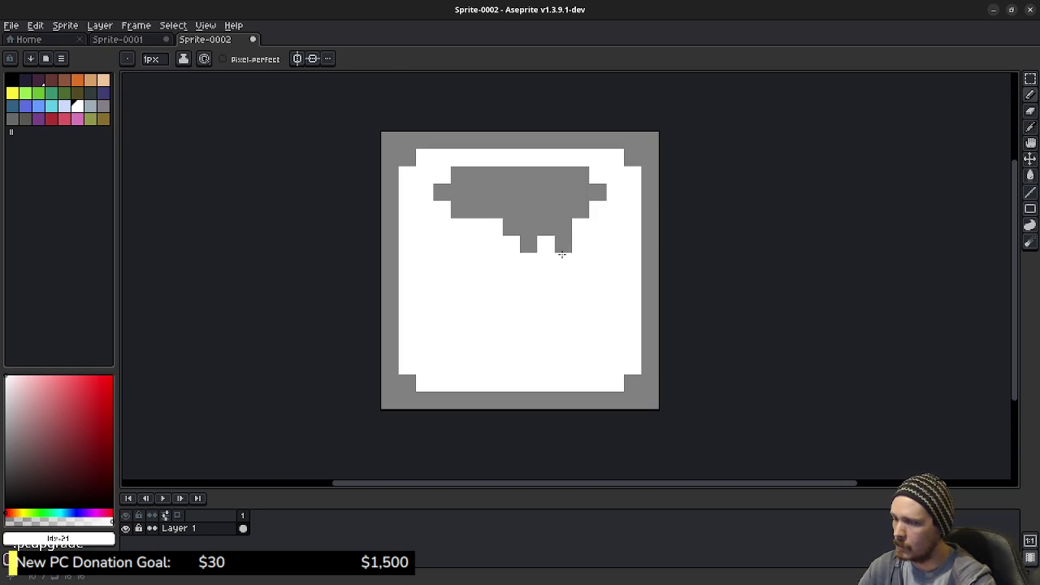
{"action": "key", "text": "ctrl+z"}
{"action": "key", "text": "b"}
{"action": "left_click", "coordinate": [563, 279]}
{"action": "left_click", "coordinate": [528, 261]}
{"action": "left_click", "coordinate": [511, 244]}
{"action": "left_click", "coordinate": [494, 227]}
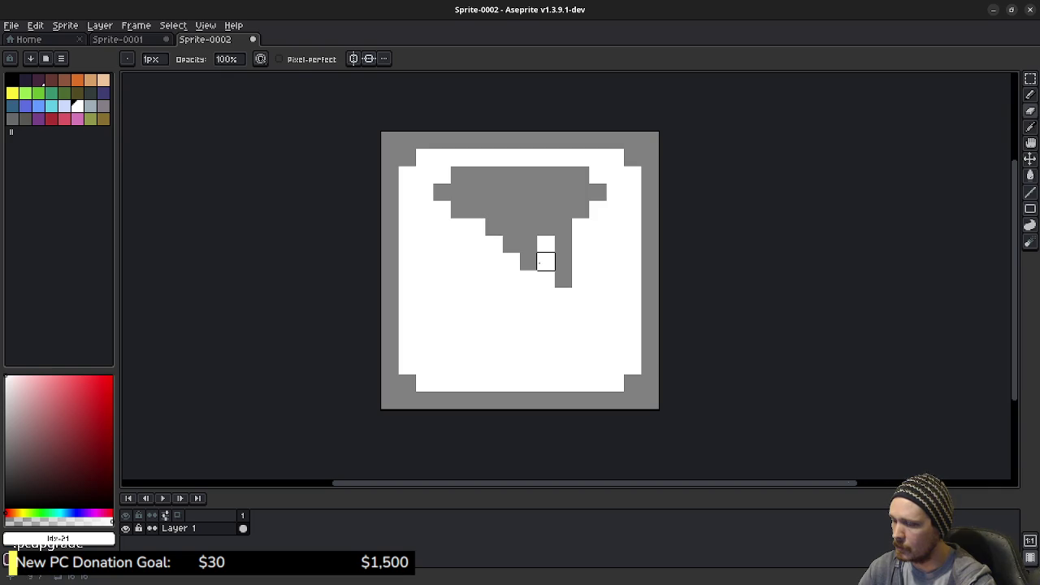
- Select the drip pixels below the bar and nudge them one pixel left
{"action": "key", "text": "m"}
{"action": "mouse_move", "coordinate": [591, 307]}
{"action": "left_mouse_down"}
{"action": "mouse_move", "coordinate": [535, 251]}
{"action": "mouse_move", "coordinate": [465, 215]}
{"action": "left_mouse_up"}
{"action": "key", "text": "Left"}
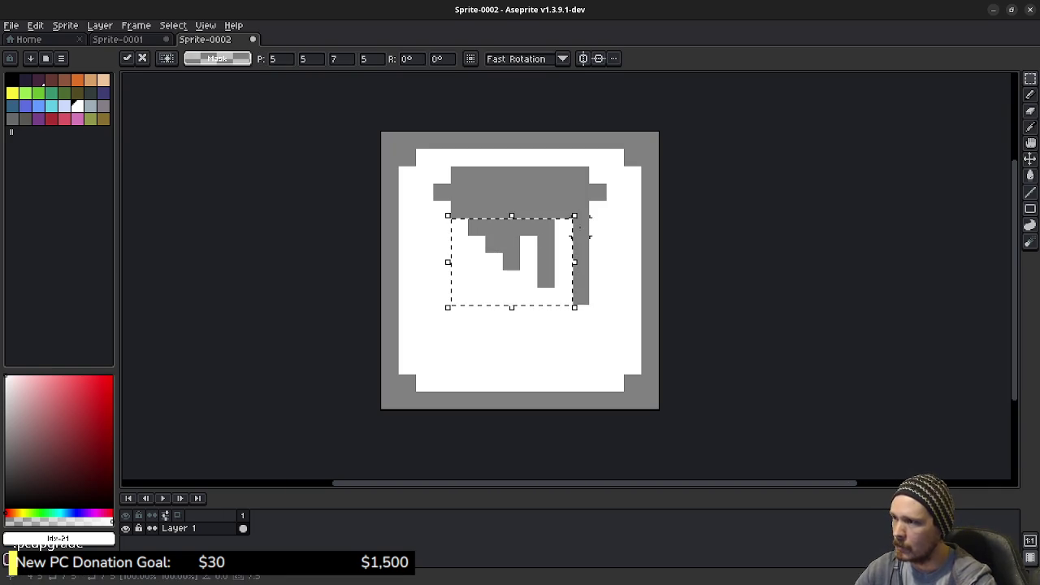
{"action": "left_click", "coordinate": [598, 244]}
- Whiten the leftover right column and adjust the pixels around the gap between the drips
{"action": "key", "text": "b"}
{"action": "left_click_drag", "start_coordinate": [580, 302], "coordinate": [578, 230]}
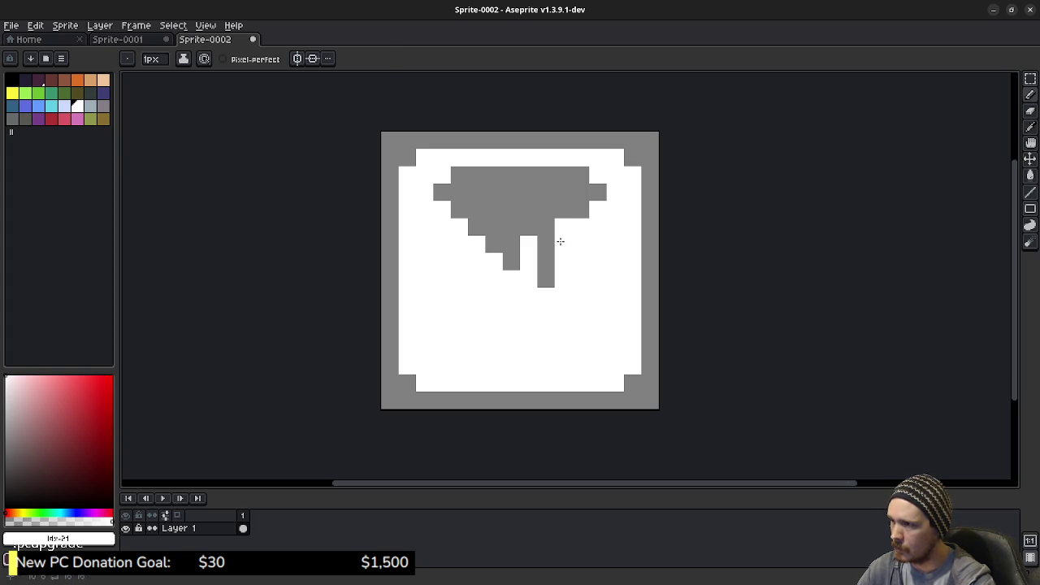
{"action": "left_click_drag", "start_coordinate": [563, 243], "coordinate": [563, 228]}
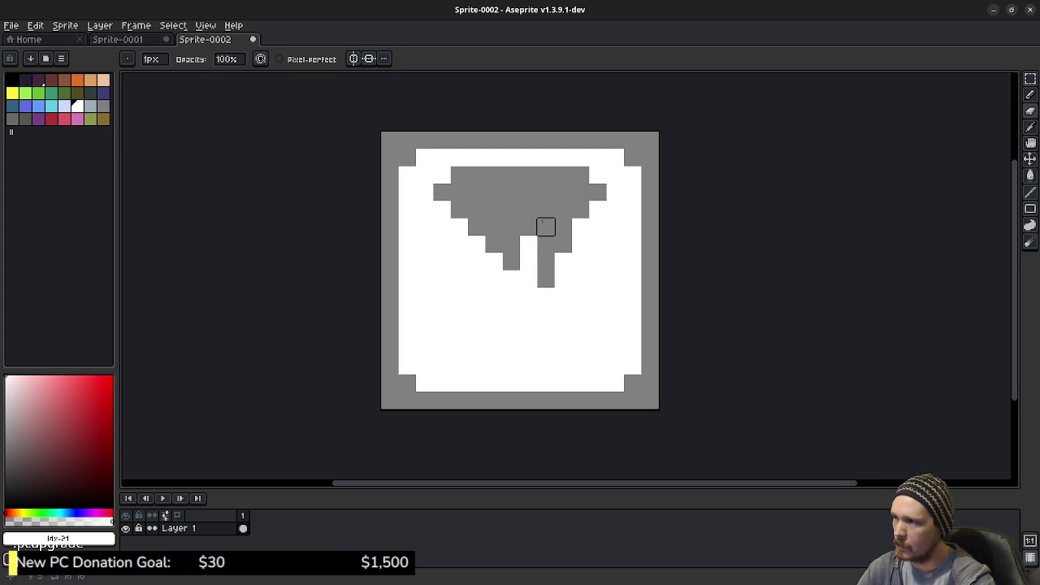
{"action": "left_click", "coordinate": [529, 244]}
{"action": "key", "text": "e"}
{"action": "left_click_drag", "start_coordinate": [529, 239], "coordinate": [530, 216]}
{"action": "key", "text": "ctrl+z"}
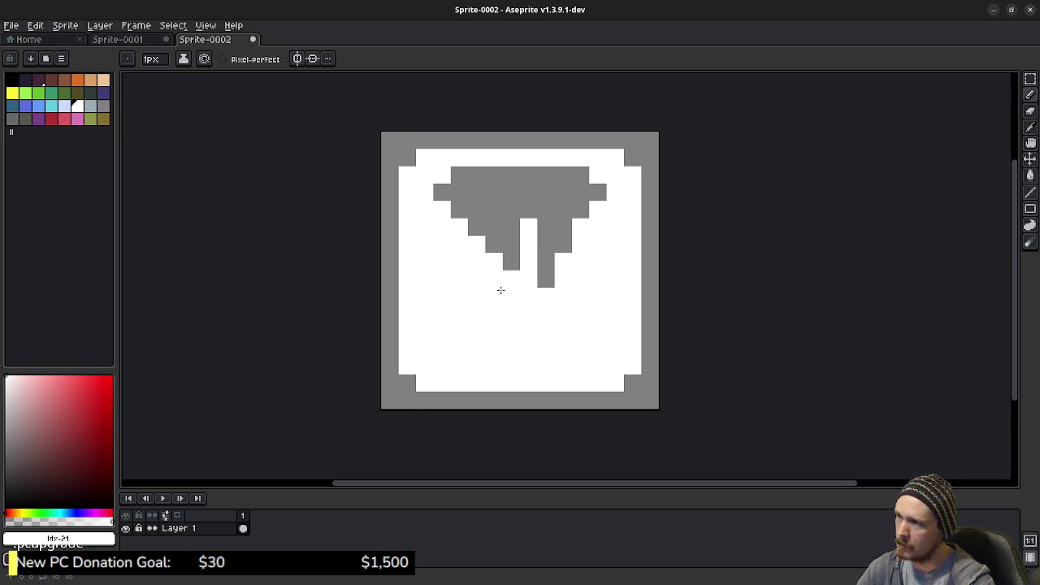
{"action": "scroll", "coordinate": [509, 316], "scroll_direction": "down", "scroll_amount": 3}
- Erase the grey row joining the drips to the top bar
{"action": "scroll", "coordinate": [529, 329], "scroll_direction": "down", "scroll_amount": 2}
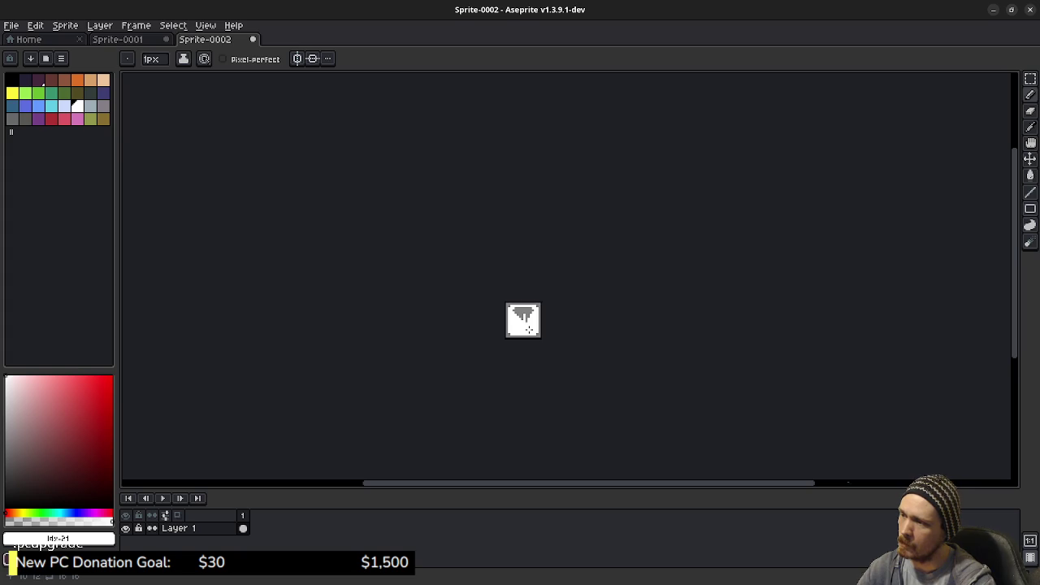
{"action": "scroll", "coordinate": [530, 329], "scroll_direction": "up", "scroll_amount": 5}
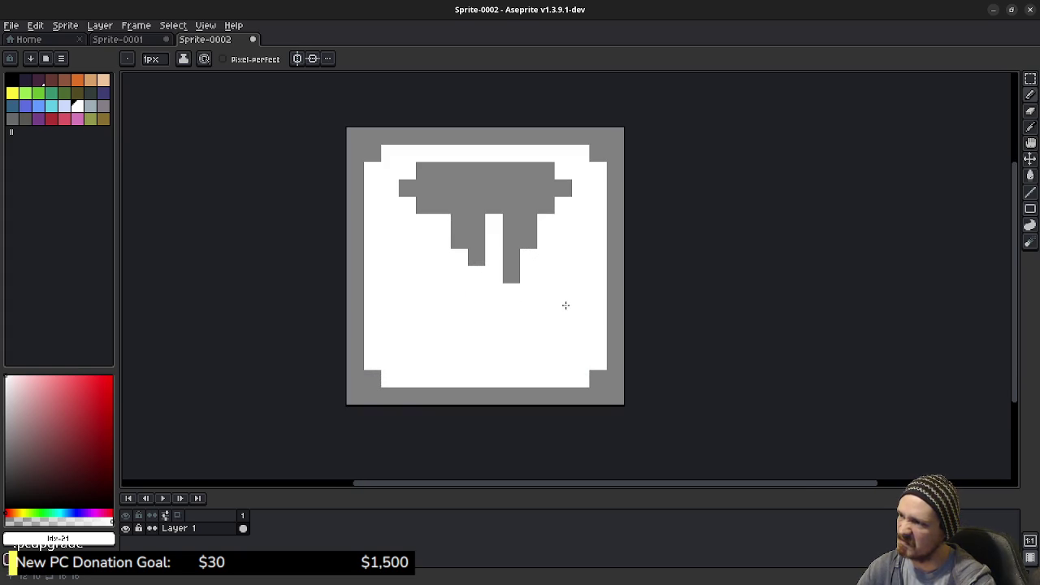
{"action": "scroll", "coordinate": [566, 304], "scroll_direction": "down", "scroll_amount": 4}
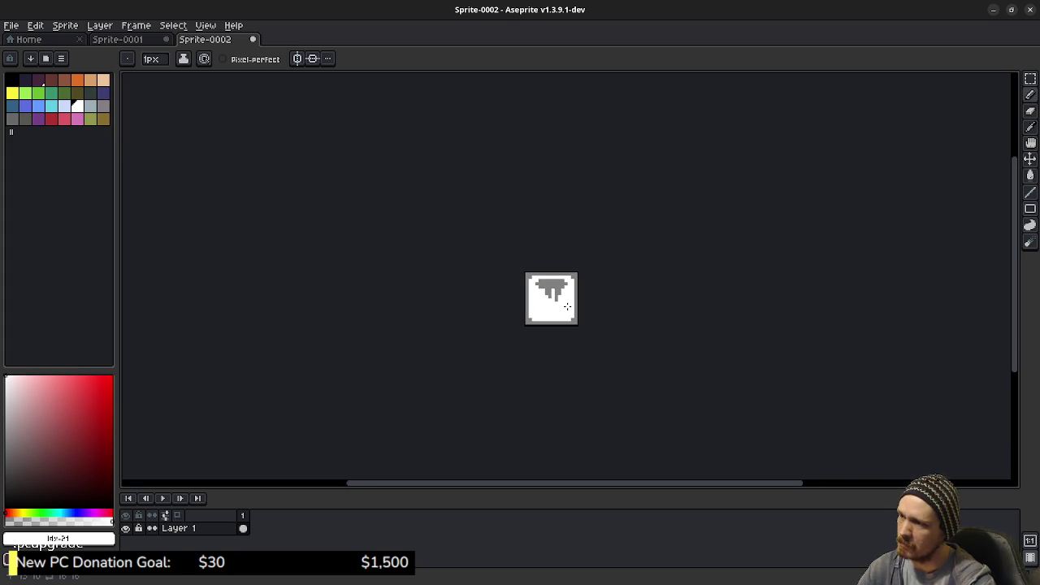
{"action": "scroll", "coordinate": [563, 303], "scroll_direction": "up", "scroll_amount": 1}
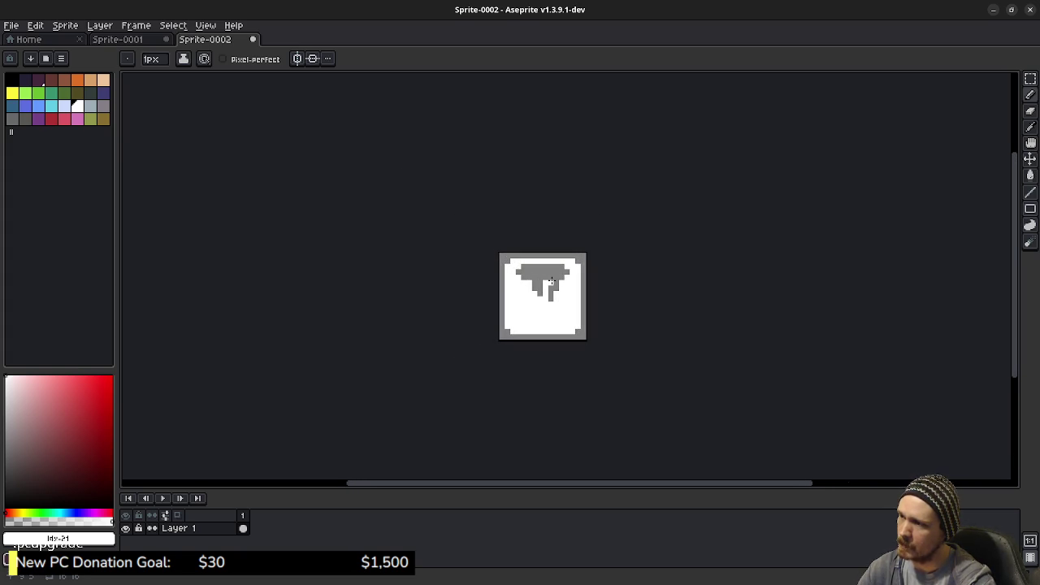
{"action": "key", "text": "e"}
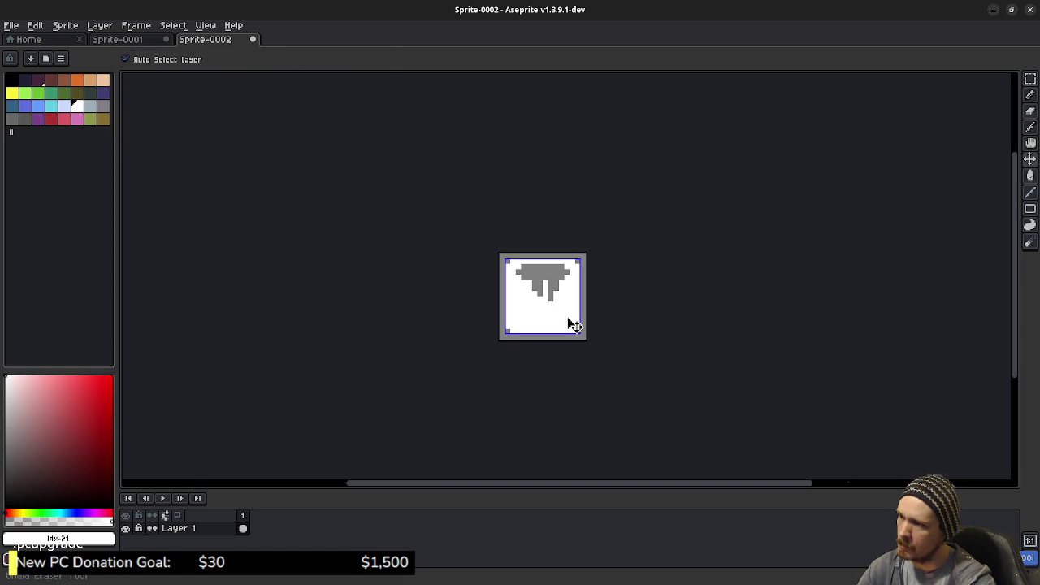
{"action": "scroll", "coordinate": [532, 283], "scroll_direction": "up", "scroll_amount": 2}
{"action": "scroll", "coordinate": [551, 295], "scroll_direction": "up", "scroll_amount": 2}
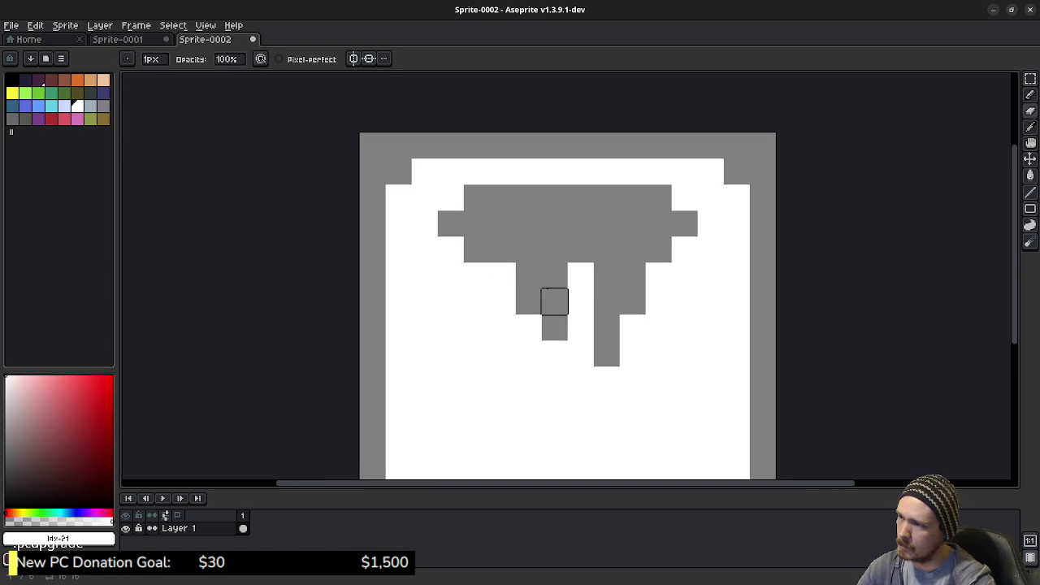
{"action": "key", "text": "e"}
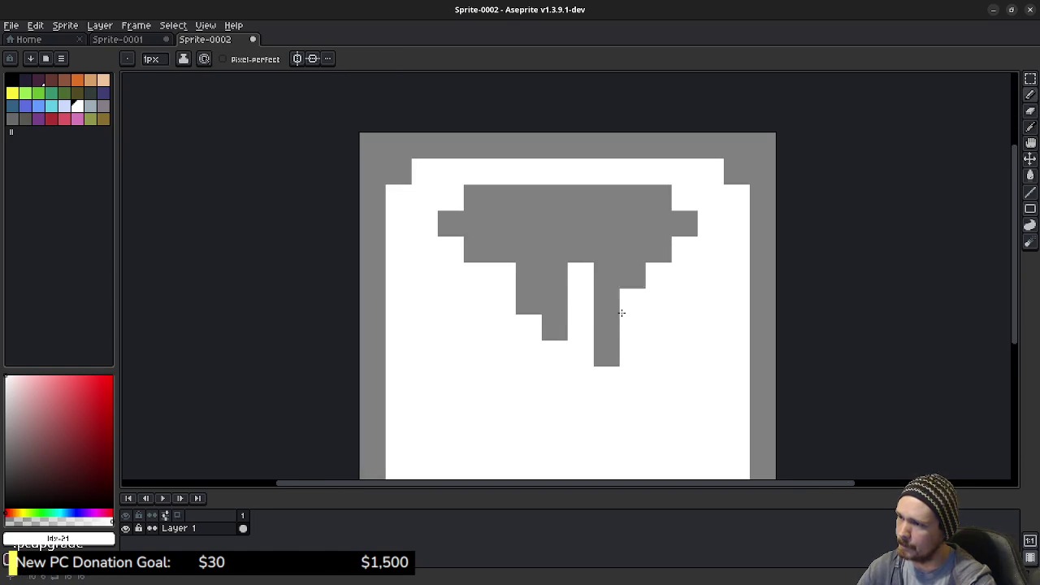
{"action": "left_click_drag", "start_coordinate": [524, 281], "coordinate": [641, 273]}
- Redraw the two detached drip shapes with grey pixels
{"action": "left_click", "coordinate": [555, 328]}
{"action": "key", "text": "b"}
{"action": "left_click", "coordinate": [556, 328]}
{"action": "left_click", "coordinate": [556, 354]}
{"action": "left_click", "coordinate": [529, 327]}
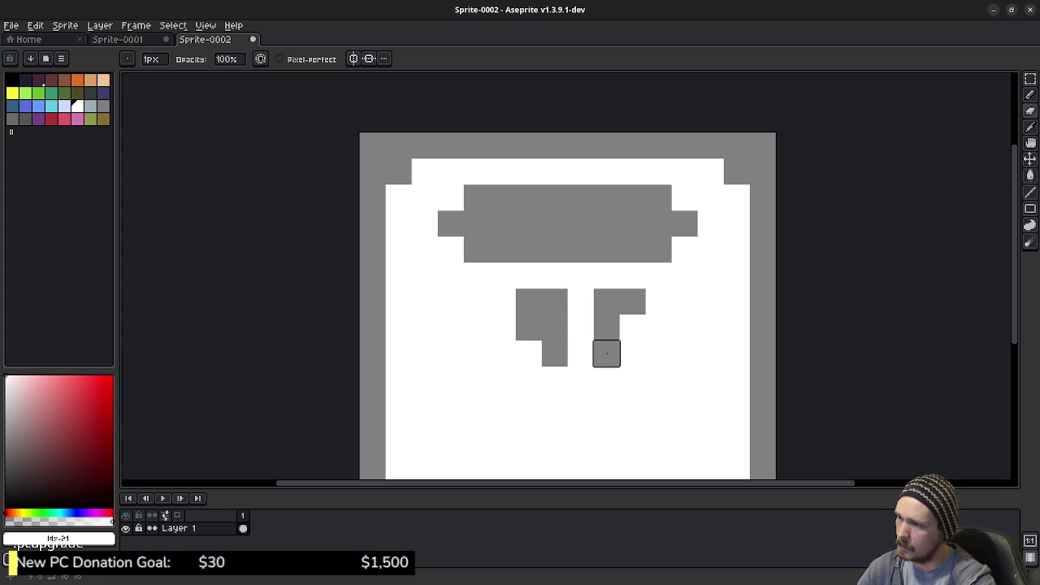
{"action": "left_click", "coordinate": [607, 380]}
{"action": "left_click", "coordinate": [632, 327]}
{"action": "scroll", "coordinate": [631, 353], "scroll_direction": "down", "scroll_amount": 4}
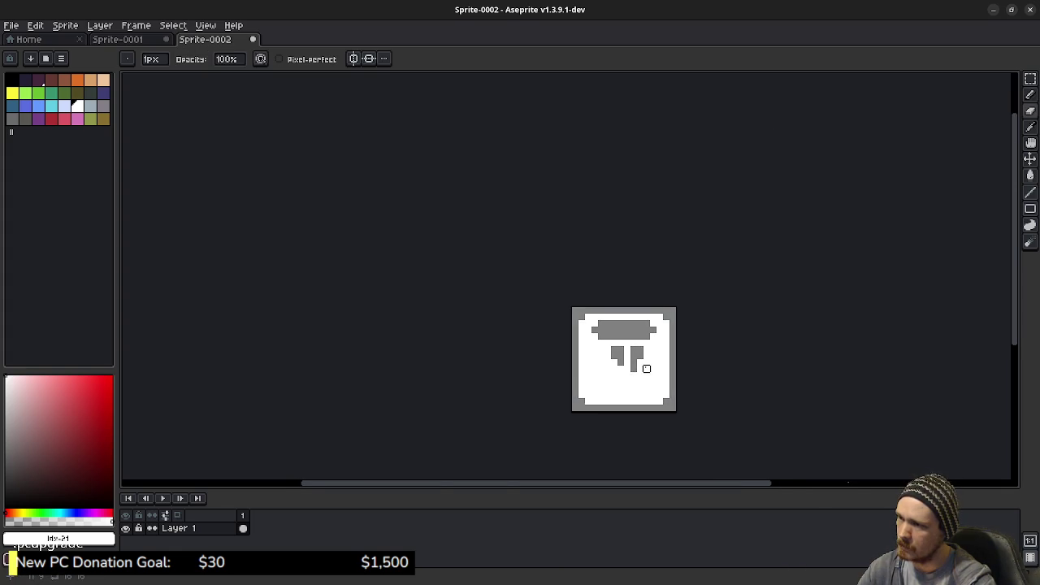
{"action": "scroll", "coordinate": [647, 368], "scroll_direction": "up", "scroll_amount": 3}
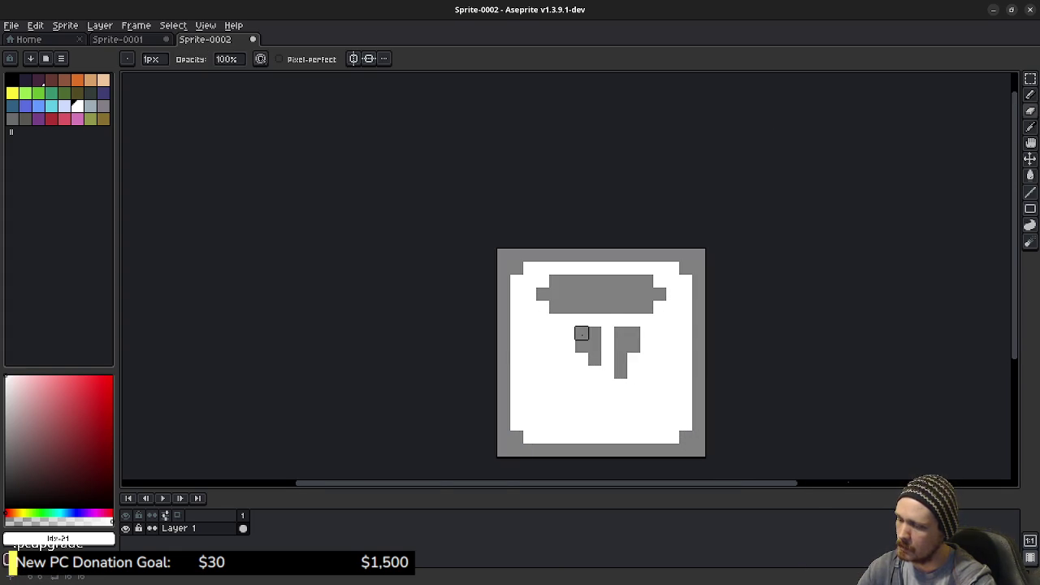
{"action": "mouse_move", "coordinate": [568, 333]}
{"action": "left_mouse_down"}
{"action": "mouse_move", "coordinate": [569, 346]}
{"action": "mouse_move", "coordinate": [594, 333]}
{"action": "left_mouse_up"}
{"action": "left_click", "coordinate": [582, 359]}
- Trim the right drip into a T shape, picking up the grey colour from the drawing
{"action": "key", "text": "e"}
{"action": "left_click", "coordinate": [619, 345]}
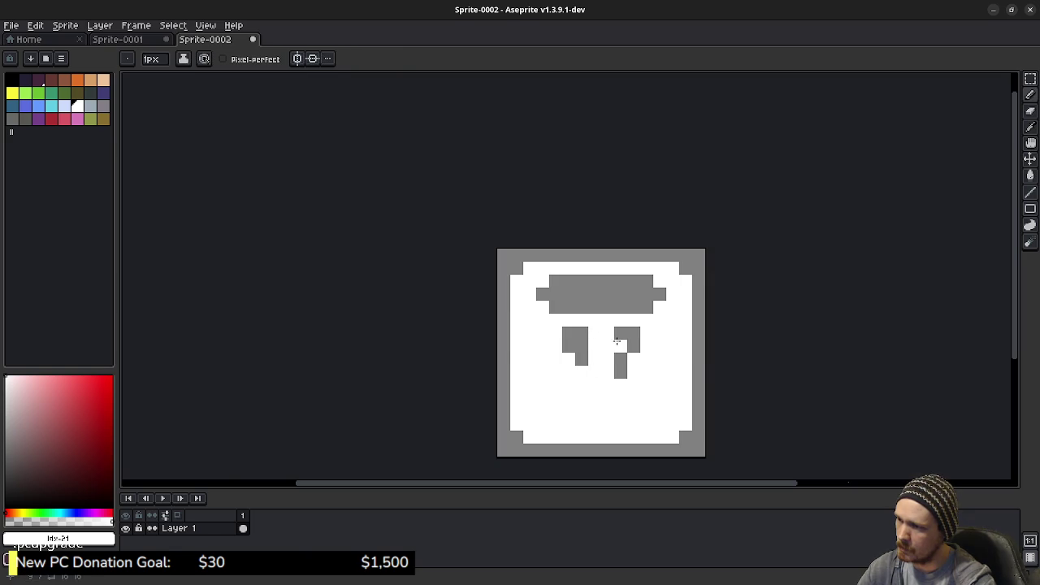
{"action": "left_click", "coordinate": [626, 333], "text": "alt"}
{"action": "key", "text": "b"}
{"action": "left_click", "coordinate": [607, 334]}
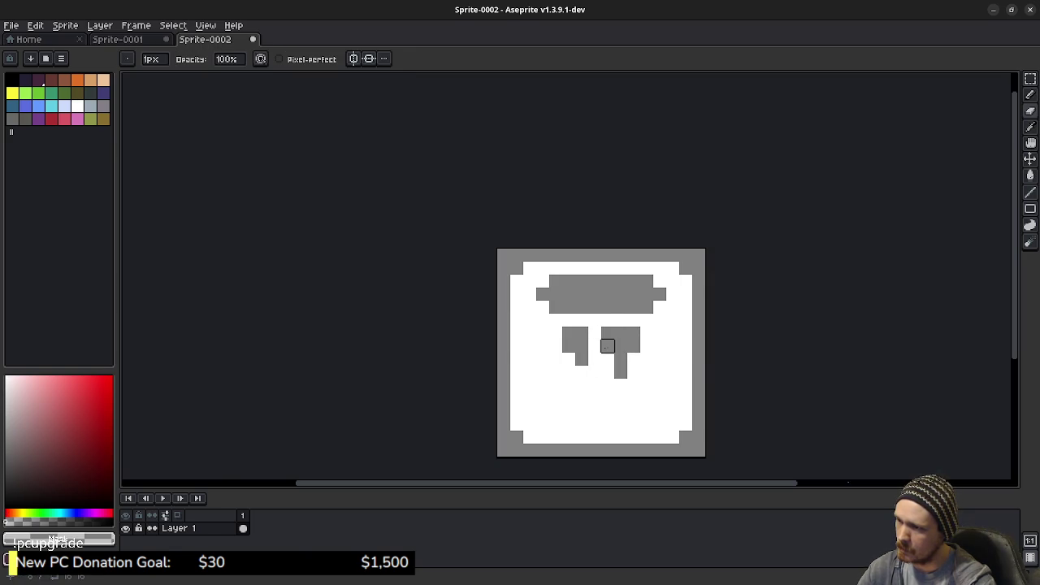
{"action": "key", "text": "e"}
{"action": "left_click", "coordinate": [607, 346]}
{"action": "left_click", "coordinate": [604, 360], "text": "alt"}
{"action": "left_click", "coordinate": [623, 360]}
{"action": "left_click", "coordinate": [621, 359]}
- Reconnect the top bar to the left drip with grey pixels
{"action": "scroll", "coordinate": [653, 367], "scroll_direction": "down", "scroll_amount": 4}
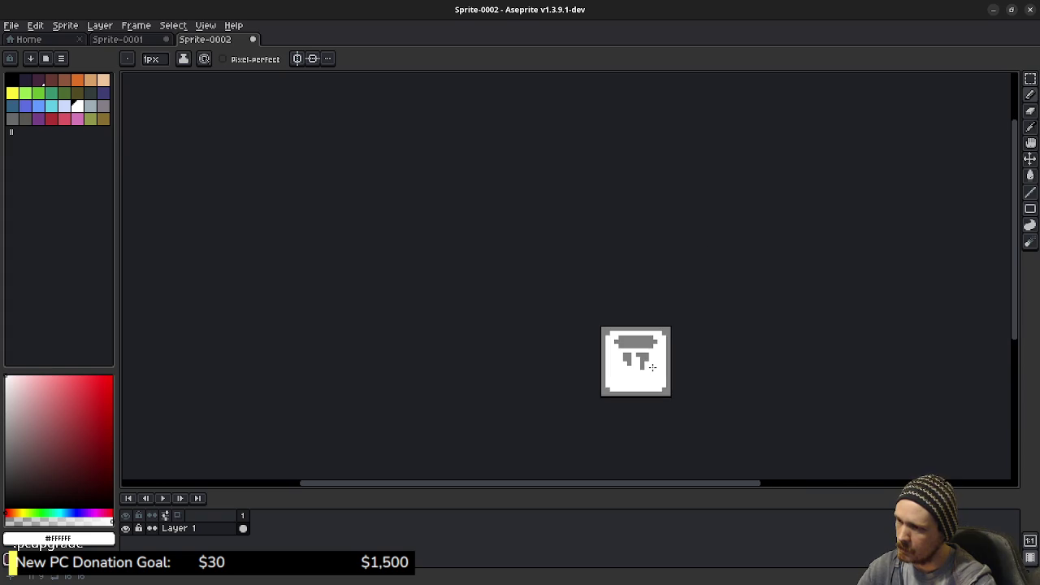
{"action": "scroll", "coordinate": [653, 367], "scroll_direction": "up", "scroll_amount": 3}
{"action": "scroll", "coordinate": [653, 368], "scroll_direction": "up", "scroll_amount": 3}
{"action": "scroll", "coordinate": [650, 366], "scroll_direction": "down", "scroll_amount": 7}
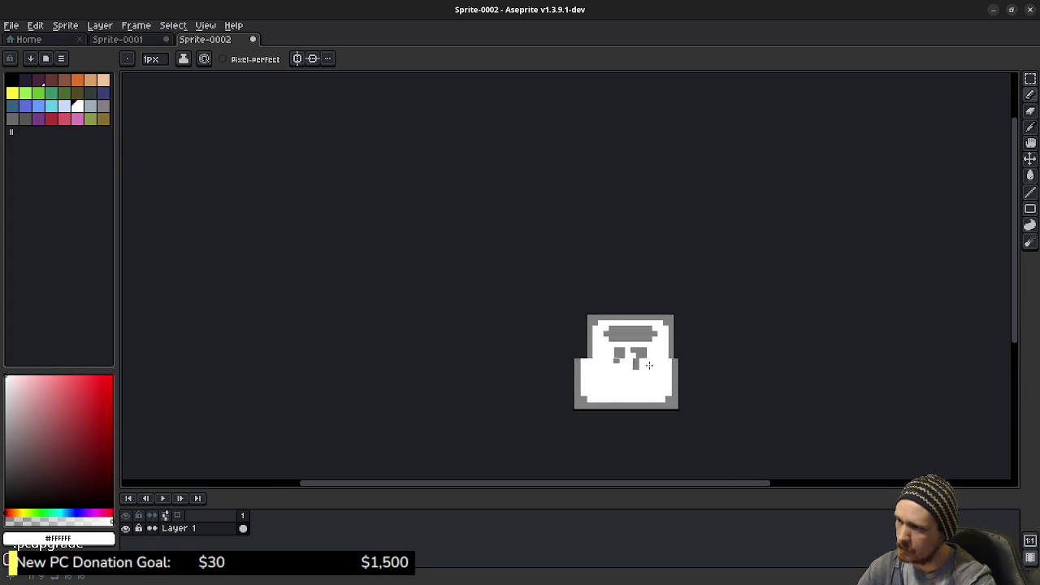
{"action": "scroll", "coordinate": [649, 365], "scroll_direction": "up", "scroll_amount": 8}
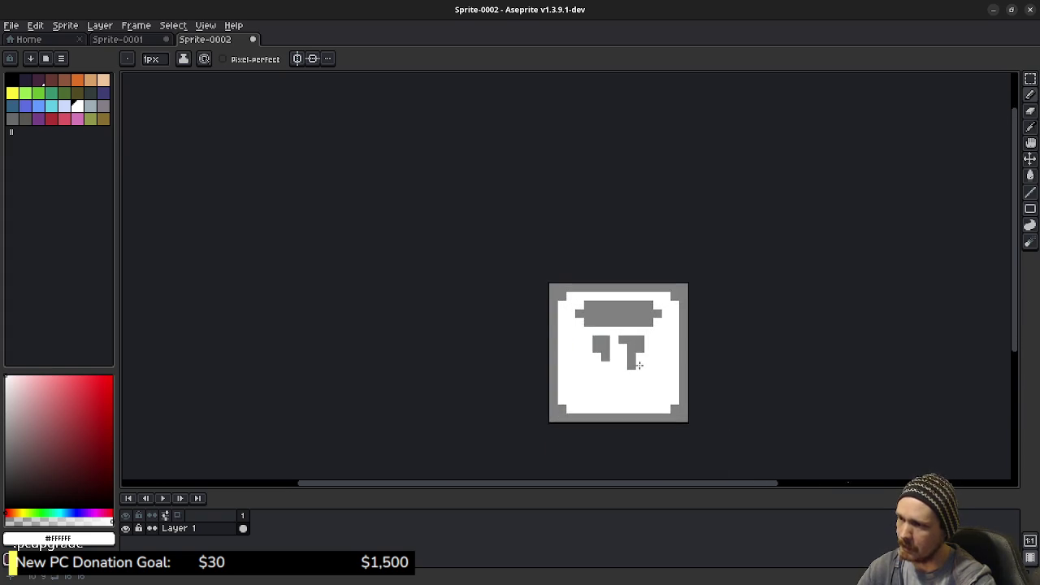
{"action": "mouse_move", "coordinate": [613, 304]}
{"action": "left_mouse_down"}
{"action": "mouse_move", "coordinate": [611, 294]}
{"action": "mouse_move", "coordinate": [645, 293]}
{"action": "left_mouse_up"}
- Link the bar to the right drip, lengthen both drips, and fill the notch between them
{"action": "left_click_drag", "start_coordinate": [574, 311], "coordinate": [560, 295]}
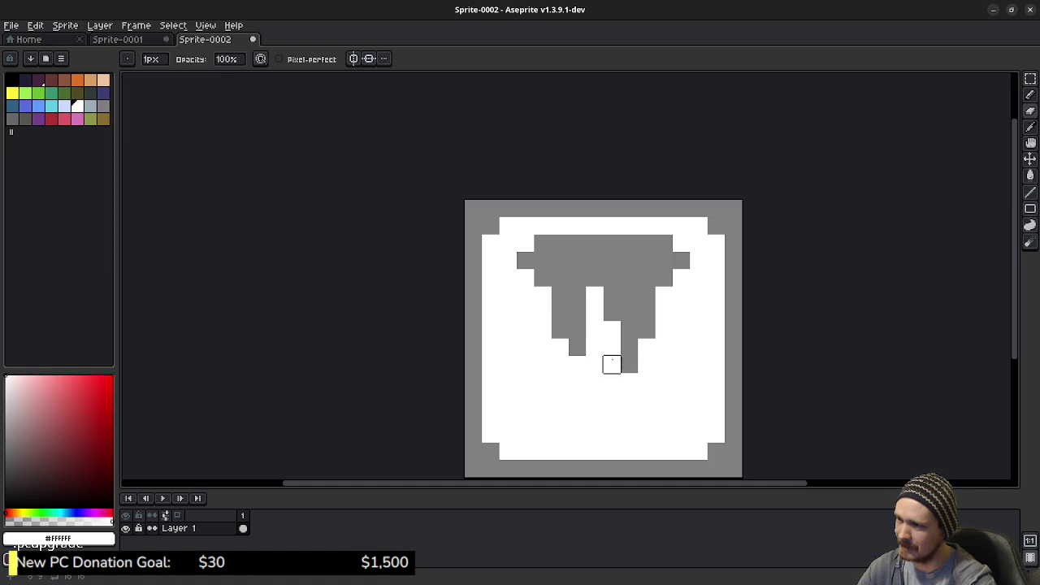
{"action": "scroll", "coordinate": [663, 390], "scroll_direction": "down", "scroll_amount": 5}
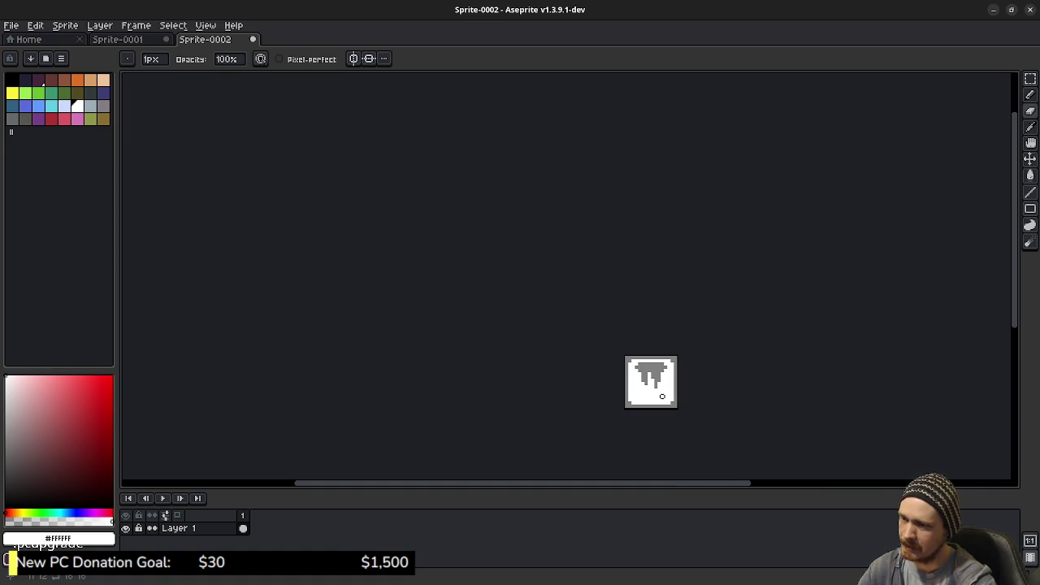
{"action": "scroll", "coordinate": [663, 397], "scroll_direction": "up", "scroll_amount": 5}
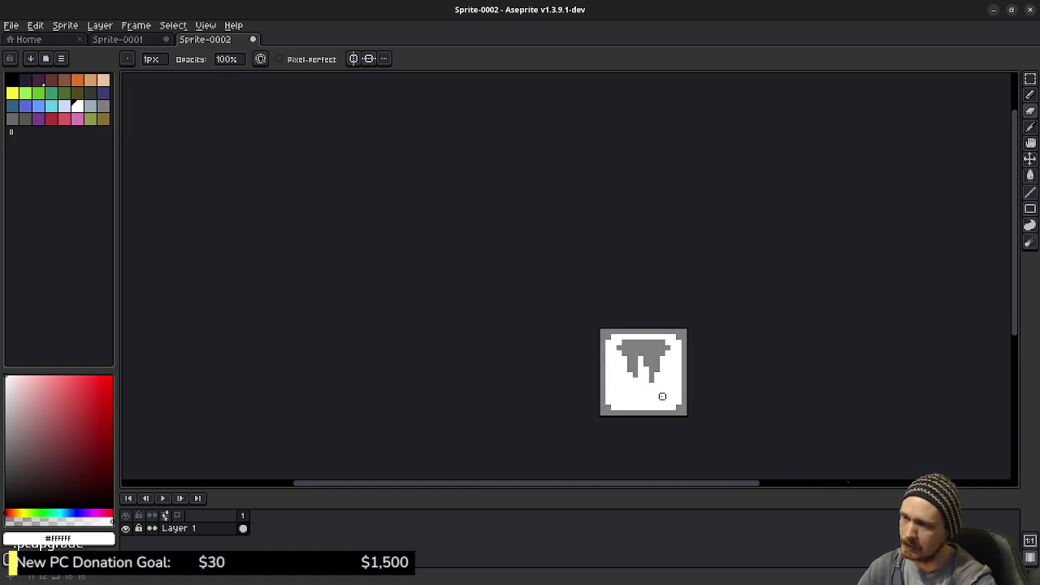
{"action": "key", "text": "b"}
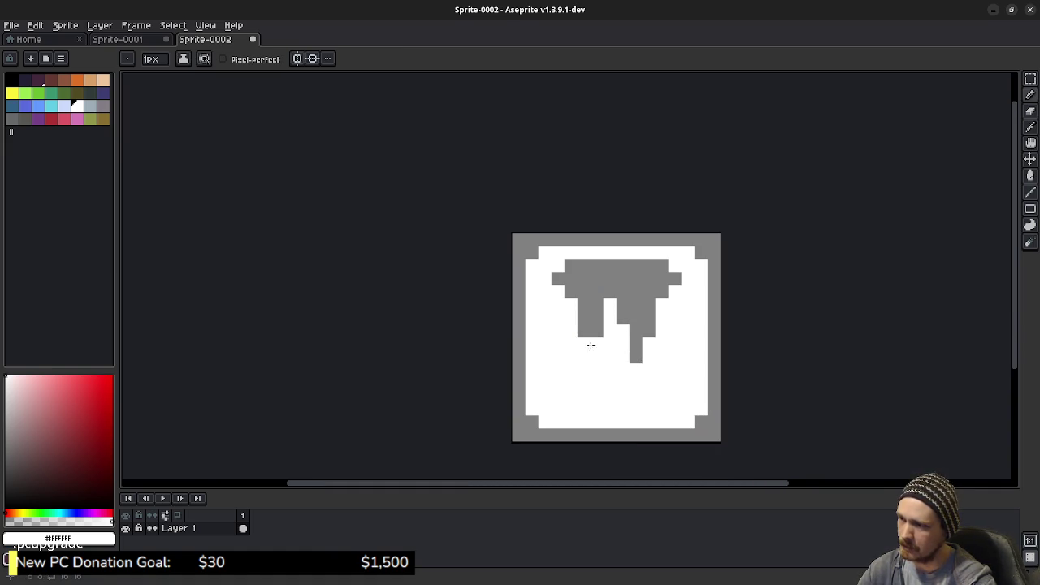
{"action": "left_click_drag", "start_coordinate": [584, 344], "coordinate": [596, 357]}
{"action": "left_click", "coordinate": [636, 370]}
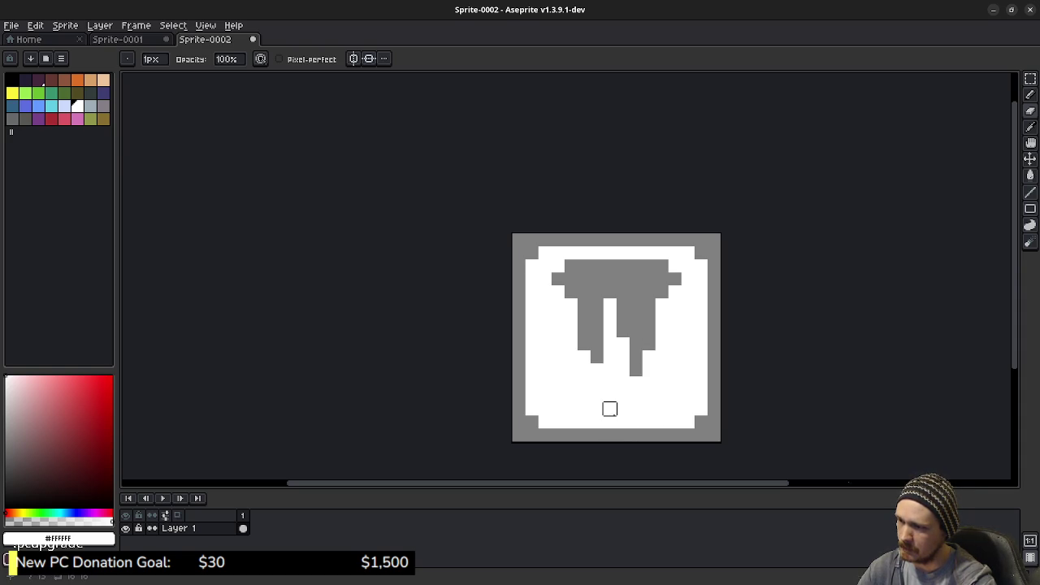
{"action": "left_click", "coordinate": [610, 317]}
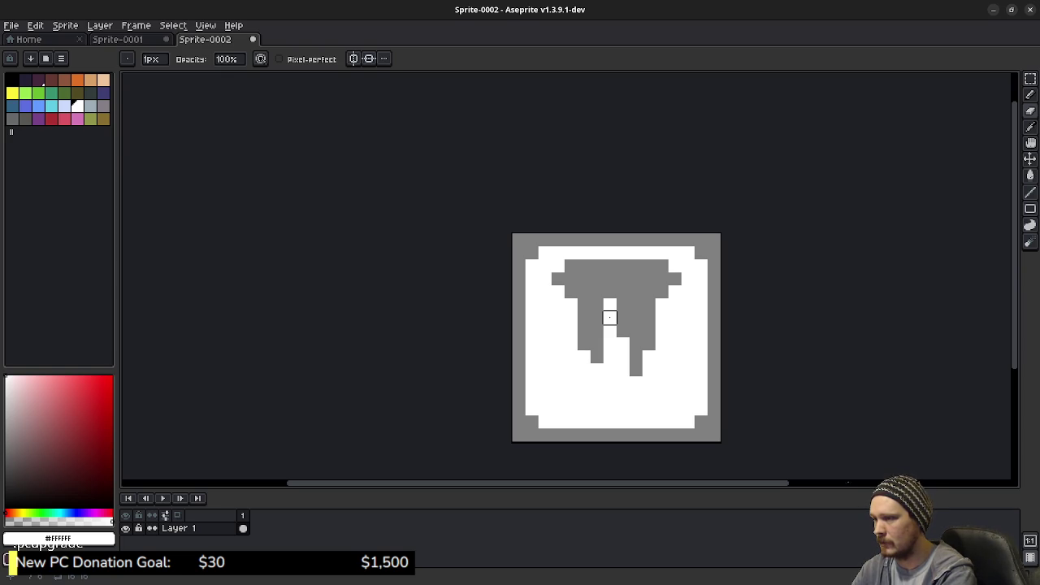
- Apply a black Outline effect around the grey drip, choosing black from the palette
{"action": "key", "text": "shift+o"}
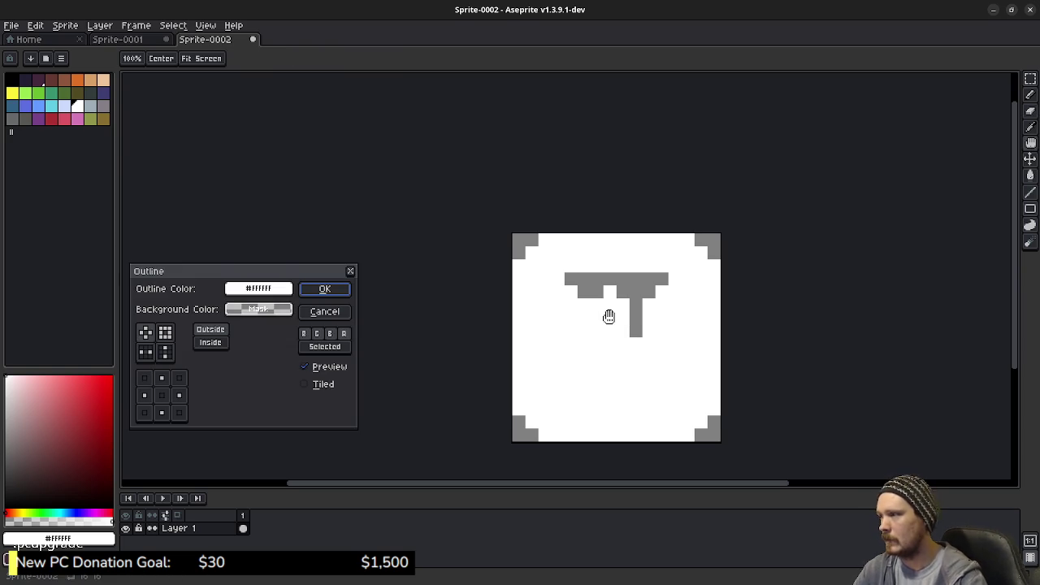
{"action": "left_click", "coordinate": [282, 314]}
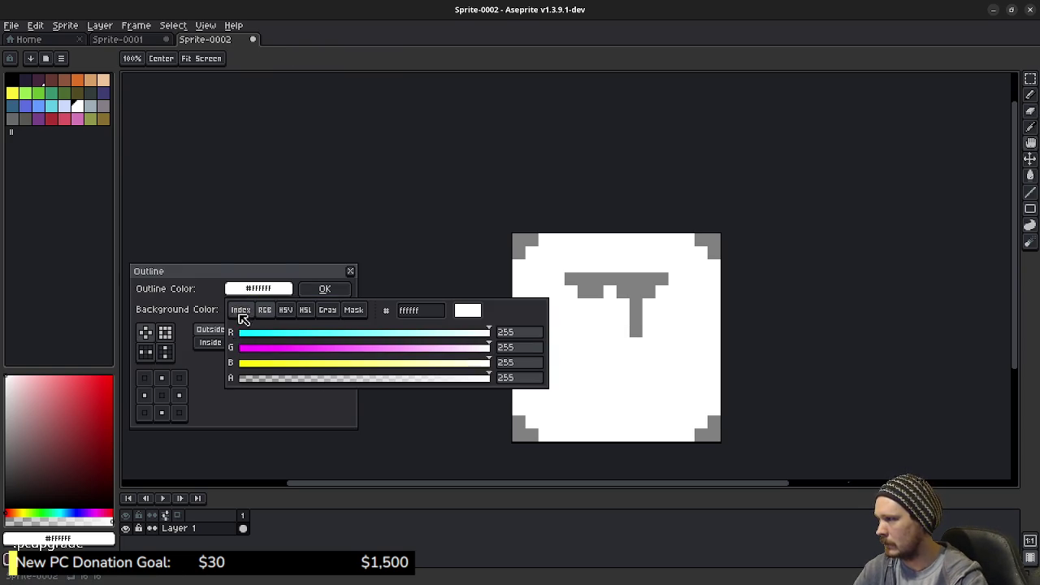
{"action": "left_click", "coordinate": [242, 314]}
{"action": "left_click", "coordinate": [236, 334]}
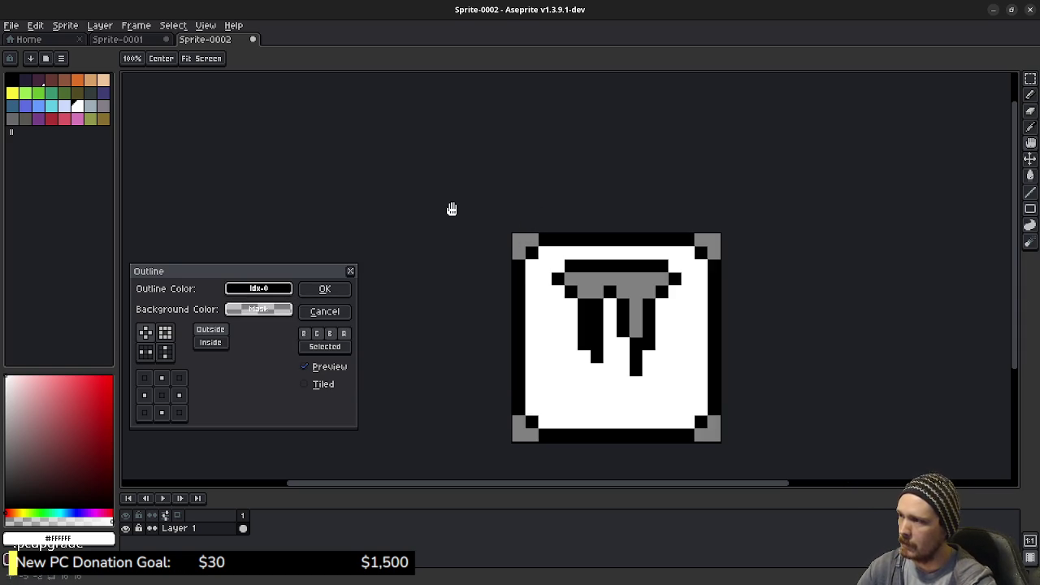
{"action": "left_click", "coordinate": [325, 289]}
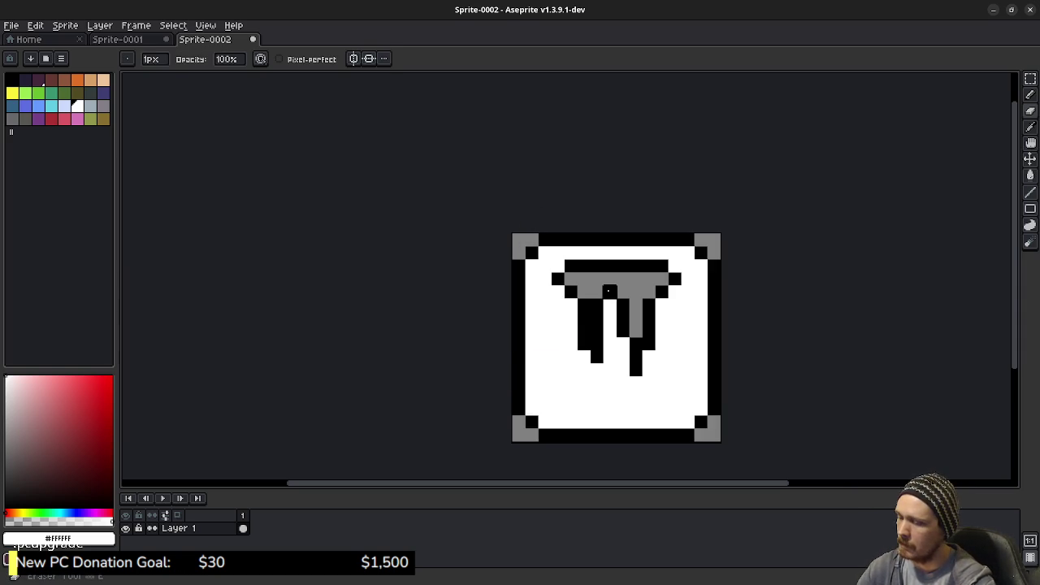
- Flood-fill the grey drip solid black, undoing an accidental fill of the square's interior
{"action": "key", "text": "g"}
{"action": "key", "text": "x"}
{"action": "left_click", "coordinate": [609, 291]}
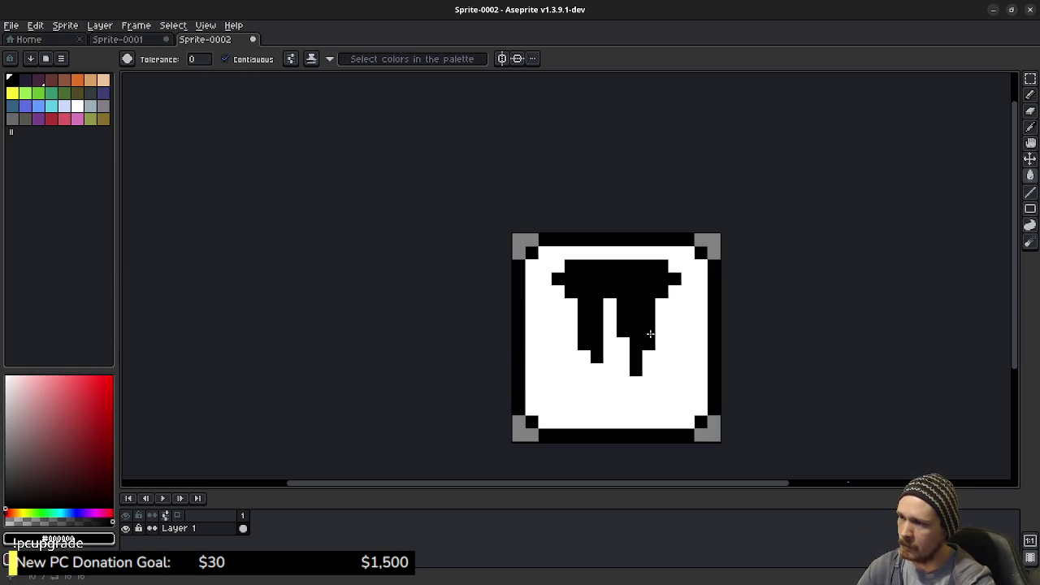
{"action": "scroll", "coordinate": [750, 381], "scroll_direction": "down", "scroll_amount": 4}
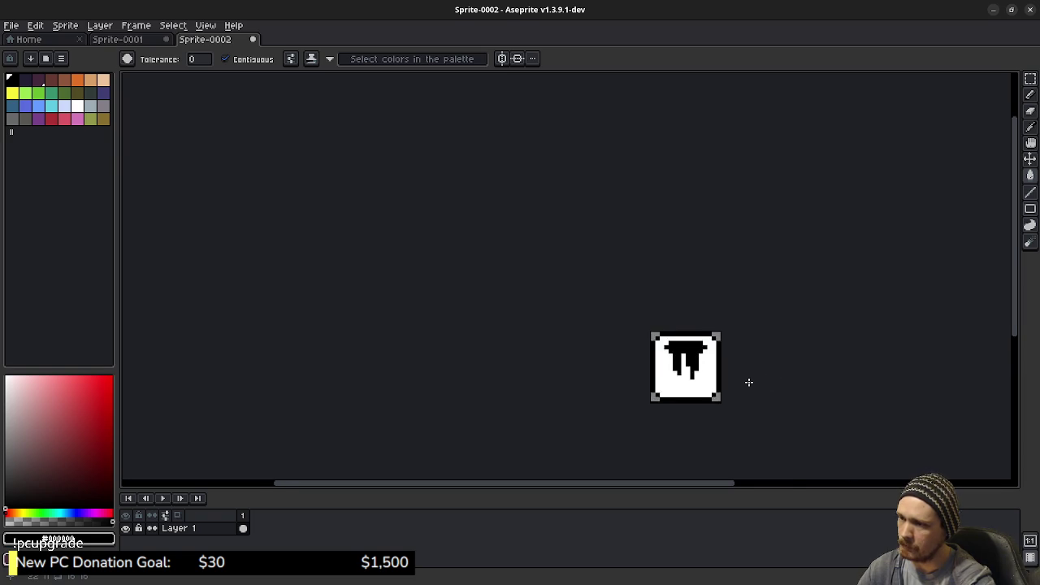
{"action": "scroll", "coordinate": [742, 380], "scroll_direction": "up", "scroll_amount": 5}
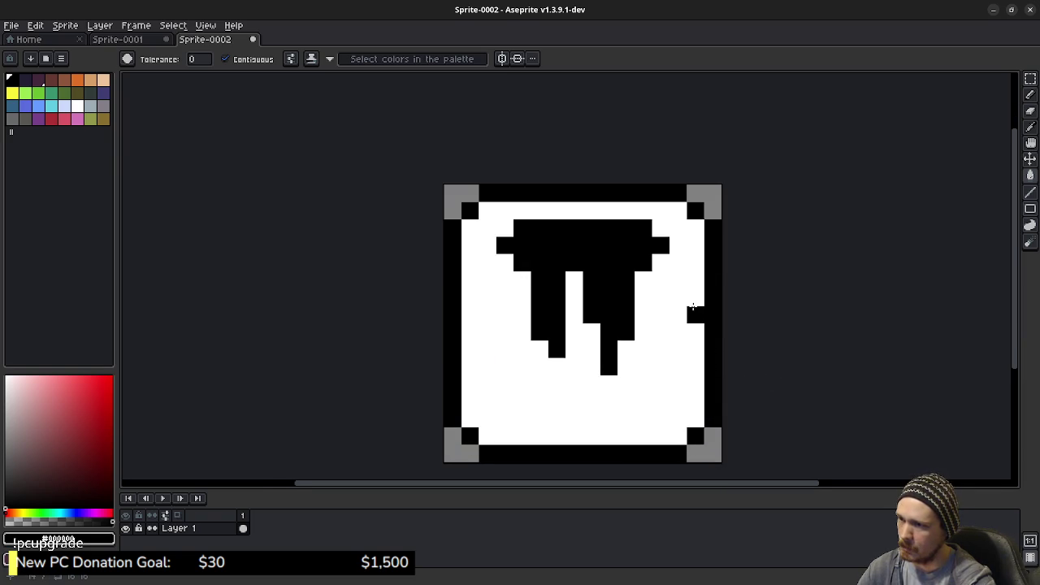
{"action": "left_click", "coordinate": [697, 297]}
{"action": "key", "text": "ctrl+z"}
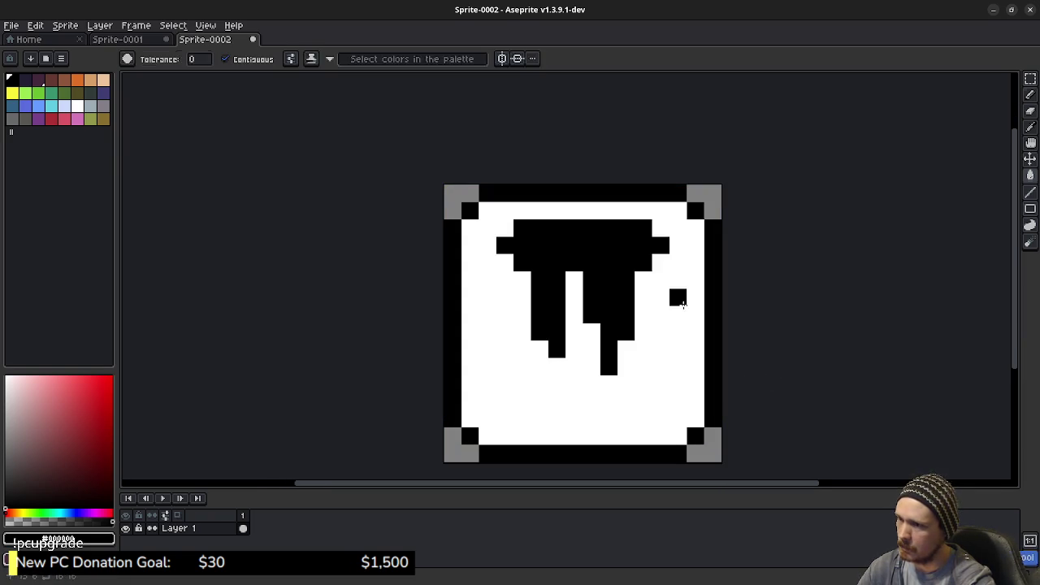
- Add small black notches to the middle of the square's left and right borders
{"action": "key", "text": "b"}
{"action": "left_click", "coordinate": [696, 297]}
{"action": "left_click", "coordinate": [500, 298]}
{"action": "left_click", "coordinate": [471, 297]}
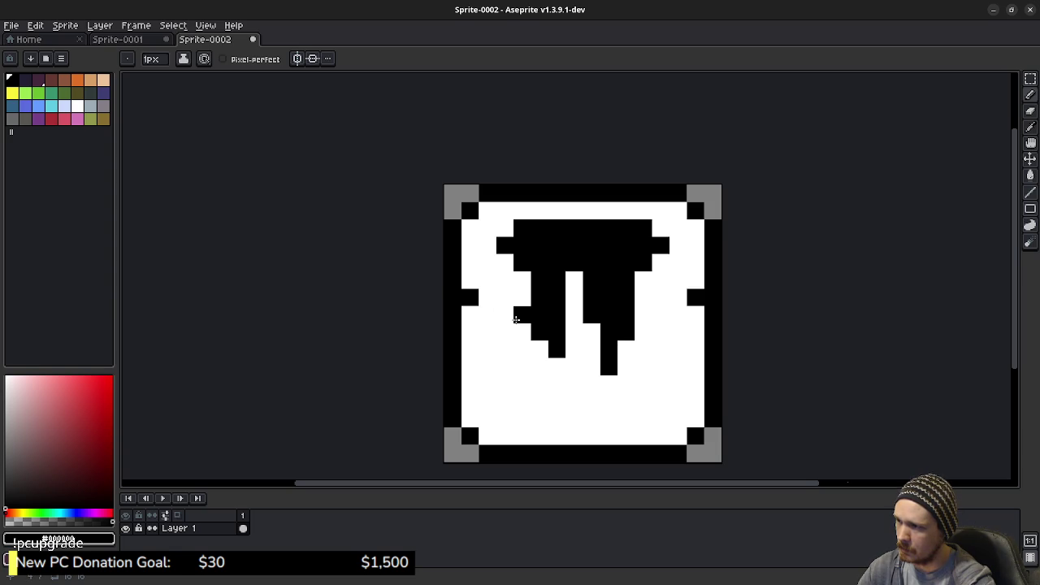
{"action": "left_click_drag", "start_coordinate": [504, 315], "coordinate": [656, 314]}
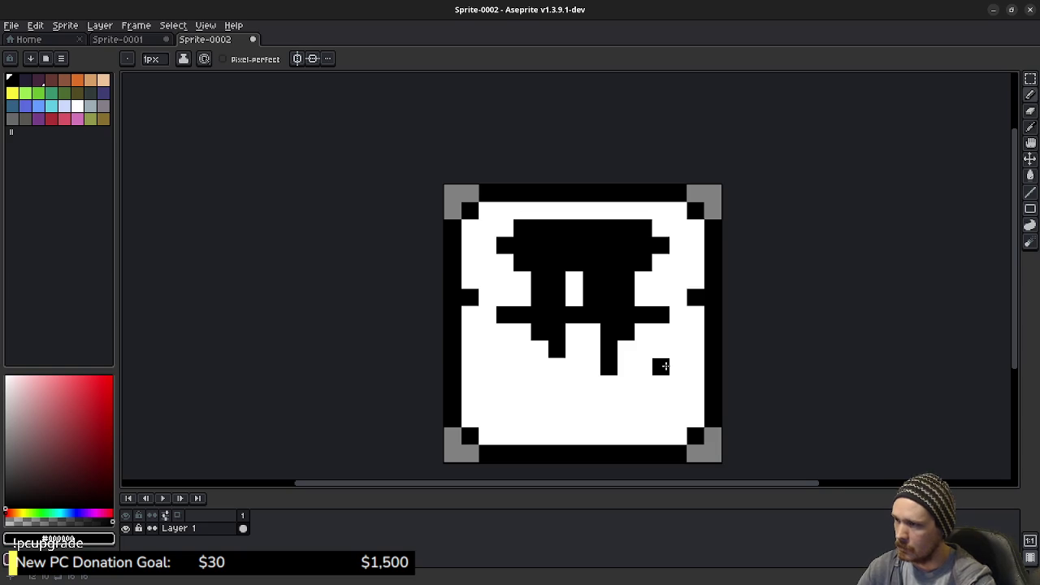
{"action": "key", "text": "ctrl+z"}
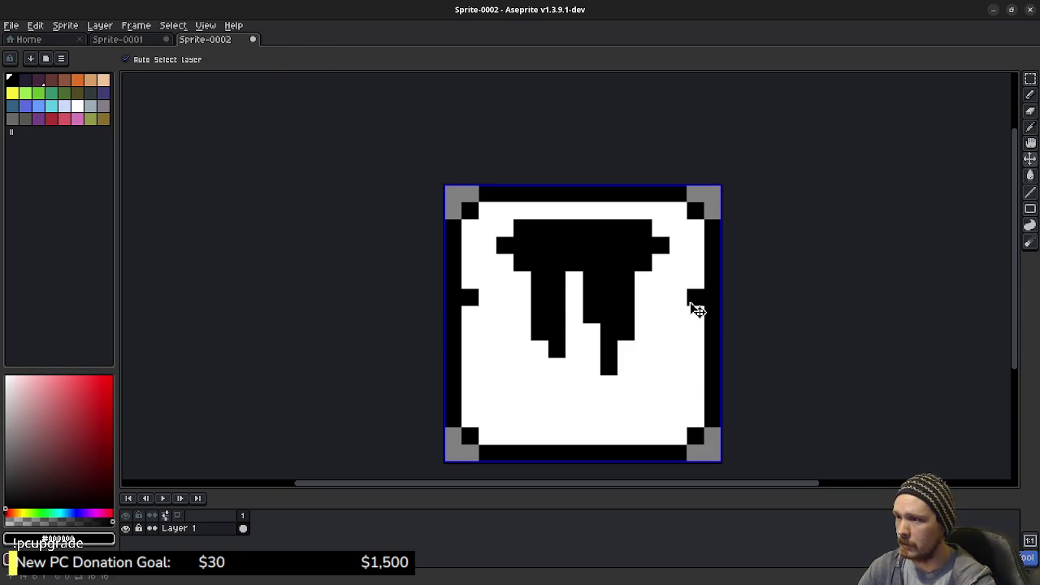
- Draw a black band across the drip and erase a row of its pixels
{"action": "left_click_drag", "start_coordinate": [691, 300], "coordinate": [473, 298]}
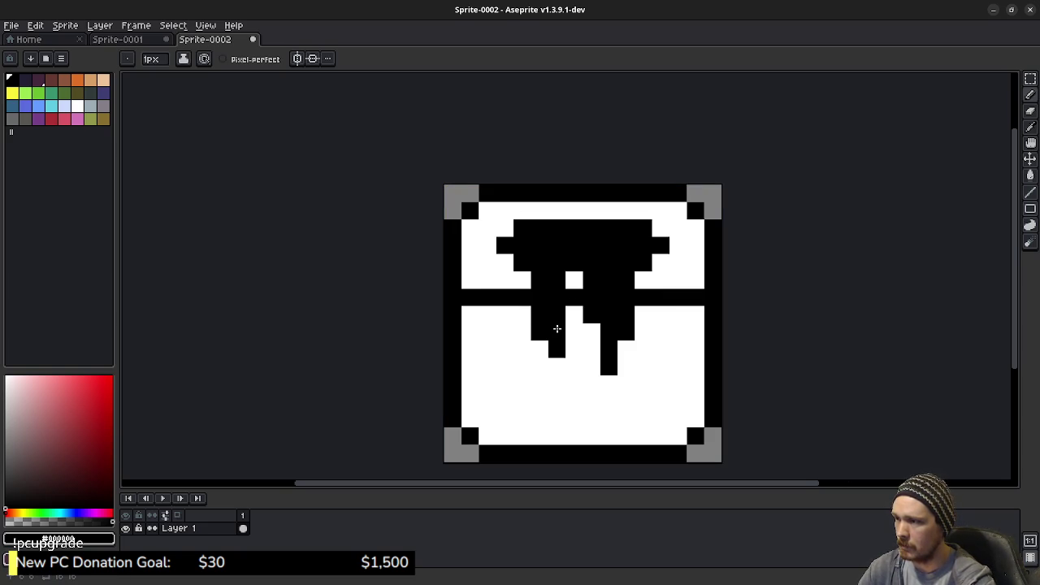
{"action": "key", "text": "e"}
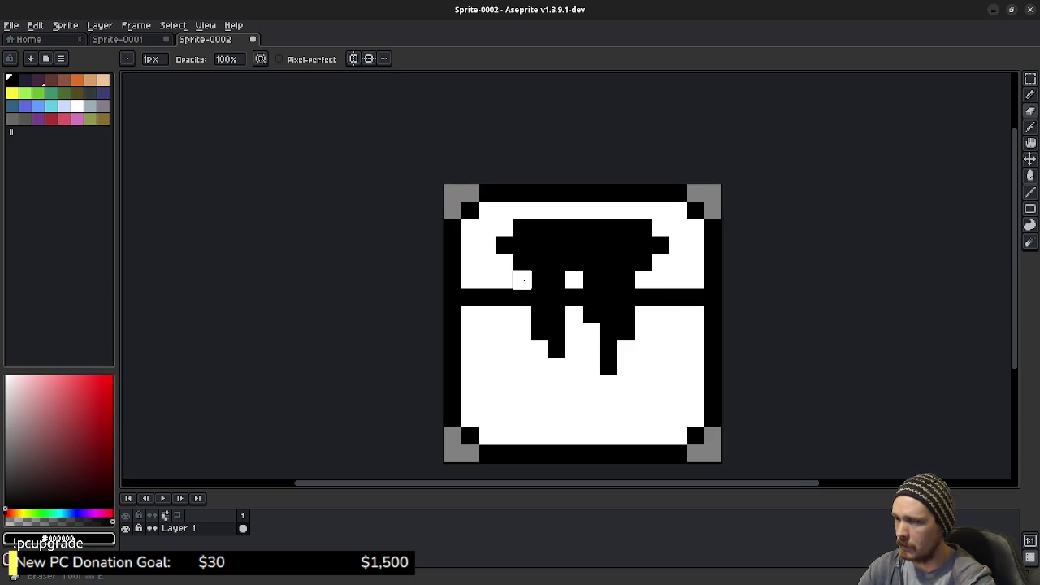
{"action": "mouse_move", "coordinate": [523, 280]}
{"action": "left_mouse_down"}
{"action": "mouse_move", "coordinate": [634, 280]}
{"action": "mouse_move", "coordinate": [510, 280]}
{"action": "left_mouse_up"}
{"action": "key", "text": "b"}
{"action": "left_click", "coordinate": [679, 272], "text": "alt"}
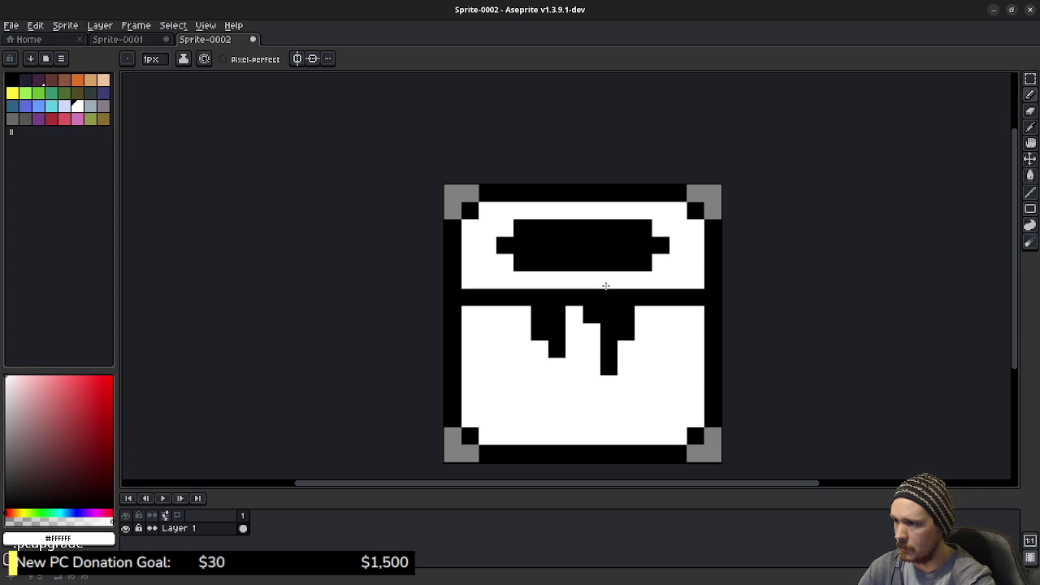
{"action": "key", "text": "ctrl+z"}
{"action": "key", "text": "v"}
{"action": "key", "text": "ctrl+y"}
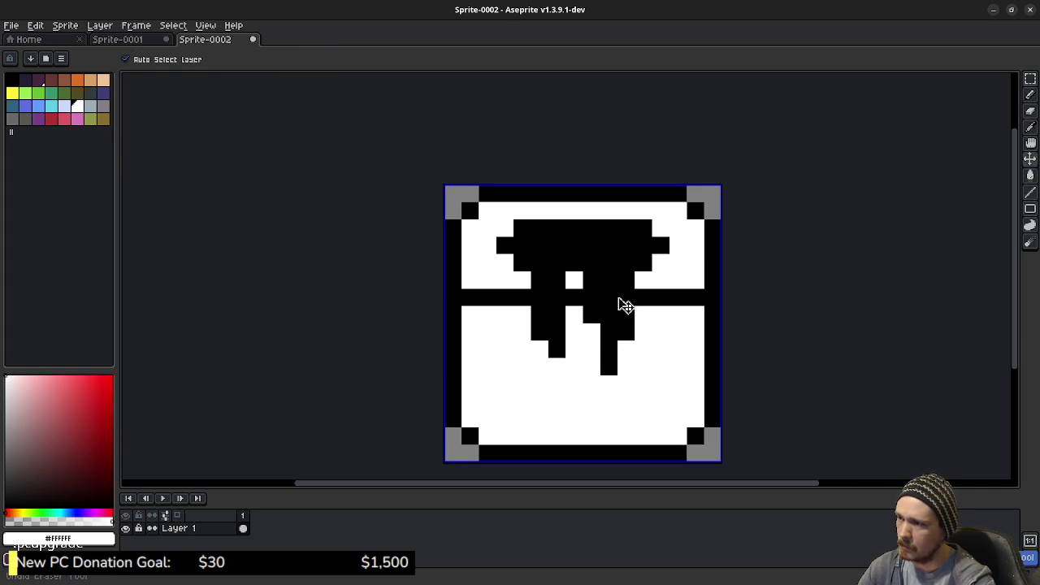
{"action": "key", "text": "b"}
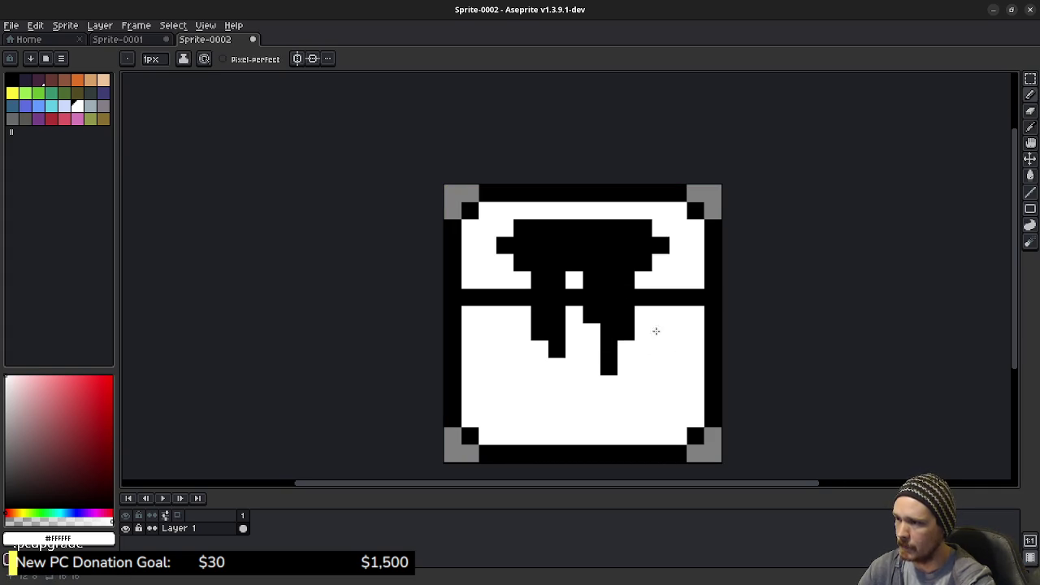
- Paint three band cells white and shorten the left bar to a small notch
{"action": "left_click", "coordinate": [522, 298]}
{"action": "left_click", "coordinate": [575, 297]}
{"action": "left_click", "coordinate": [644, 297]}
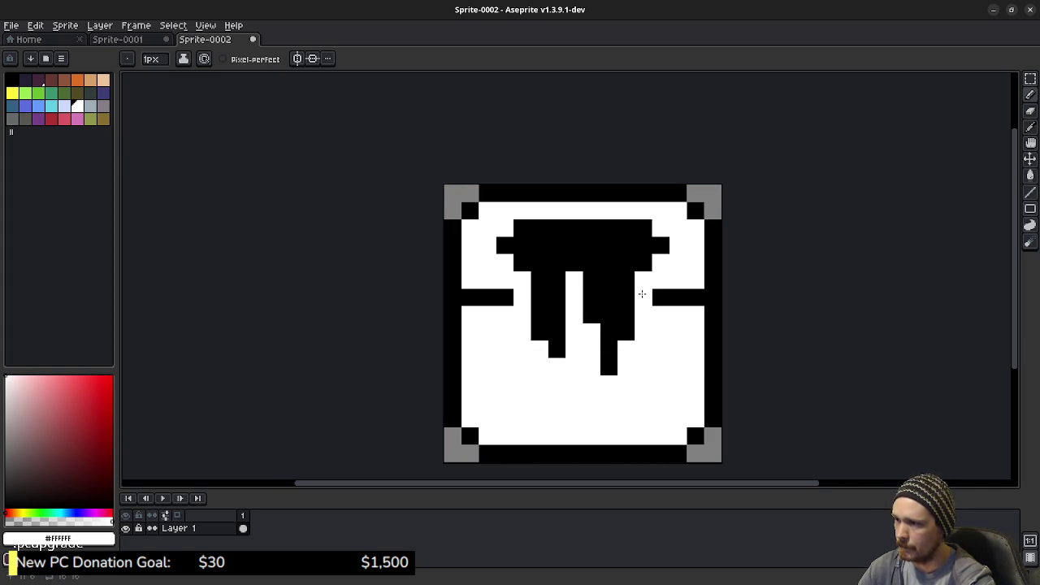
{"action": "scroll", "coordinate": [684, 382], "scroll_direction": "down", "scroll_amount": 4}
{"action": "scroll", "coordinate": [691, 378], "scroll_direction": "down", "scroll_amount": 1}
{"action": "scroll", "coordinate": [692, 378], "scroll_direction": "up", "scroll_amount": 4}
{"action": "left_click", "coordinate": [543, 337]}
{"action": "left_click", "coordinate": [556, 337]}
{"action": "scroll", "coordinate": [675, 390], "scroll_direction": "down", "scroll_amount": 3}
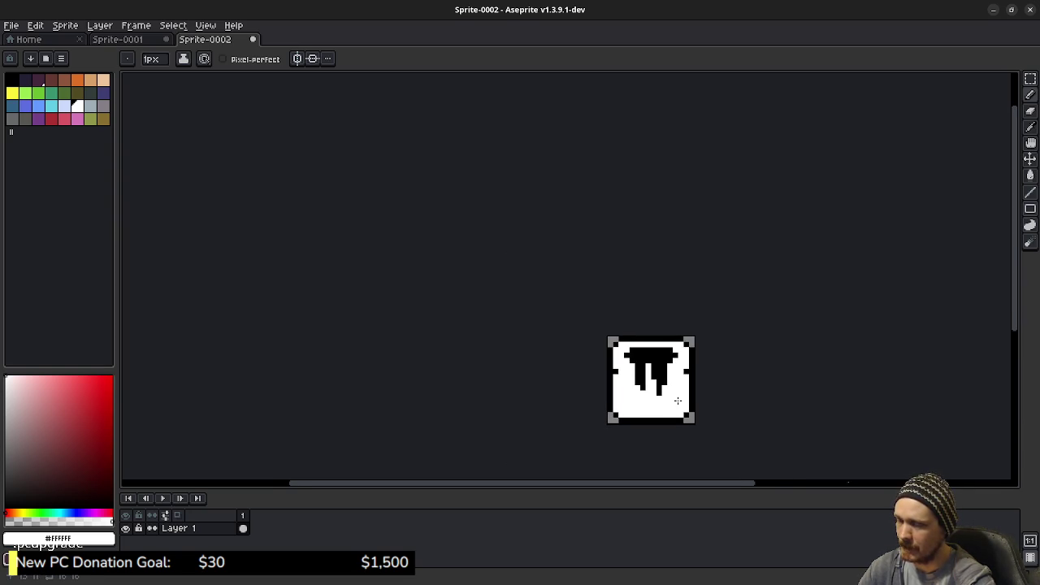
{"action": "scroll", "coordinate": [678, 400], "scroll_direction": "up", "scroll_amount": 5}
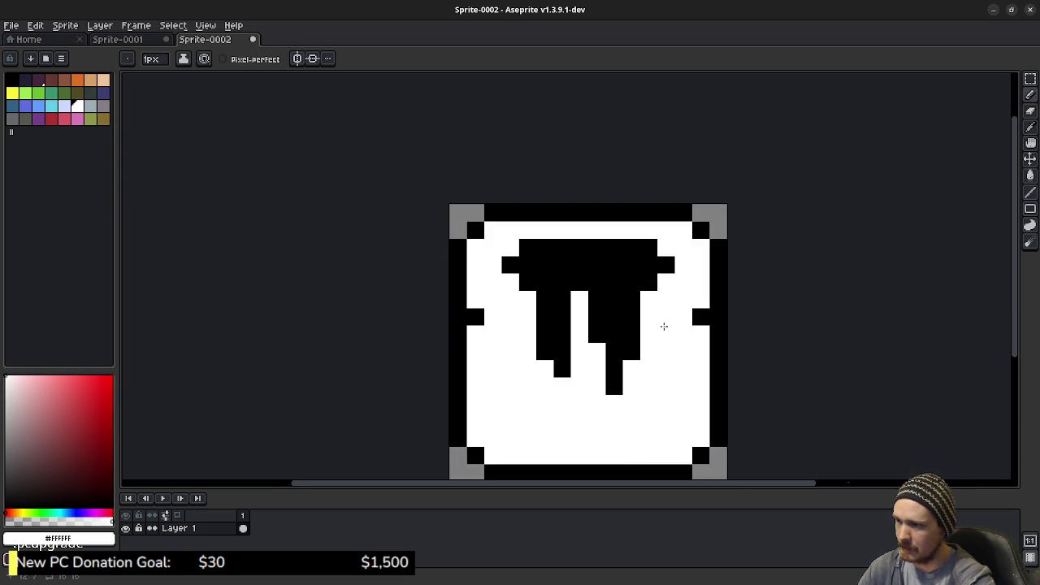
- Add black border-notch pixels, bars on both sides of the drips, and extra detail pixels
{"action": "left_click", "coordinate": [713, 317], "text": "alt"}
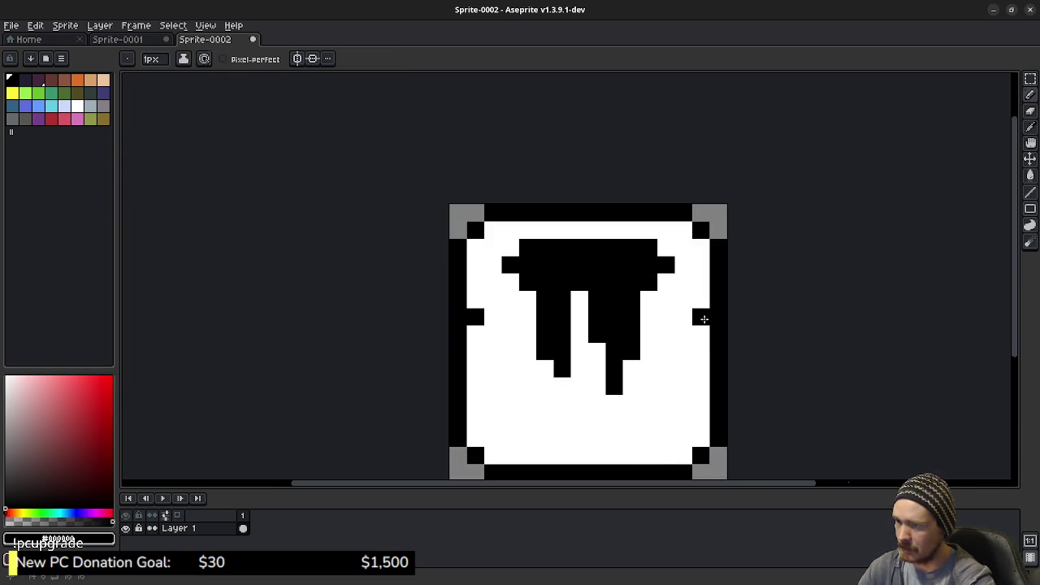
{"action": "left_click", "coordinate": [701, 317]}
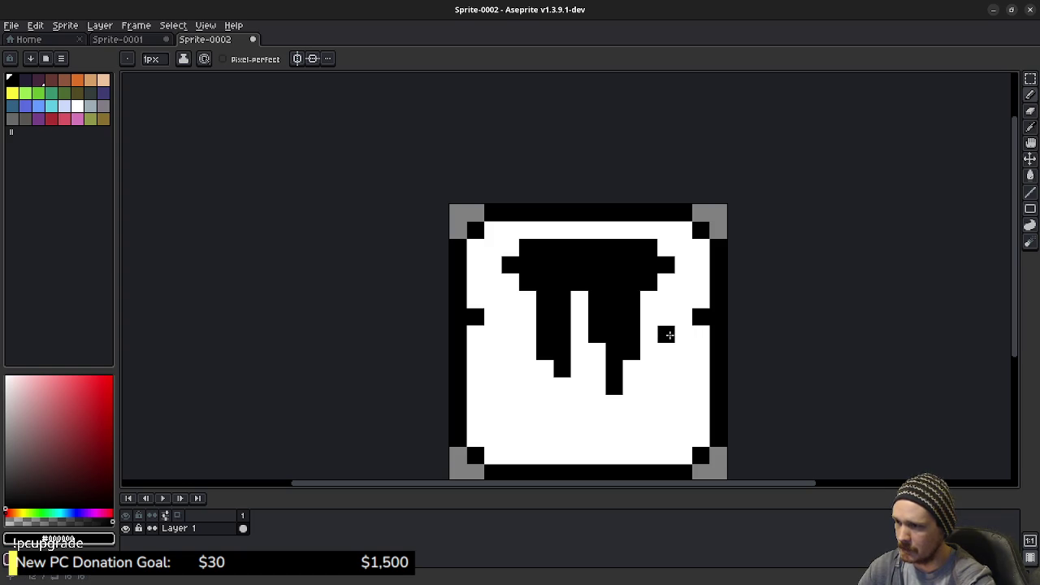
{"action": "left_click_drag", "start_coordinate": [667, 335], "coordinate": [650, 334]}
{"action": "left_click", "coordinate": [527, 335]}
{"action": "left_click", "coordinate": [511, 334]}
{"action": "left_click", "coordinate": [545, 368]}
{"action": "scroll", "coordinate": [632, 404], "scroll_direction": "down", "scroll_amount": 6}
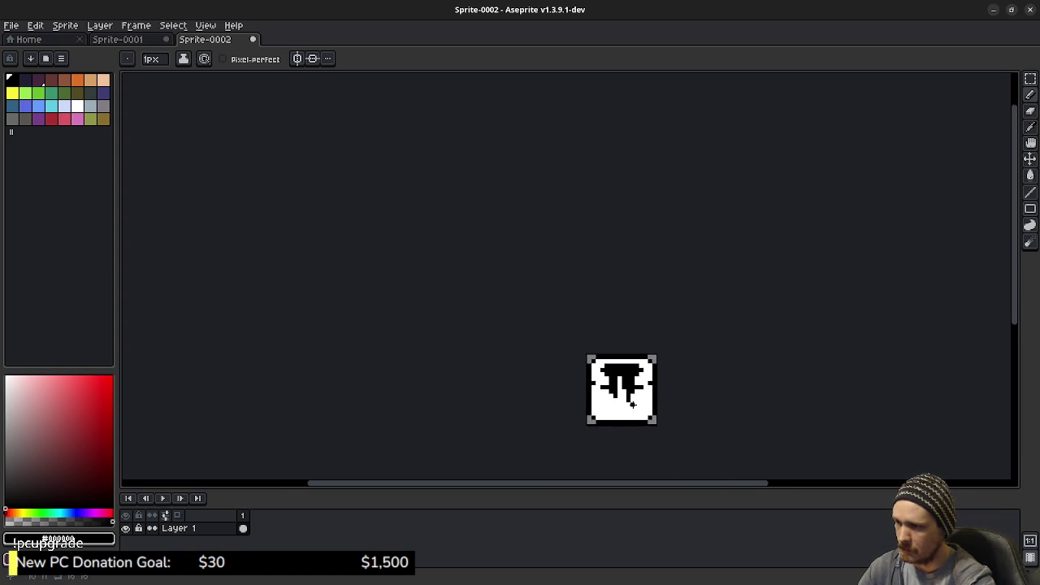
{"action": "scroll", "coordinate": [633, 404], "scroll_direction": "down", "scroll_amount": 1}
{"action": "key", "text": "v"}
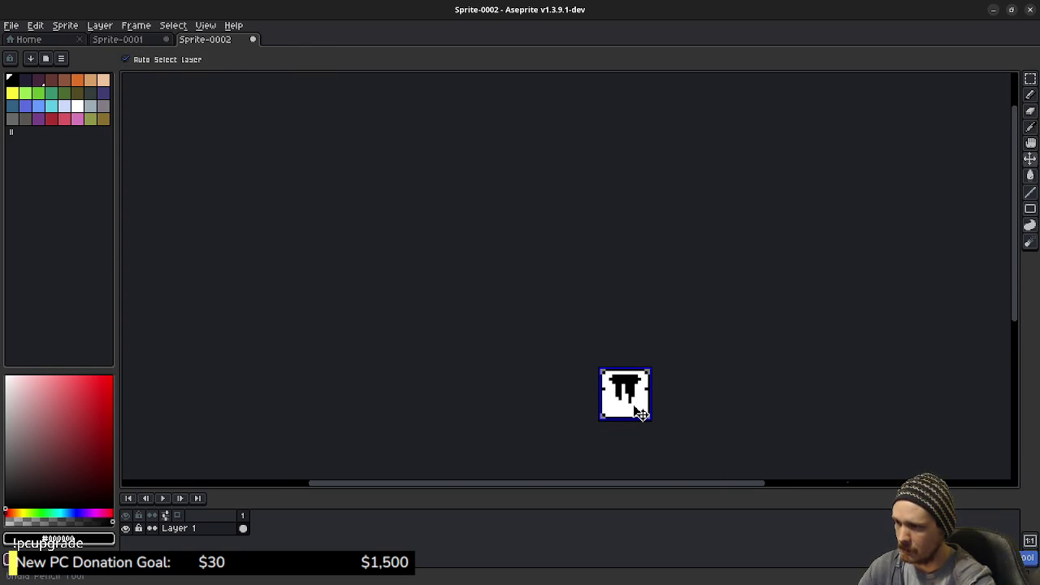
{"action": "key", "text": "b"}
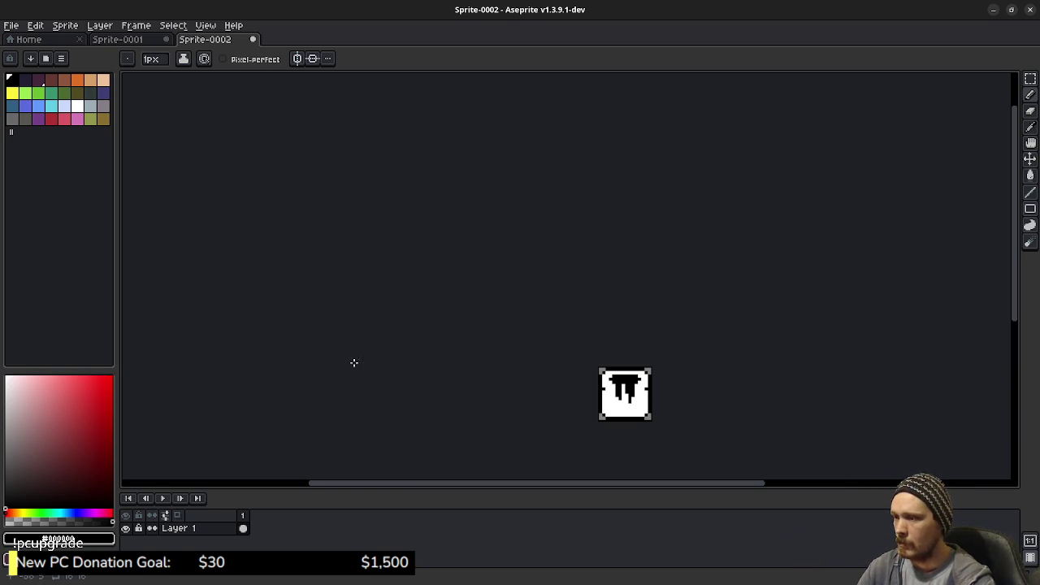
- Export the sprite as honey_icon.png into the textures folder, then minimize Aseprite
{"action": "left_click", "coordinate": [11, 25]}
{"action": "mouse_move", "coordinate": [42, 132]}
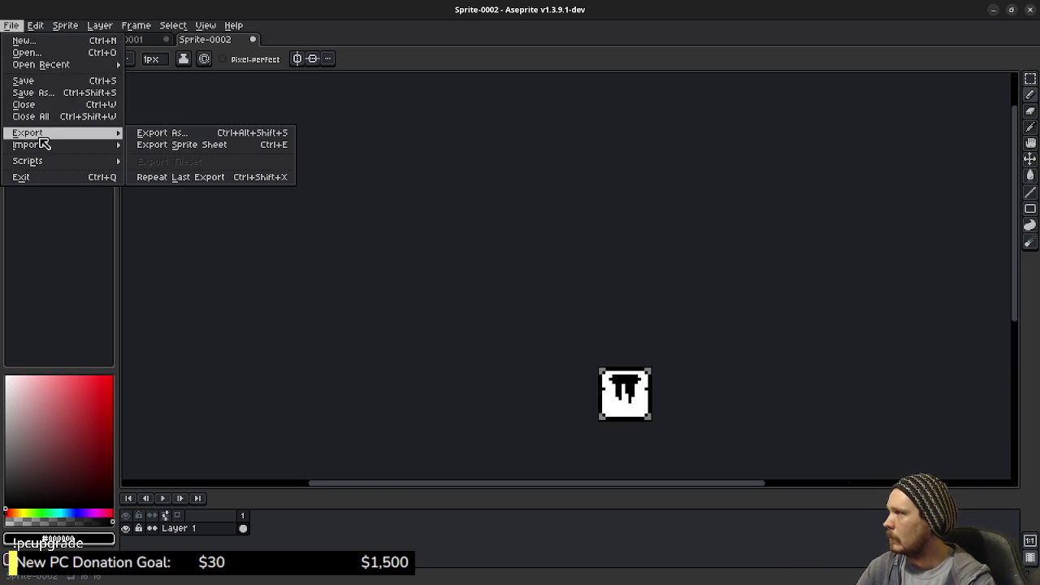
{"action": "left_click", "coordinate": [138, 134]}
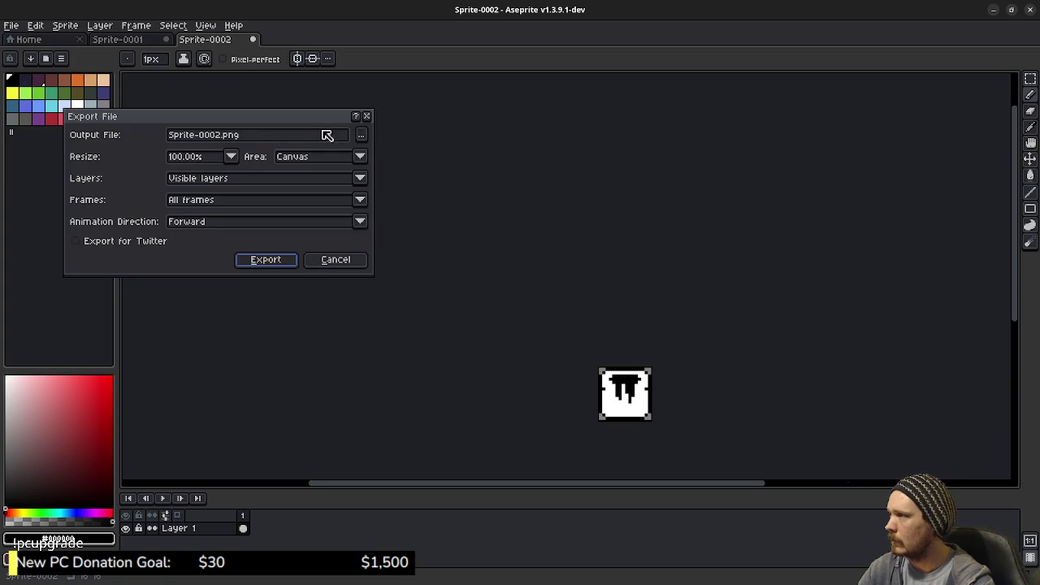
{"action": "left_click", "coordinate": [361, 135]}
{"action": "left_click", "coordinate": [121, 490]}
{"action": "double_click", "coordinate": [104, 490]}
{"action": "key", "text": "BackSpace"}
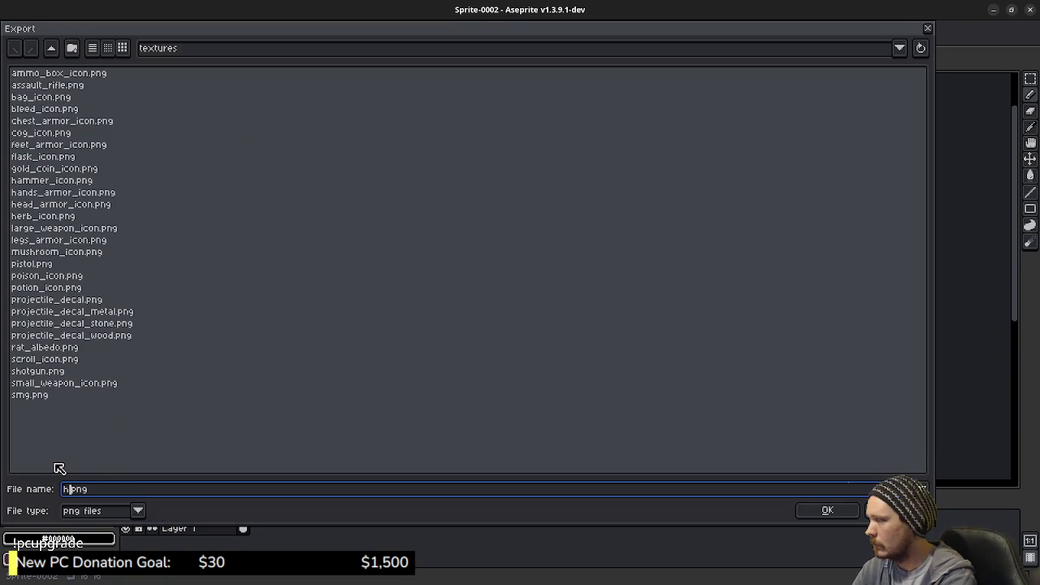
{"action": "type", "text": "oney_ico"}
{"action": "key", "text": "Return"}
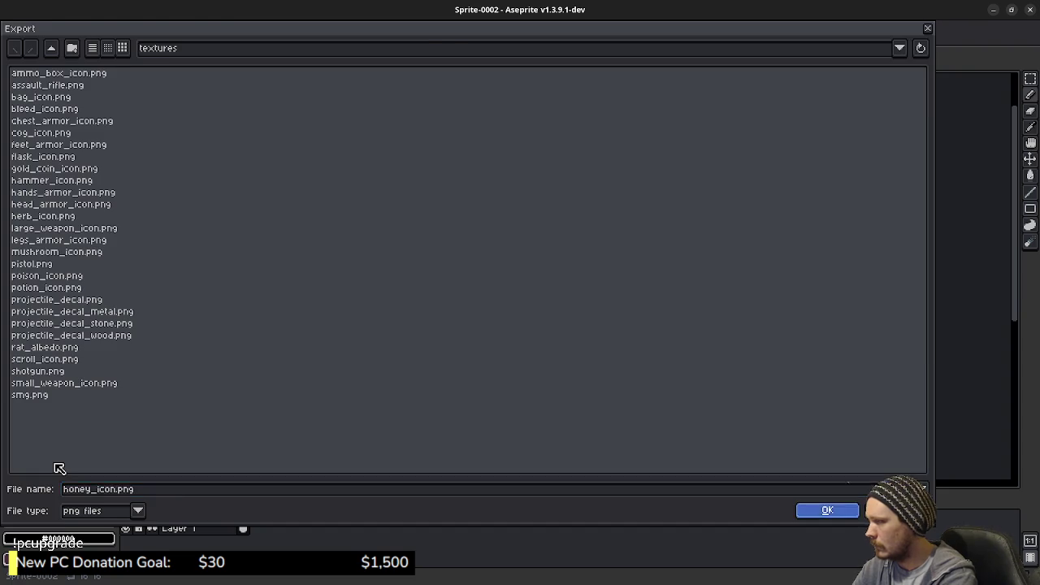
{"action": "left_click", "coordinate": [265, 259]}
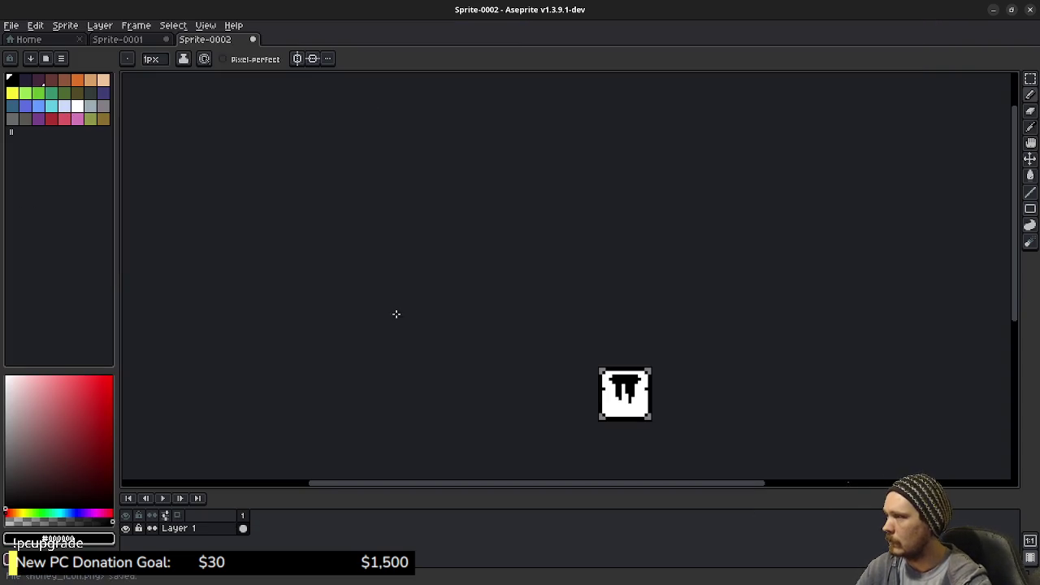
{"action": "left_click", "coordinate": [995, 12]}
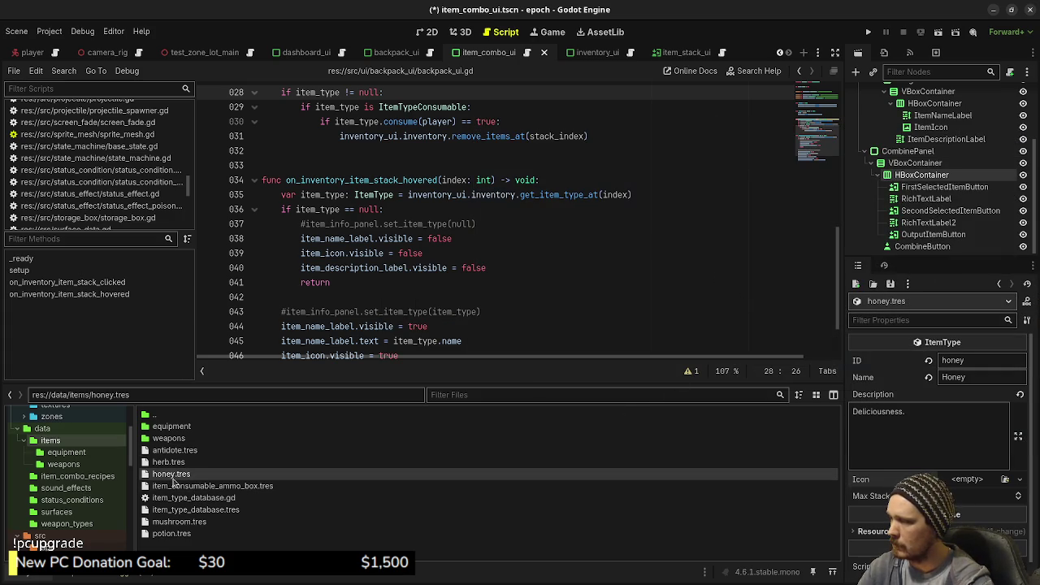
- Load honey_icon.png as honey.tres's Icon texture and save
{"action": "left_click", "coordinate": [1006, 479]}
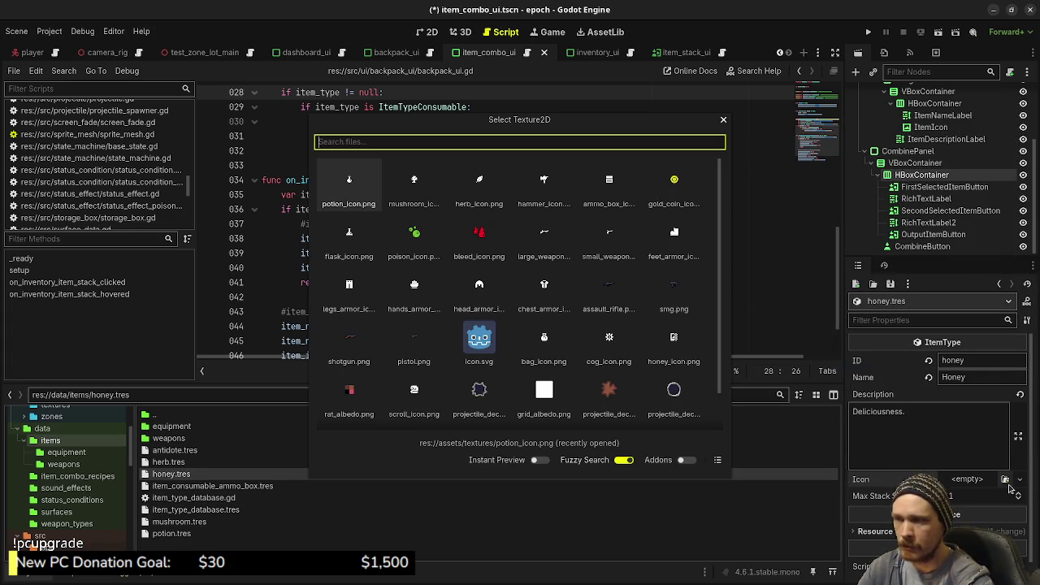
{"action": "type", "text": "hon"}
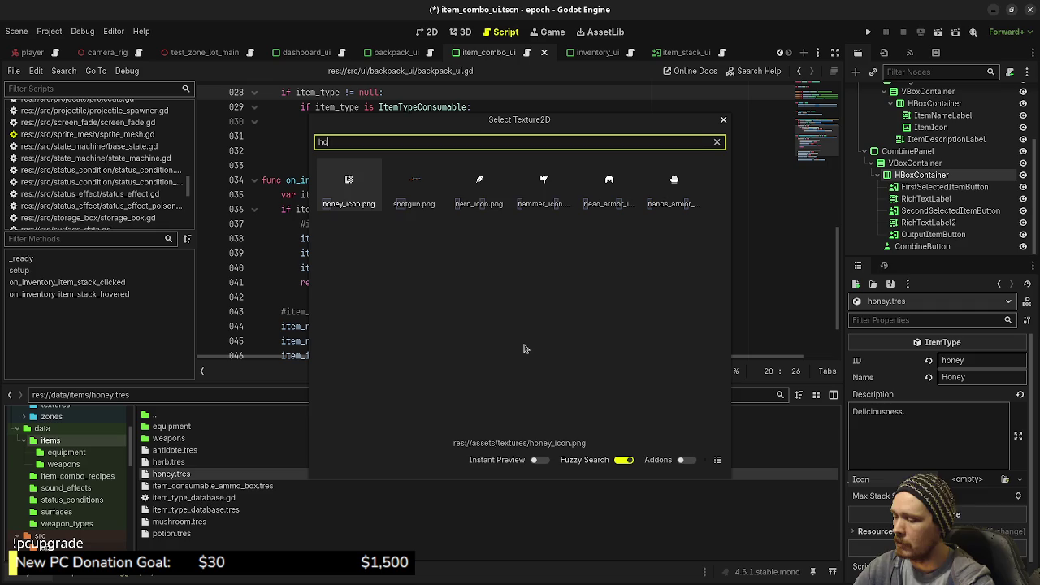
{"action": "double_click", "coordinate": [352, 201]}
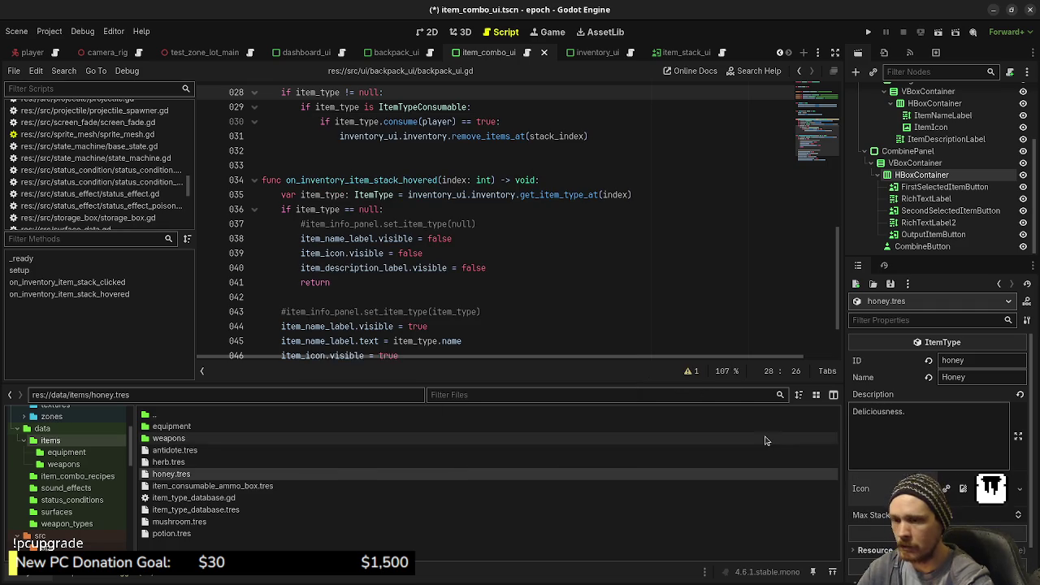
{"action": "key", "text": "ctrl+s"}
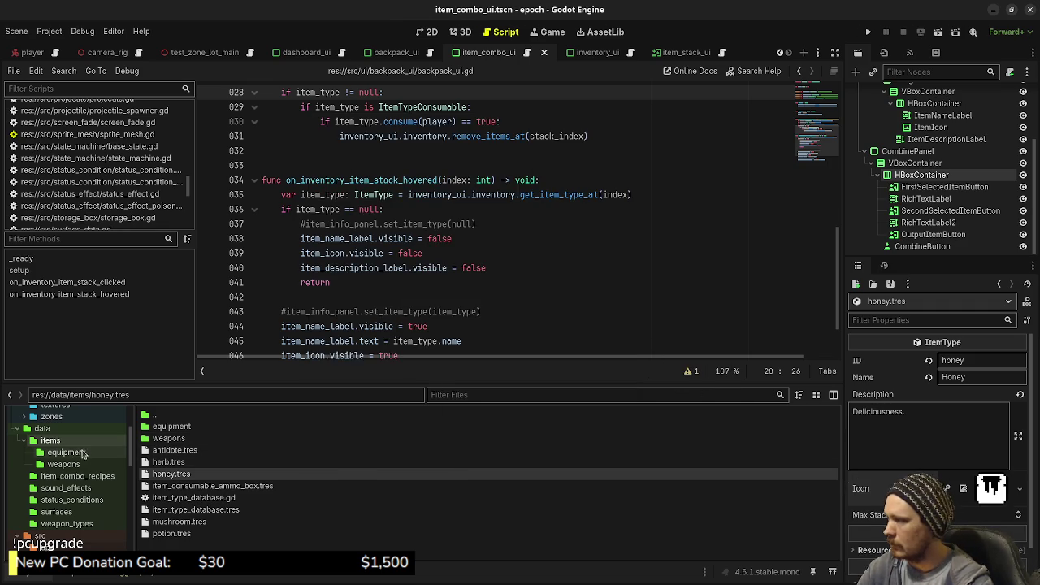
- Open item_type_database.gd from data/items and inspect item_type_database.tres's 19 item types
{"action": "scroll", "coordinate": [82, 451], "scroll_direction": "up", "scroll_amount": 3}
{"action": "scroll", "coordinate": [85, 460], "scroll_direction": "up", "scroll_amount": 3}
{"action": "scroll", "coordinate": [87, 467], "scroll_direction": "down", "scroll_amount": 3}
{"action": "scroll", "coordinate": [87, 467], "scroll_direction": "up", "scroll_amount": 2}
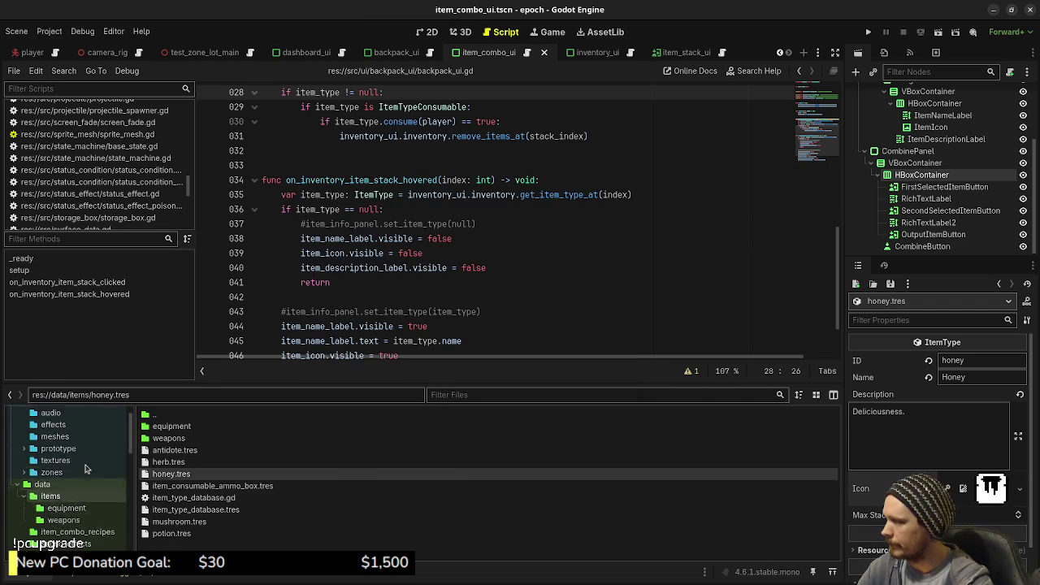
{"action": "scroll", "coordinate": [84, 475], "scroll_direction": "down", "scroll_amount": 5}
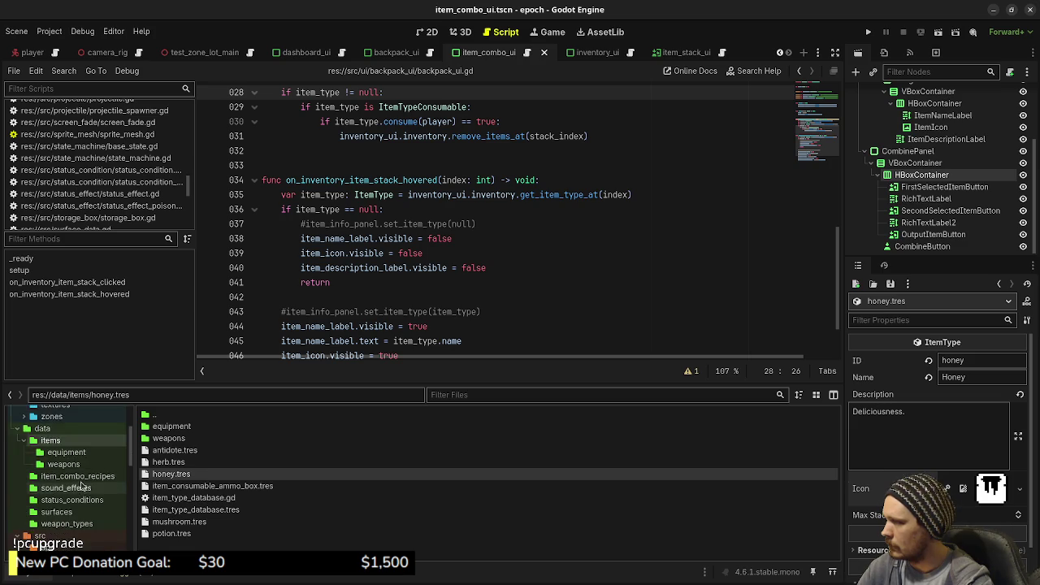
{"action": "scroll", "coordinate": [81, 486], "scroll_direction": "down", "scroll_amount": 3}
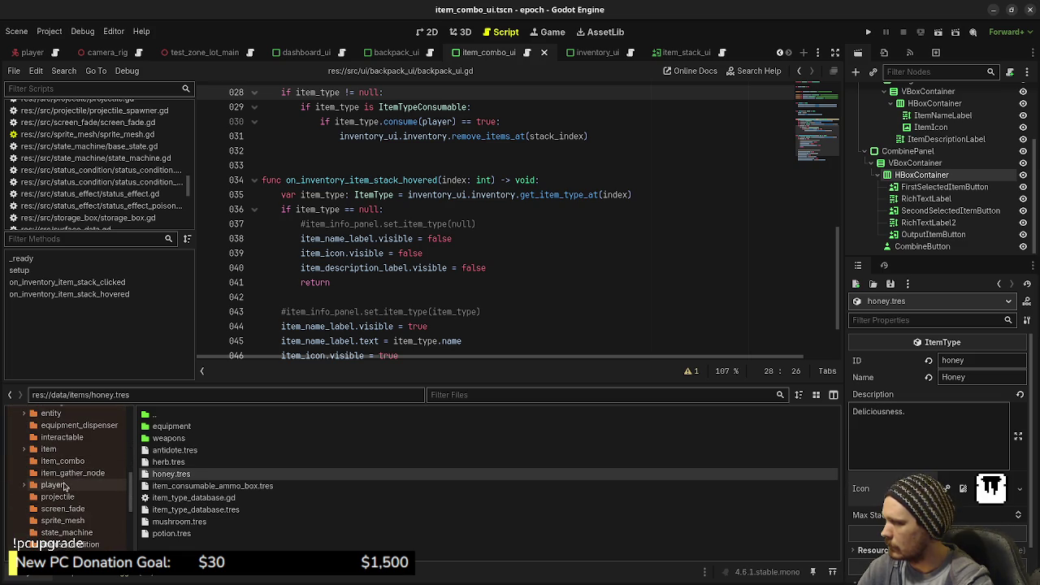
{"action": "left_click", "coordinate": [51, 449]}
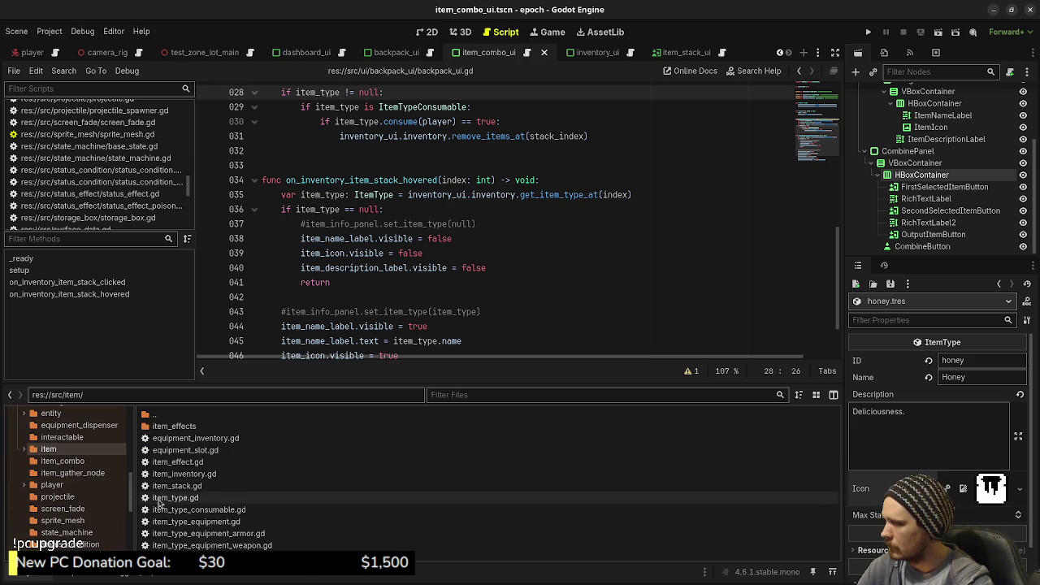
{"action": "scroll", "coordinate": [81, 469], "scroll_direction": "up", "scroll_amount": 10}
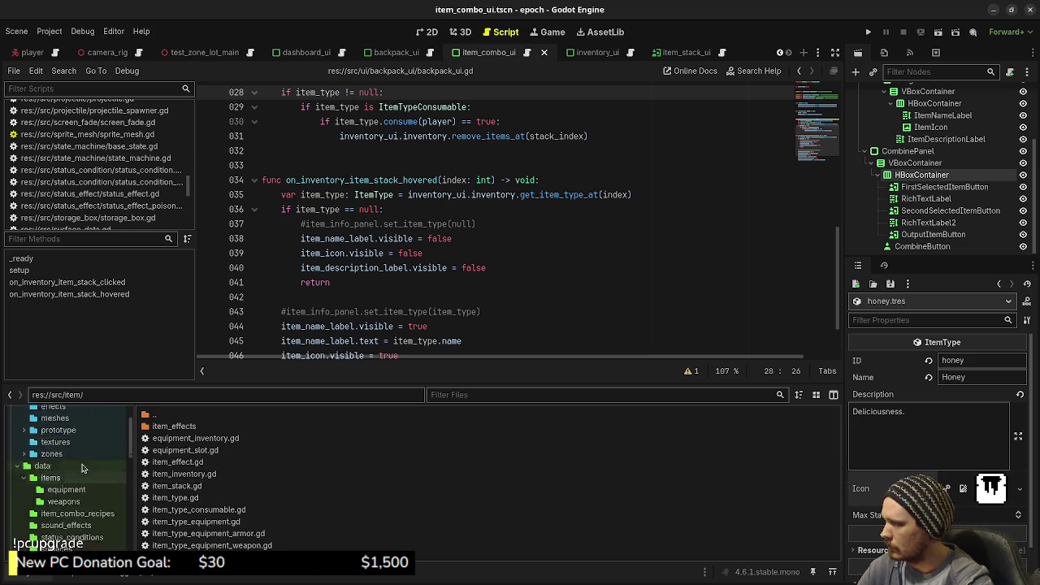
{"action": "scroll", "coordinate": [82, 469], "scroll_direction": "down", "scroll_amount": 1}
{"action": "left_click", "coordinate": [63, 497]}
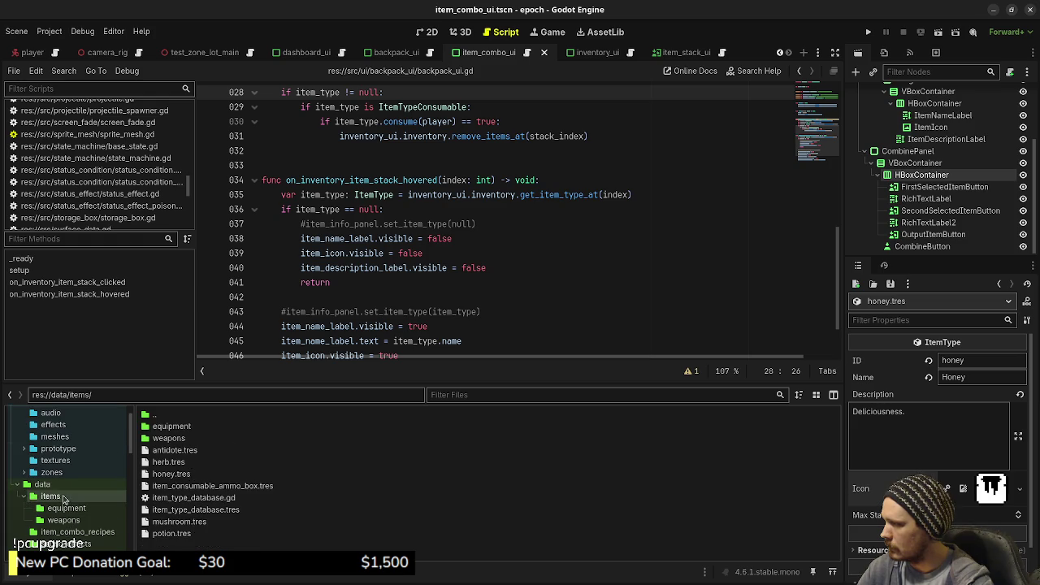
{"action": "double_click", "coordinate": [193, 499]}
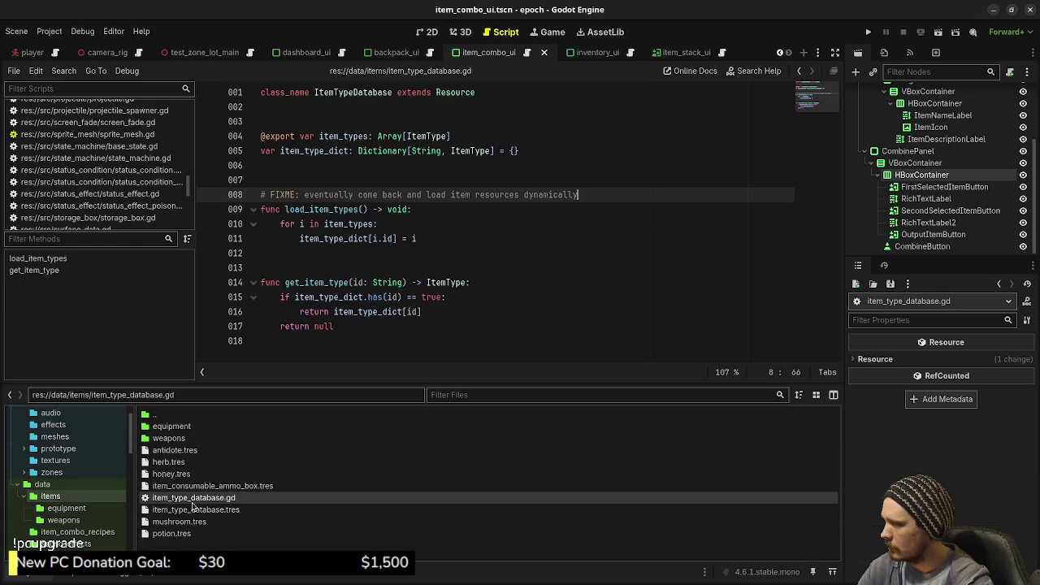
{"action": "left_click", "coordinate": [233, 511]}
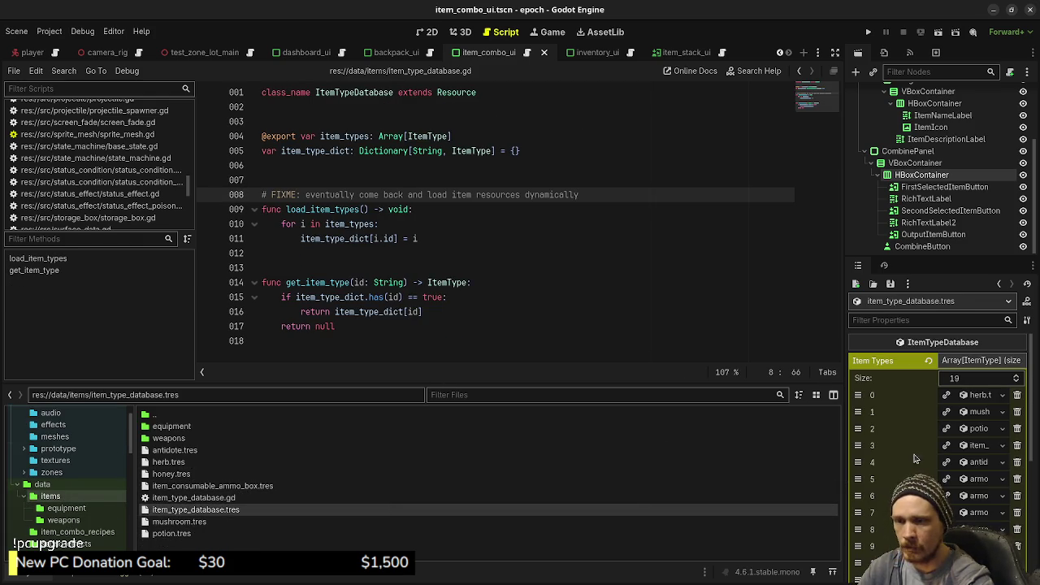
{"action": "scroll", "coordinate": [916, 449], "scroll_direction": "down", "scroll_amount": 5}
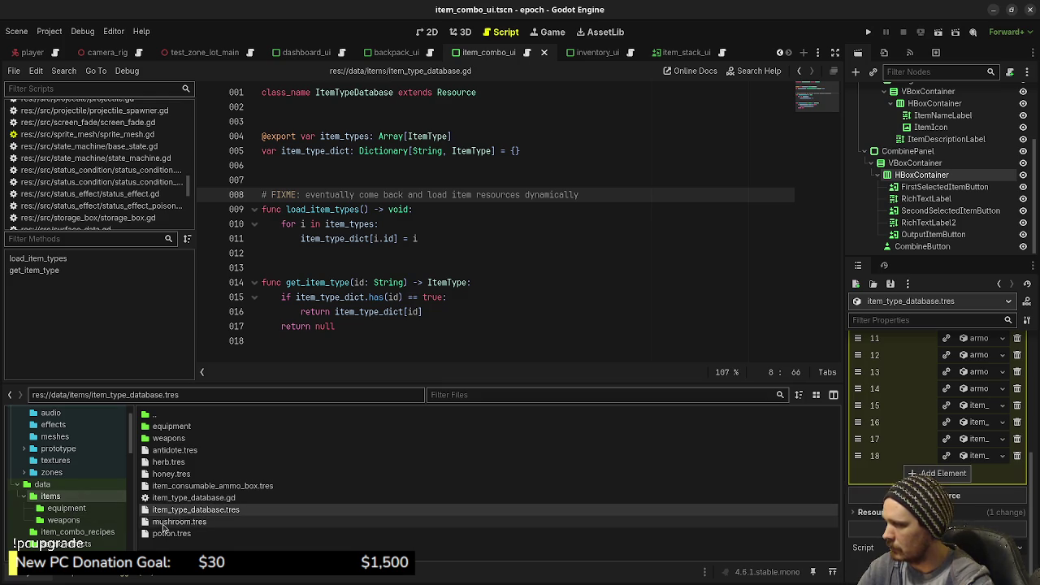
- Drop honey.tres into the Item Types array, move it up to index 5, and save
{"action": "left_click_drag", "start_coordinate": [163, 473], "coordinate": [954, 475]}
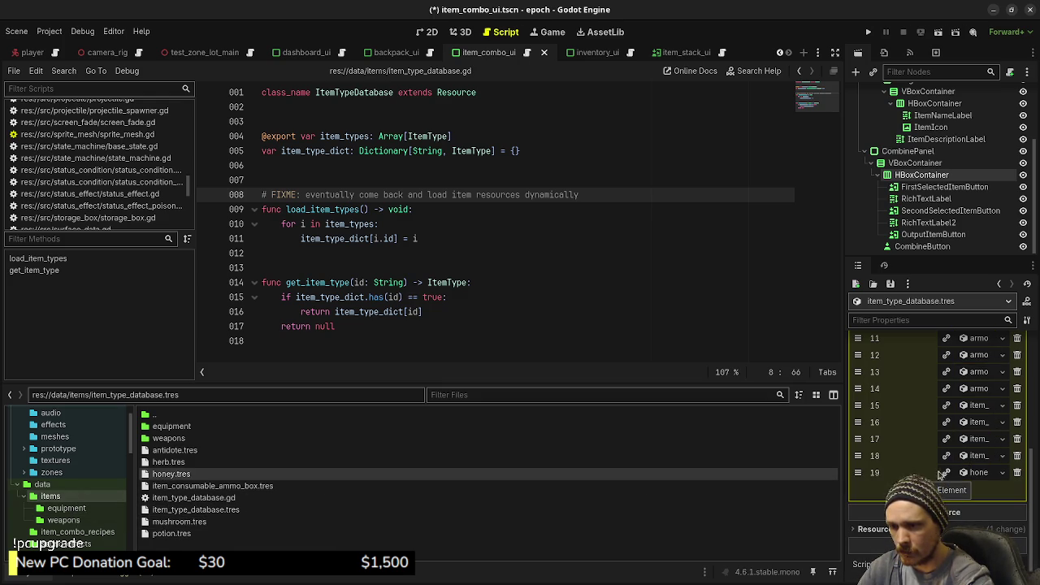
{"action": "mouse_move", "coordinate": [857, 439]}
{"action": "left_mouse_down"}
{"action": "mouse_move", "coordinate": [858, 338]}
{"action": "mouse_move", "coordinate": [857, 404]}
{"action": "mouse_move", "coordinate": [858, 389]}
{"action": "left_mouse_up"}
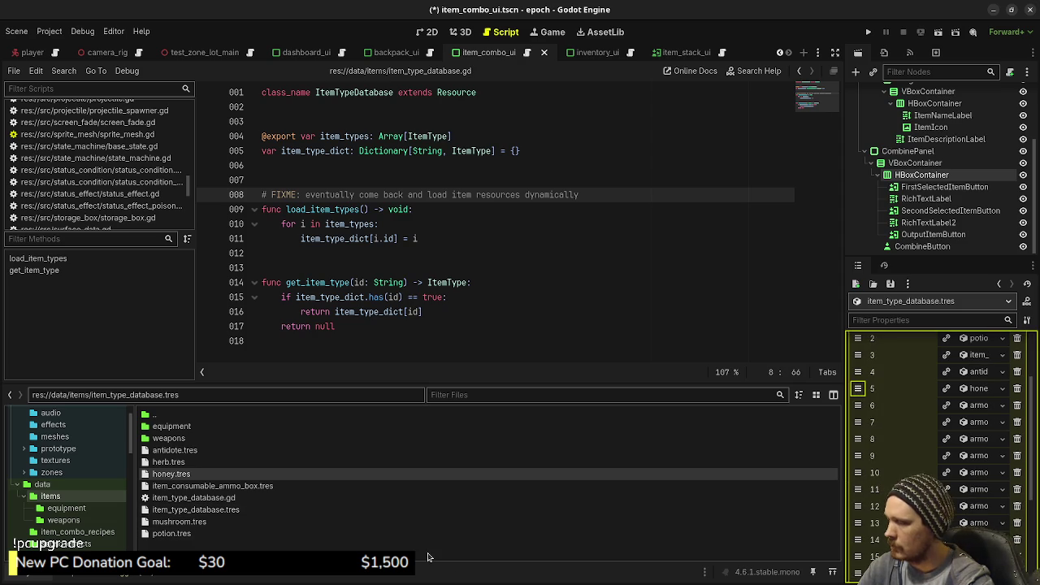
{"action": "key", "text": "ctrl+s"}
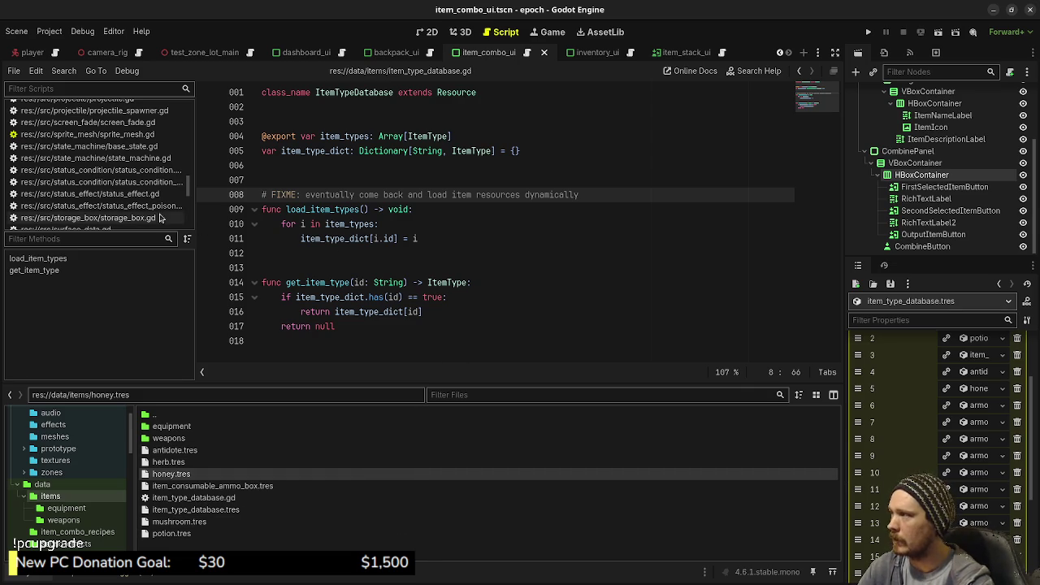
{"action": "scroll", "coordinate": [149, 205], "scroll_direction": "up", "scroll_amount": 10}
- Open game.gd in the script editor and look through it
{"action": "scroll", "coordinate": [149, 205], "scroll_direction": "up", "scroll_amount": 10}
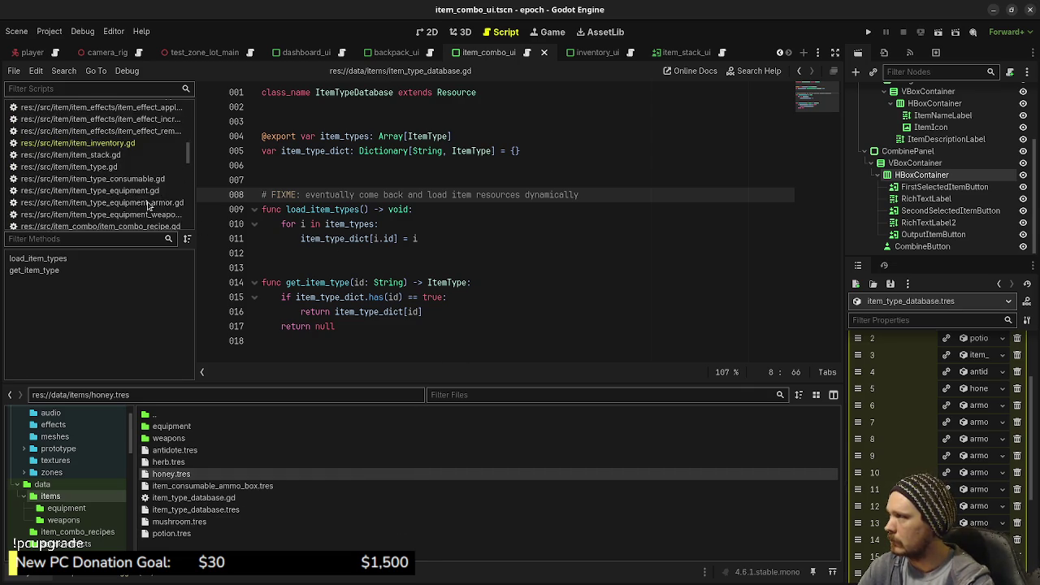
{"action": "scroll", "coordinate": [125, 182], "scroll_direction": "up", "scroll_amount": 5}
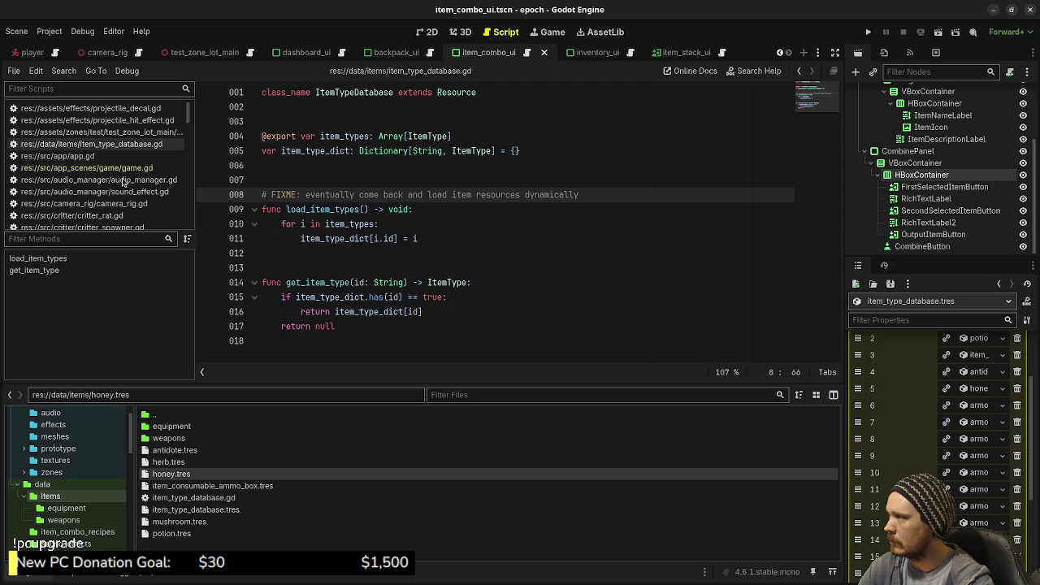
{"action": "left_click", "coordinate": [114, 167]}
{"action": "scroll", "coordinate": [577, 285], "scroll_direction": "down", "scroll_amount": 4}
{"action": "scroll", "coordinate": [815, 195], "scroll_direction": "up", "scroll_amount": 20}
{"action": "left_click_drag", "start_coordinate": [815, 195], "coordinate": [799, 121]}
{"action": "scroll", "coordinate": [114, 204], "scroll_direction": "down", "scroll_amount": 5}
{"action": "scroll", "coordinate": [114, 205], "scroll_direction": "down", "scroll_amount": 10}
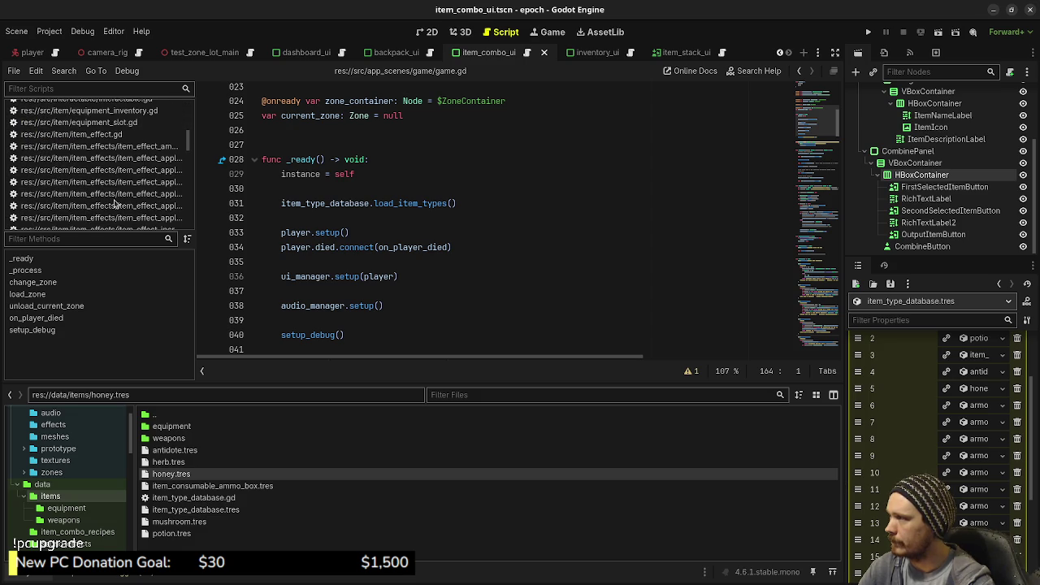
{"action": "scroll", "coordinate": [91, 192], "scroll_direction": "down", "scroll_amount": 5}
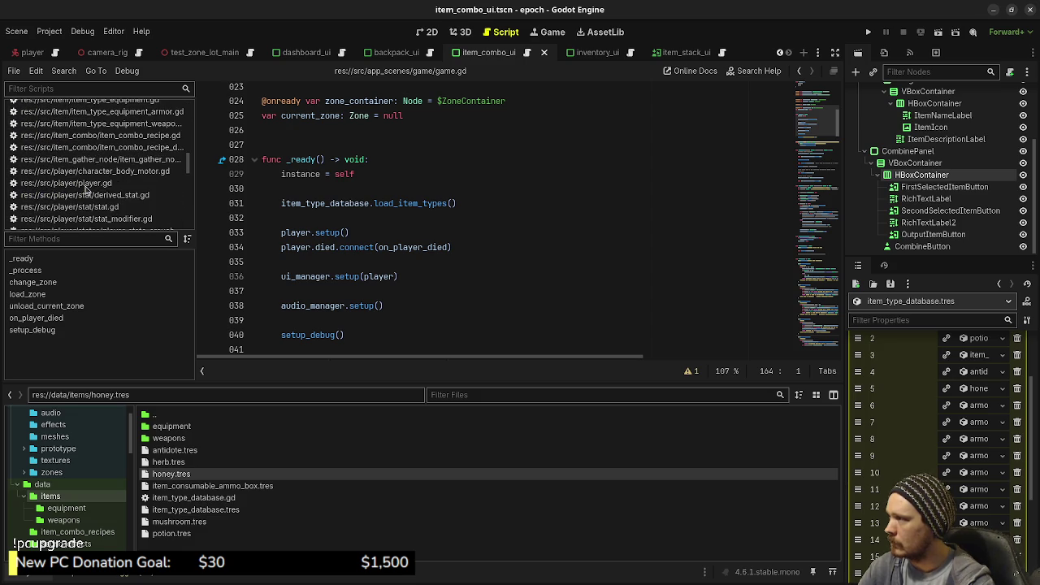
- Open player.gd at its setup() function in distraction-free full-width mode
{"action": "left_click", "coordinate": [84, 186]}
{"action": "scroll", "coordinate": [382, 258], "scroll_direction": "up", "scroll_amount": 8}
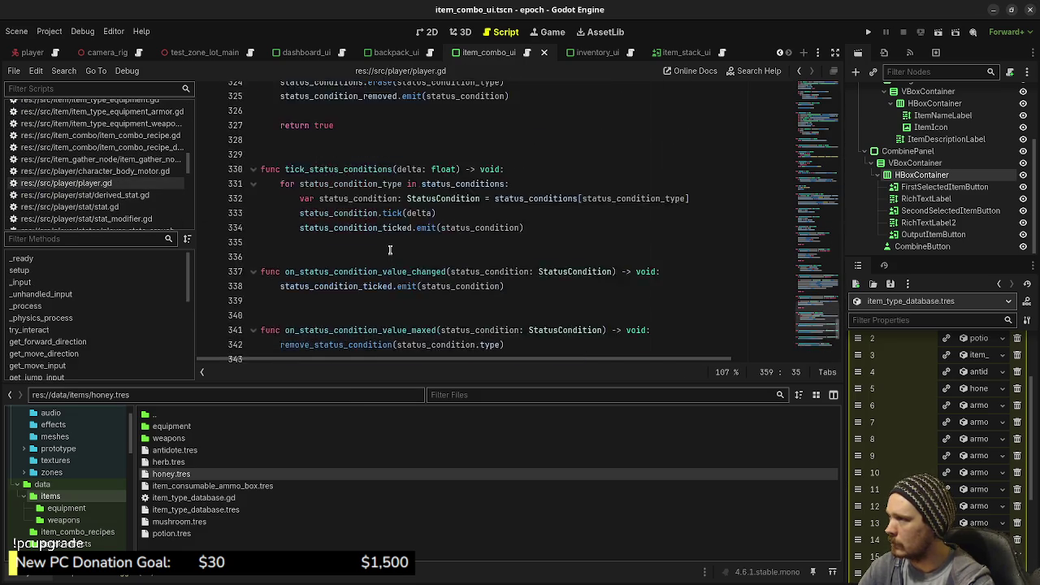
{"action": "scroll", "coordinate": [390, 250], "scroll_direction": "up", "scroll_amount": 15}
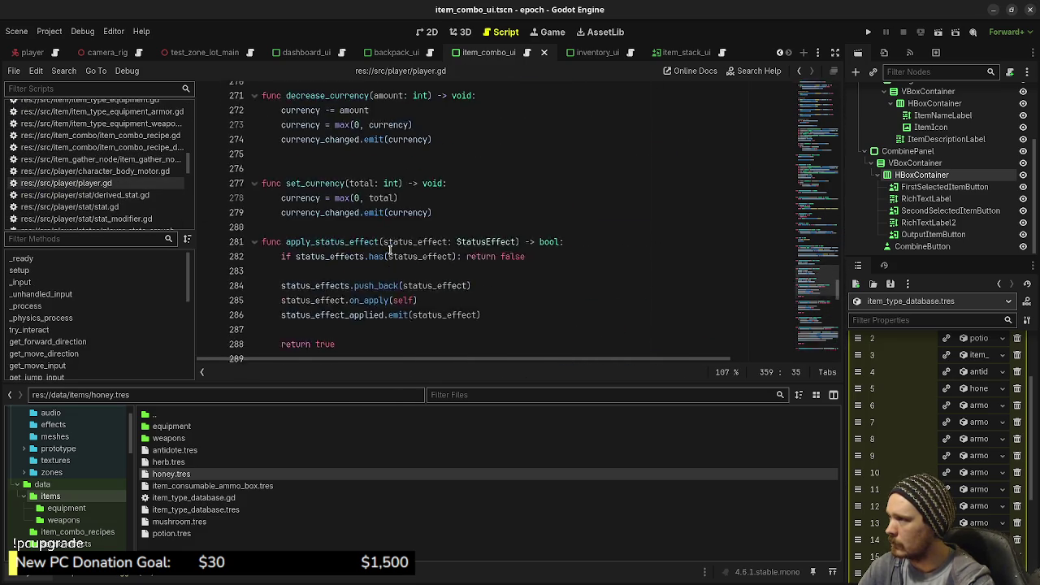
{"action": "scroll", "coordinate": [390, 250], "scroll_direction": "up", "scroll_amount": 16}
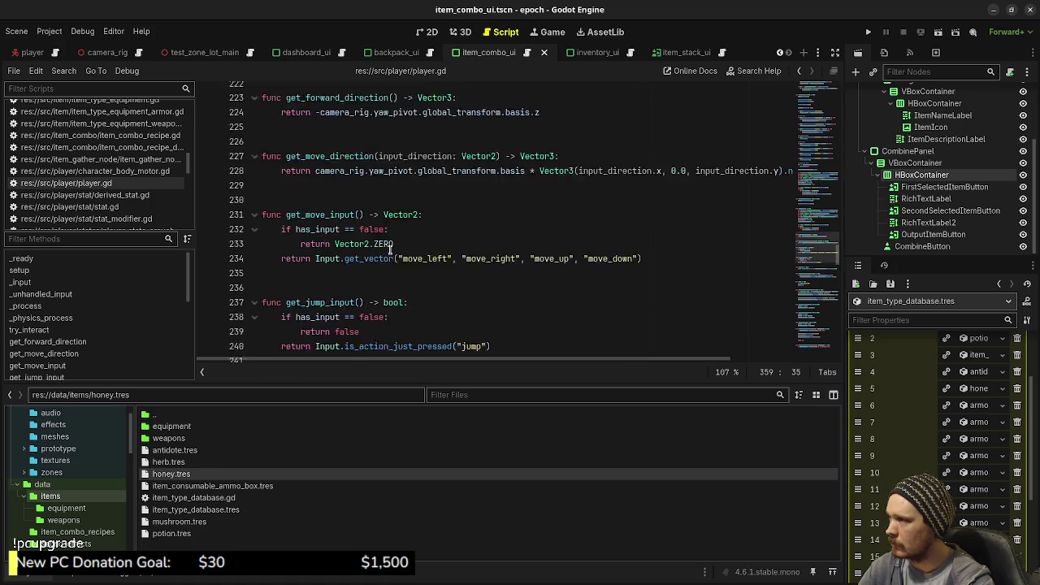
{"action": "scroll", "coordinate": [391, 252], "scroll_direction": "up", "scroll_amount": 18}
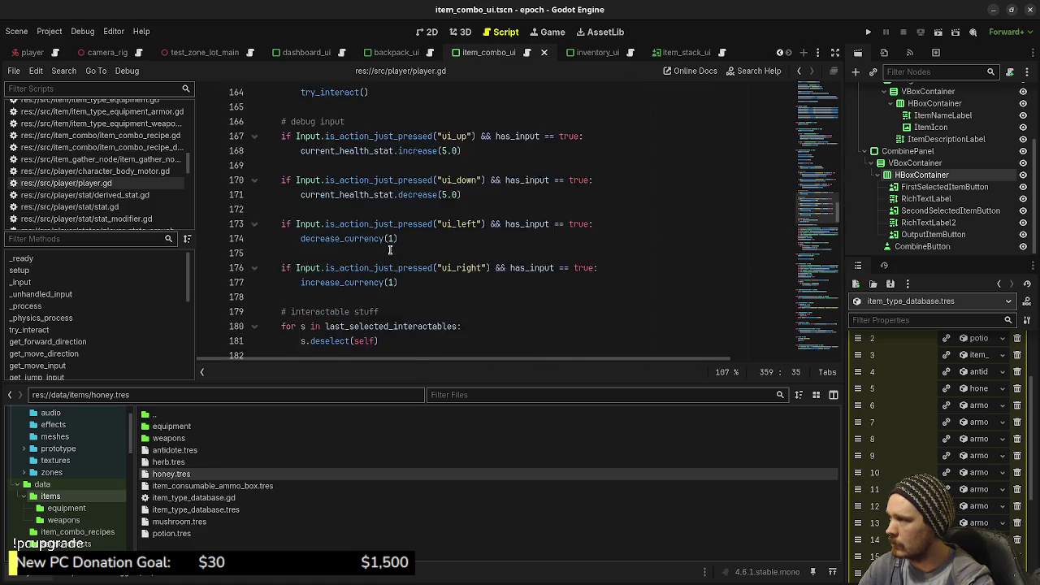
{"action": "scroll", "coordinate": [468, 263], "scroll_direction": "up", "scroll_amount": 20}
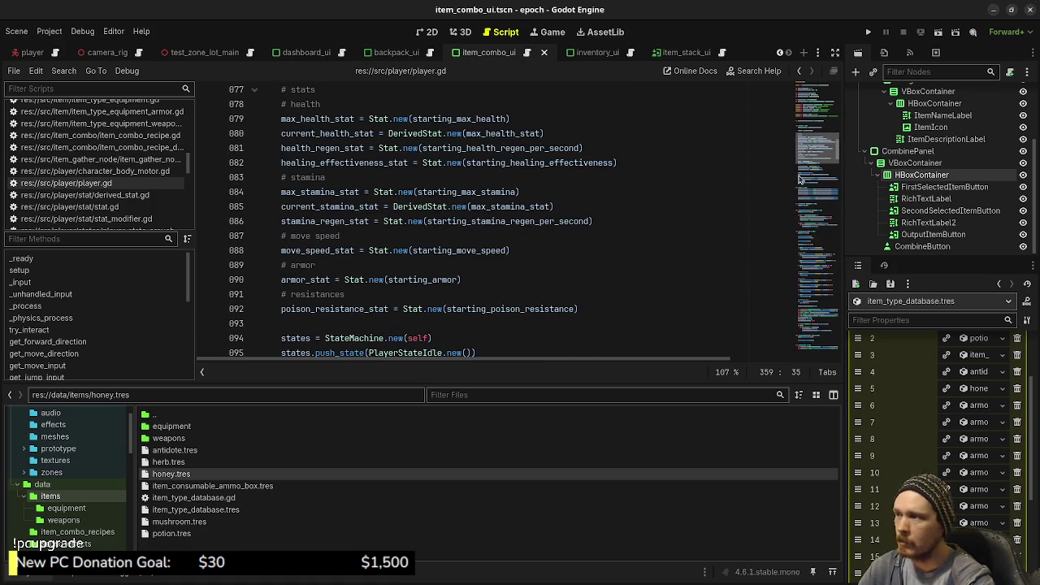
{"action": "scroll", "coordinate": [469, 263], "scroll_direction": "down", "scroll_amount": 9}
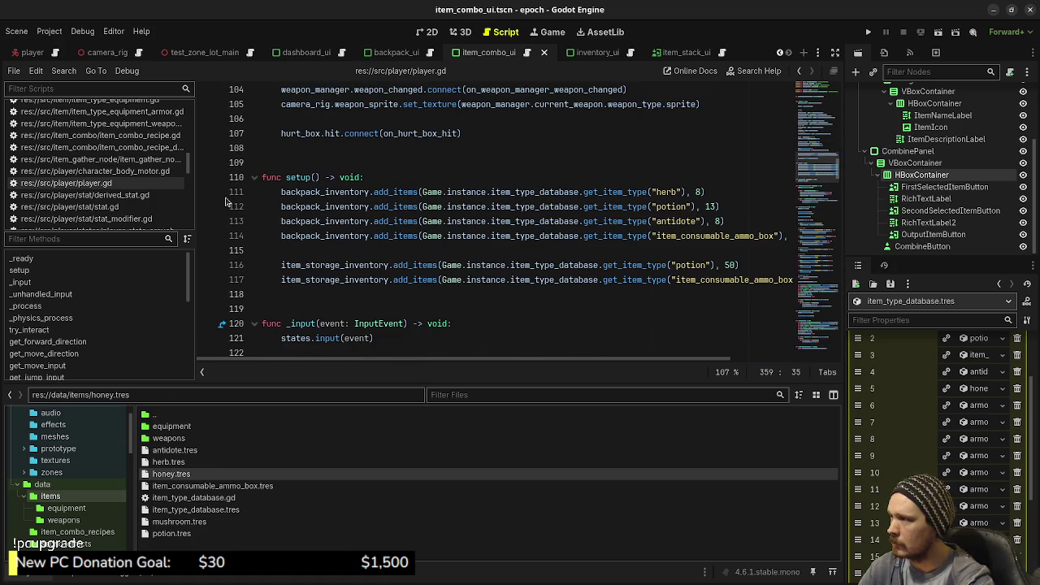
{"action": "left_click", "coordinate": [835, 52]}
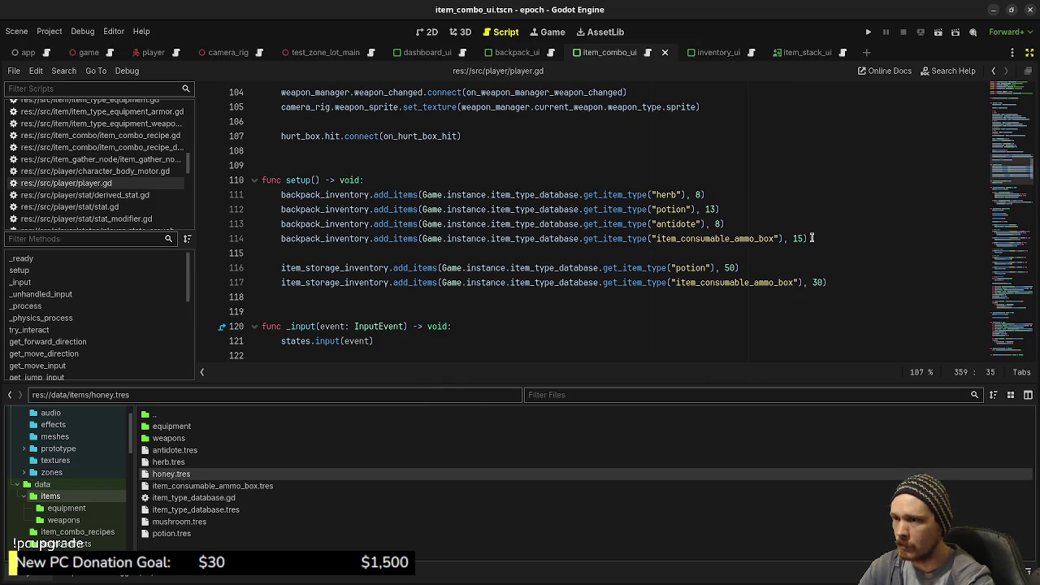
- Duplicate the ammo box line 114 as a new line 115
{"action": "left_click_drag", "start_coordinate": [809, 238], "coordinate": [282, 239]}
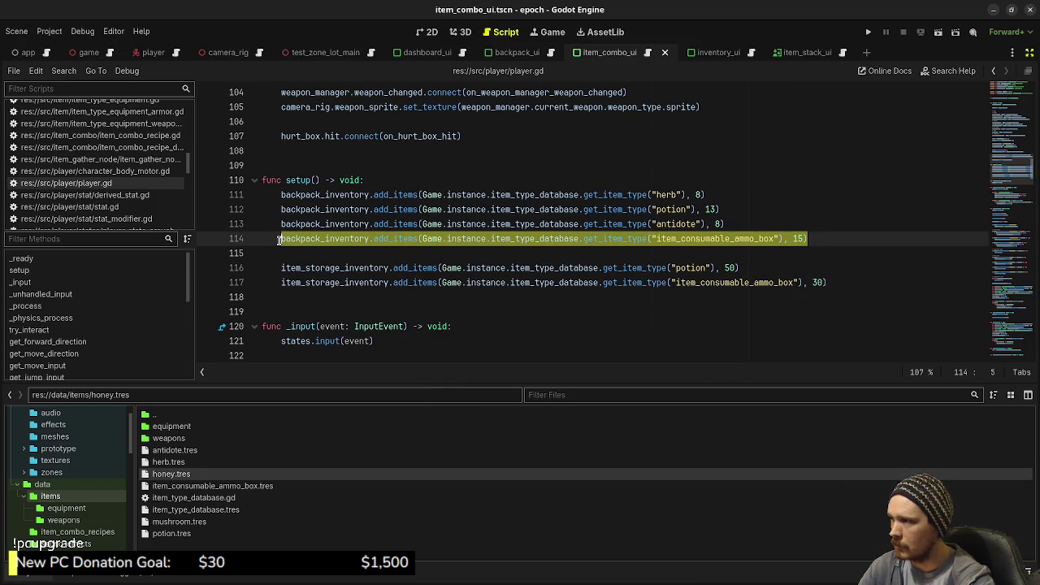
{"action": "key", "text": "End"}
{"action": "type", "text": "backpack_inventory.add_items(Game.instance.item_type_database.get_item_type(\"item_consumable_ammo_box\"), 15)"}
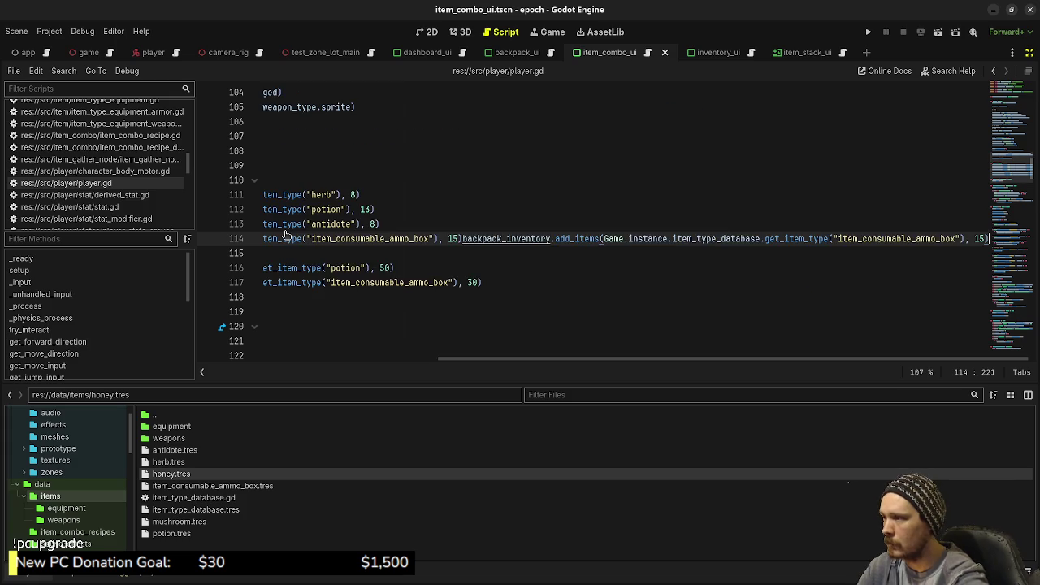
{"action": "key", "text": "ctrl+z"}
{"action": "key", "text": "Return"}
{"action": "type", "text": "backpack_inventory.add_items(Game.instance.item_type_database.get_item_type(\"item_consumable_ammo_box\"), 15)"}
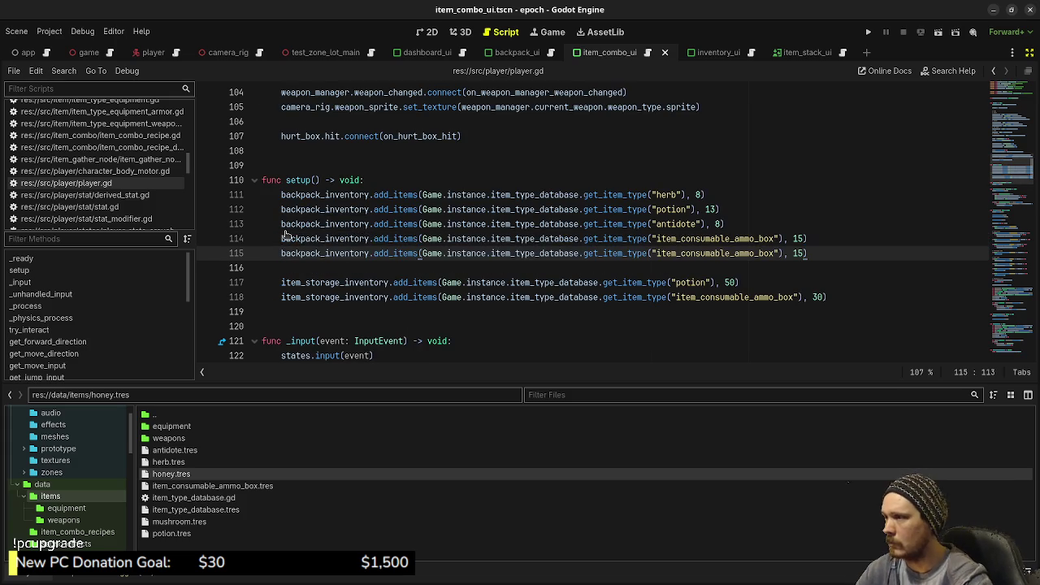
- Change line 115's item id to honey, save the script, and restore the side panels
{"action": "double_click", "coordinate": [693, 254]}
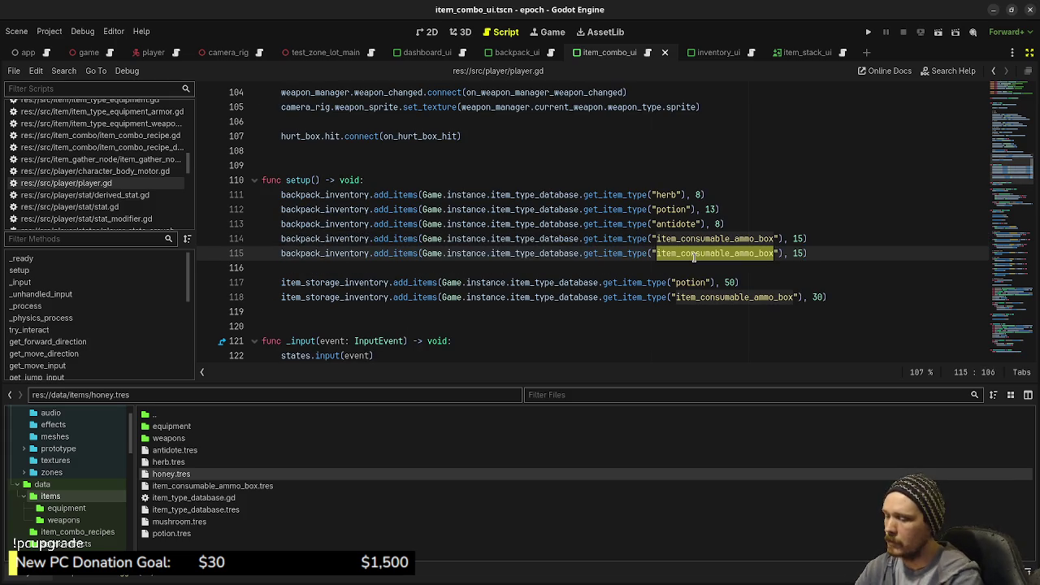
{"action": "type", "text": "honey"}
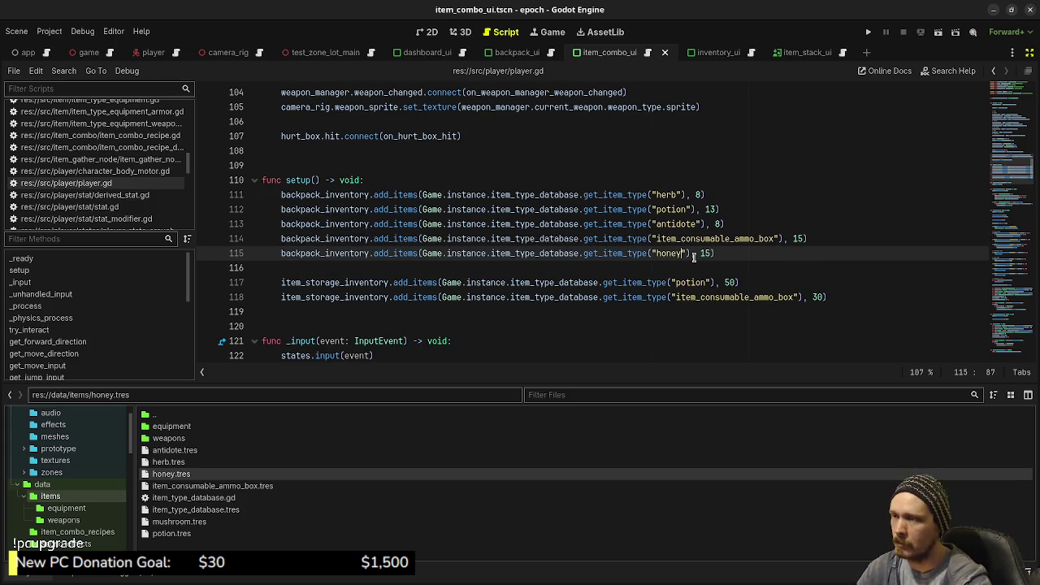
{"action": "key", "text": "ctrl+s"}
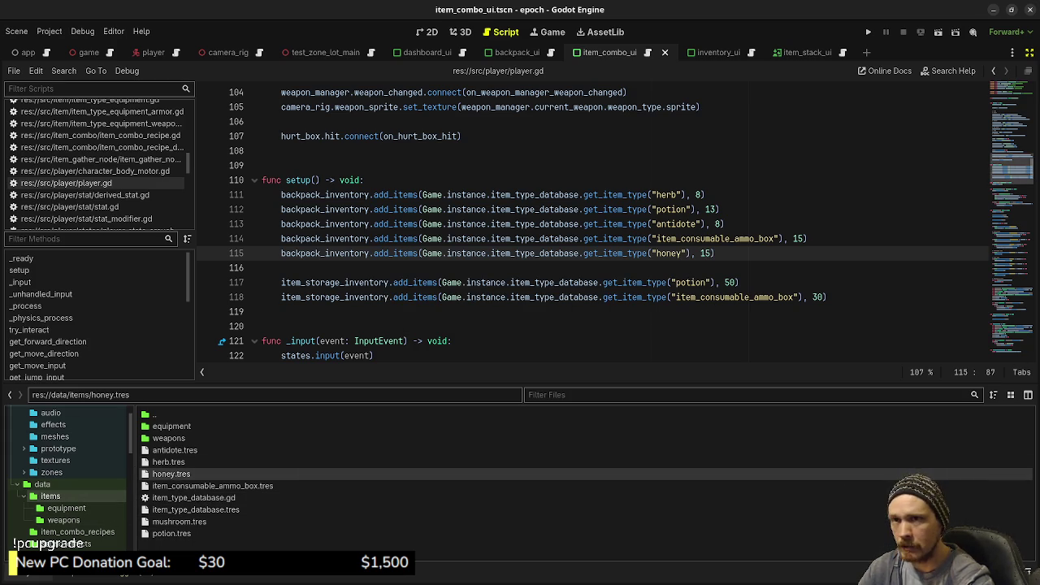
{"action": "left_click", "coordinate": [1012, 52]}
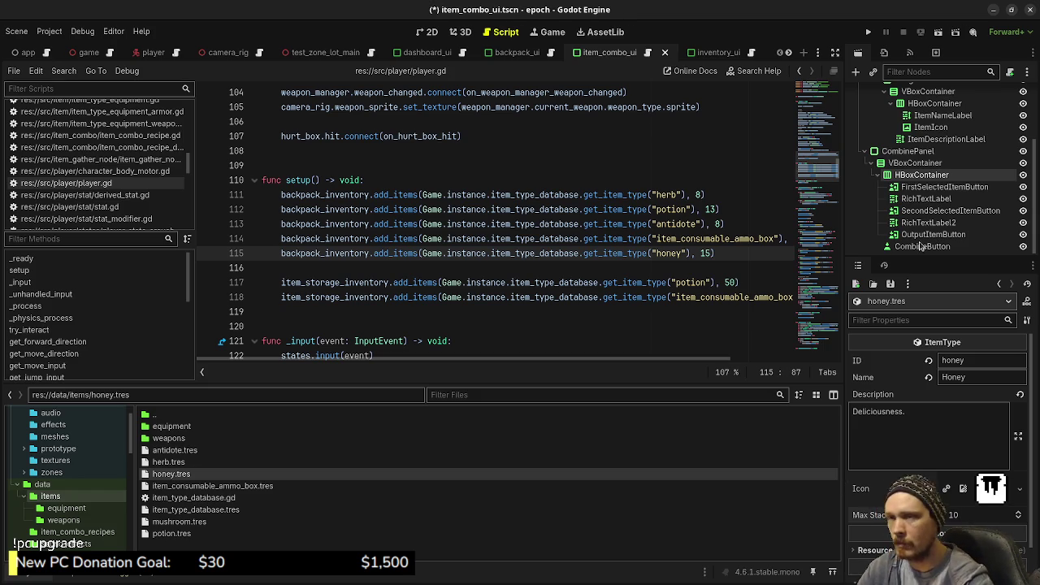
- Test-run the game to check the honey in the inventory, then stop it and show FileSystem
{"action": "key", "text": "F5"}
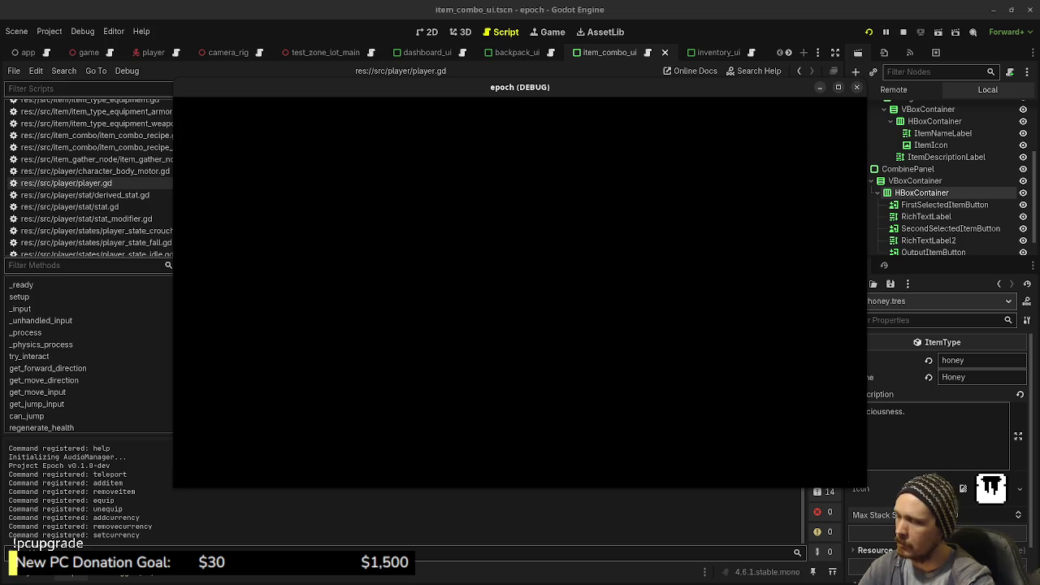
{"action": "key", "text": "Tab"}
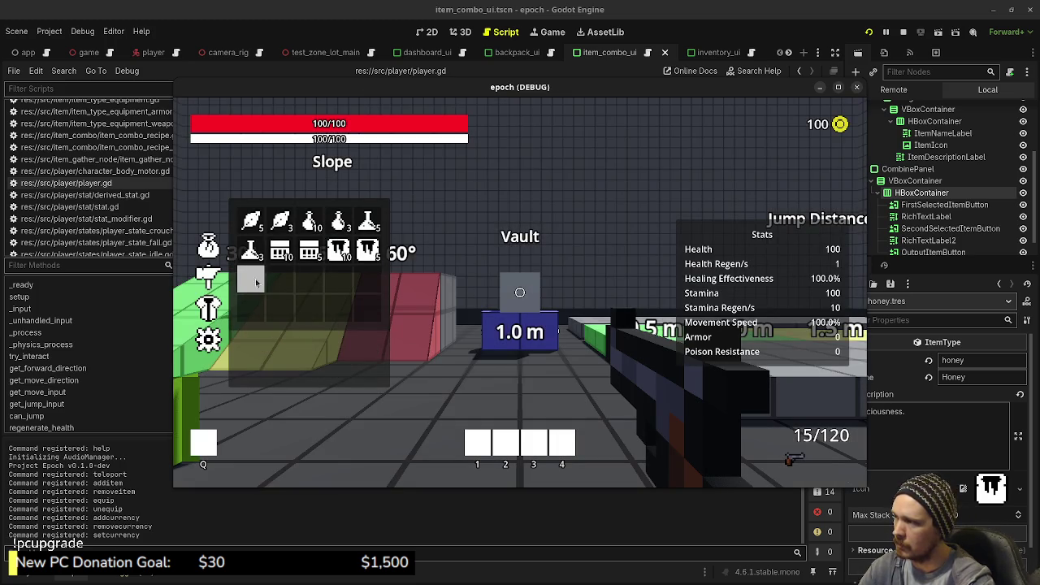
{"action": "mouse_move", "coordinate": [339, 252]}
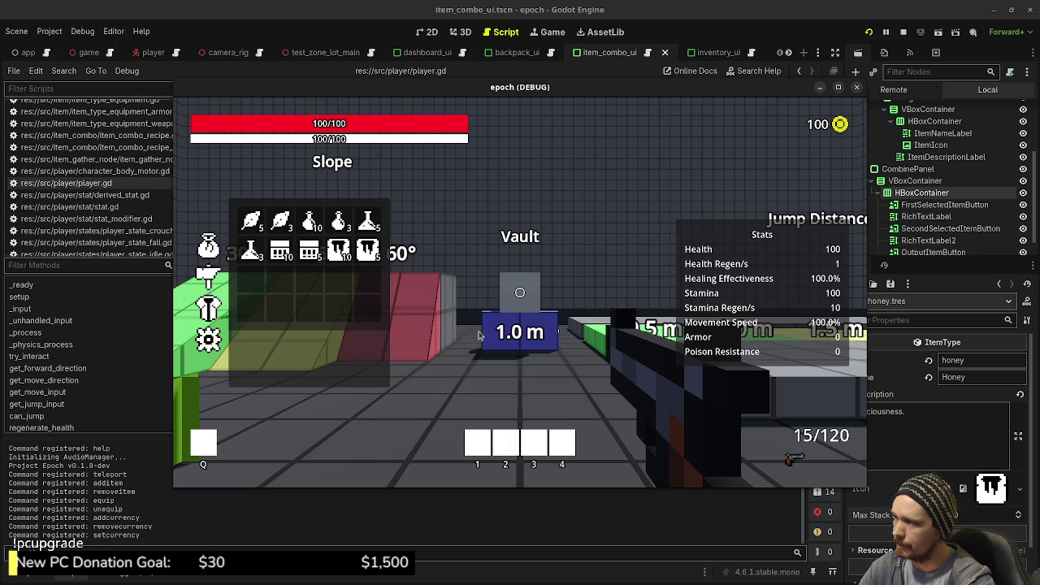
{"action": "left_click", "coordinate": [903, 32]}
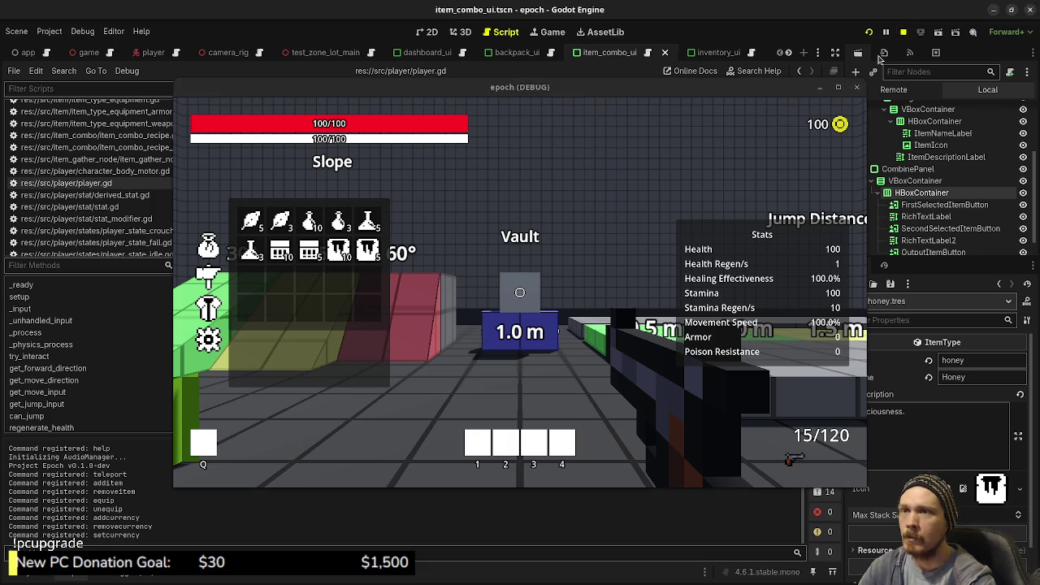
{"action": "left_click", "coordinate": [37, 578]}
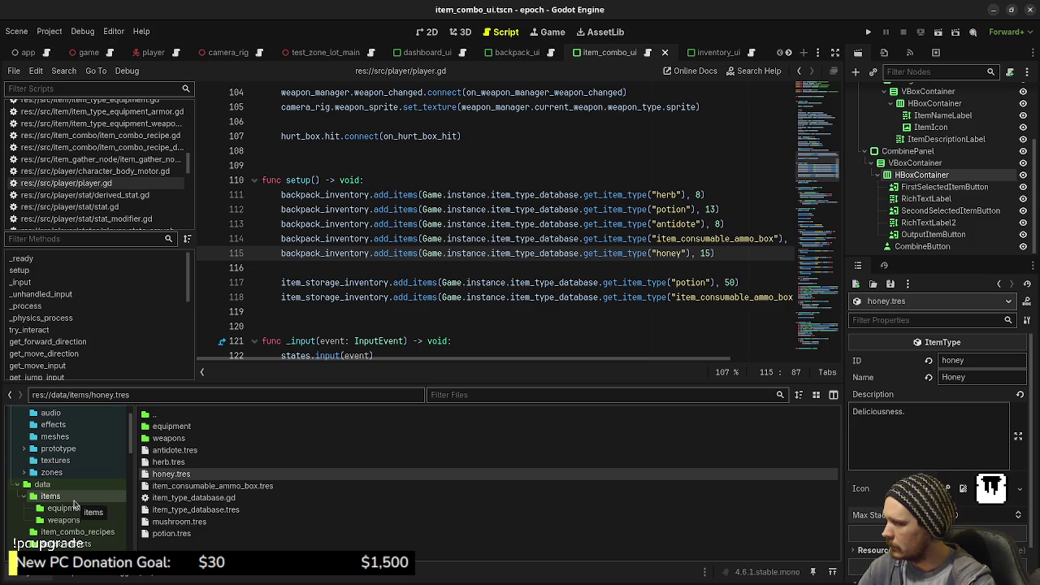
- Create an ItemComboRecipe resource in item_combo_recipes named item_combo_recipe_mega_potion.tres
{"action": "scroll", "coordinate": [73, 504], "scroll_direction": "down", "scroll_amount": 5}
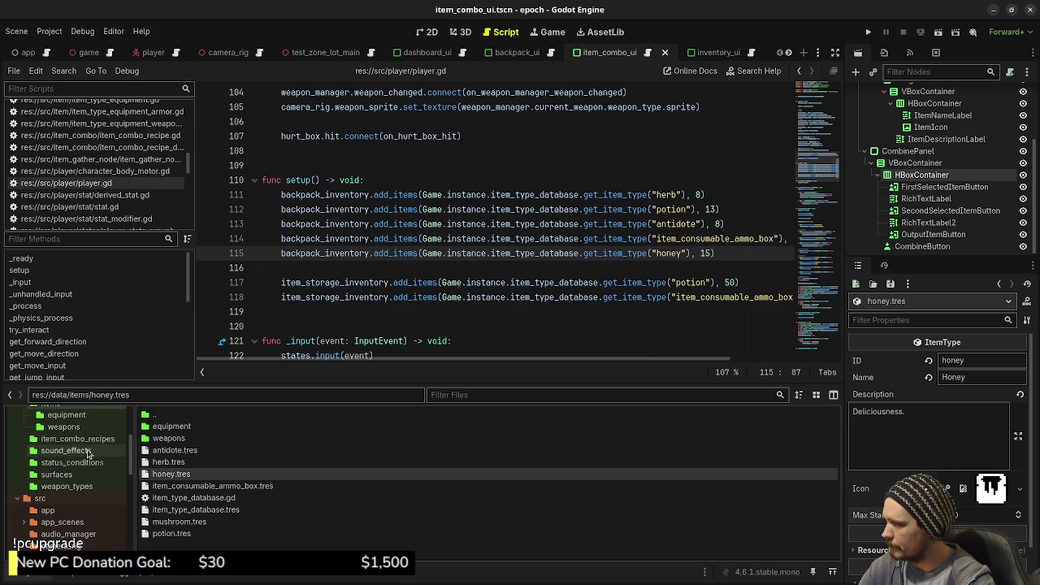
{"action": "left_click", "coordinate": [81, 443]}
{"action": "right_click", "coordinate": [200, 461]}
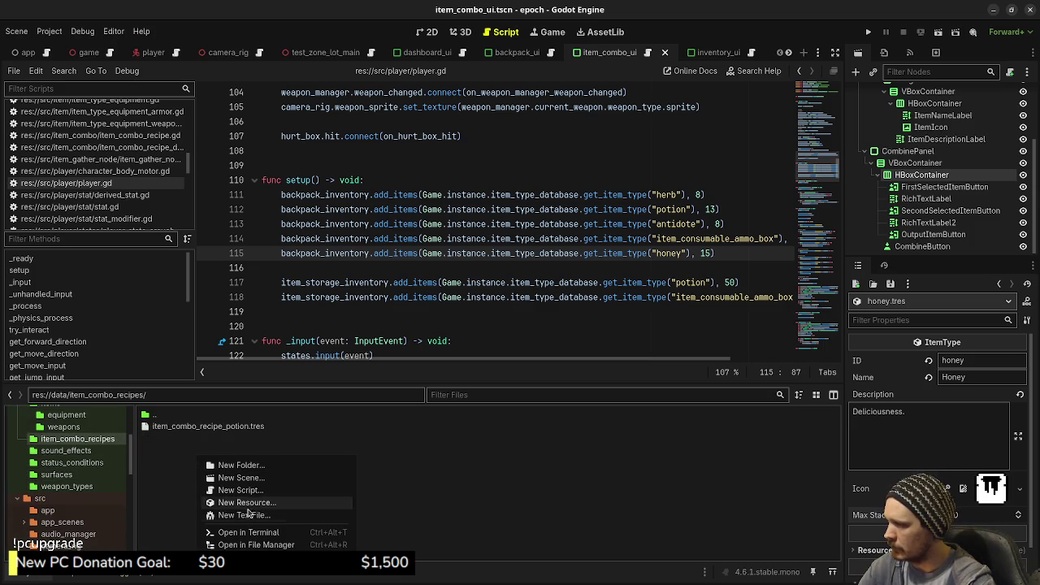
{"action": "left_click", "coordinate": [246, 503]}
{"action": "type", "text": "reci"}
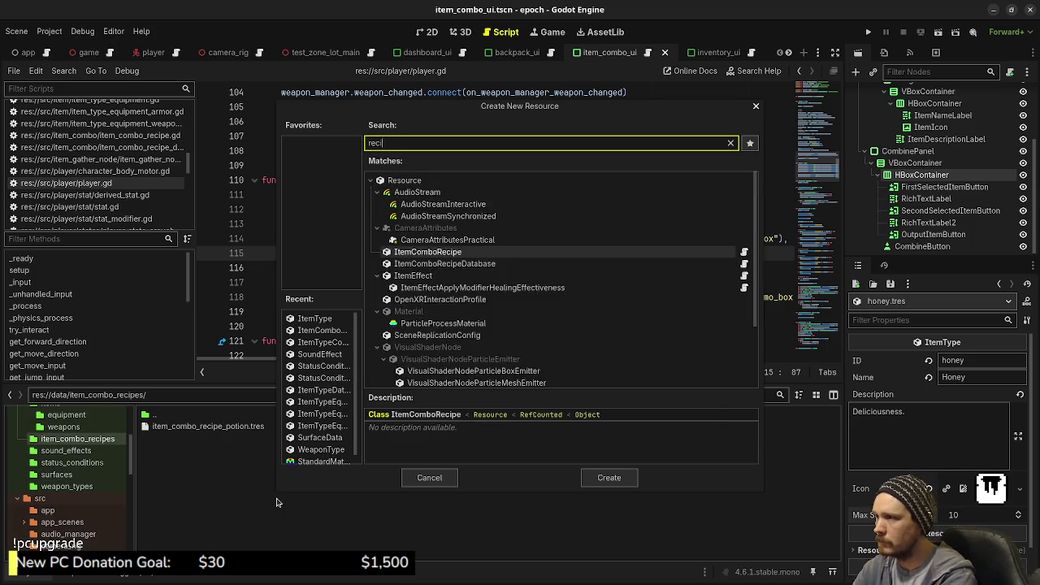
{"action": "type", "text": "pe"}
{"action": "key", "text": "Return"}
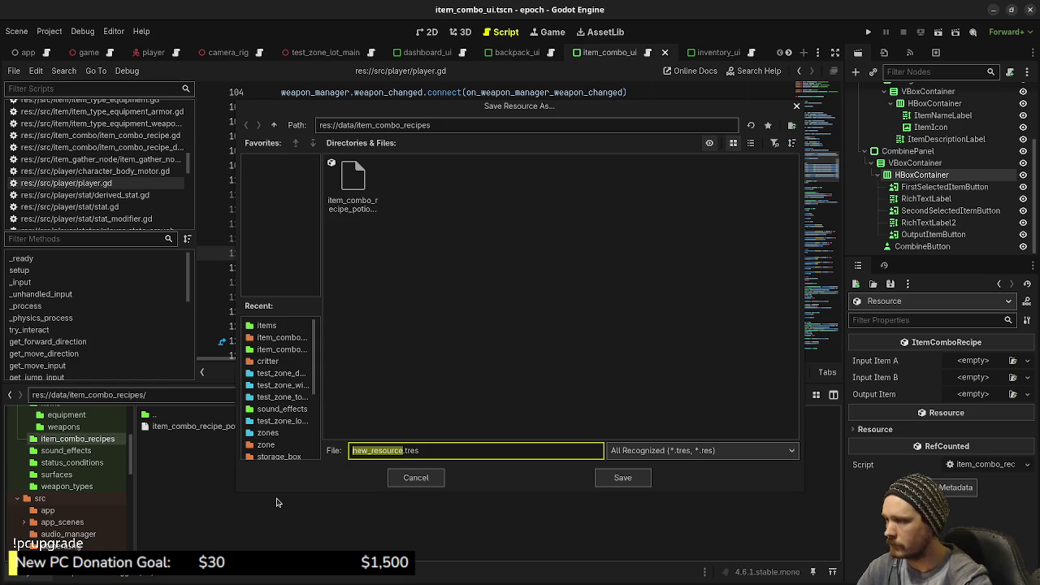
{"action": "type", "text": "mega"}
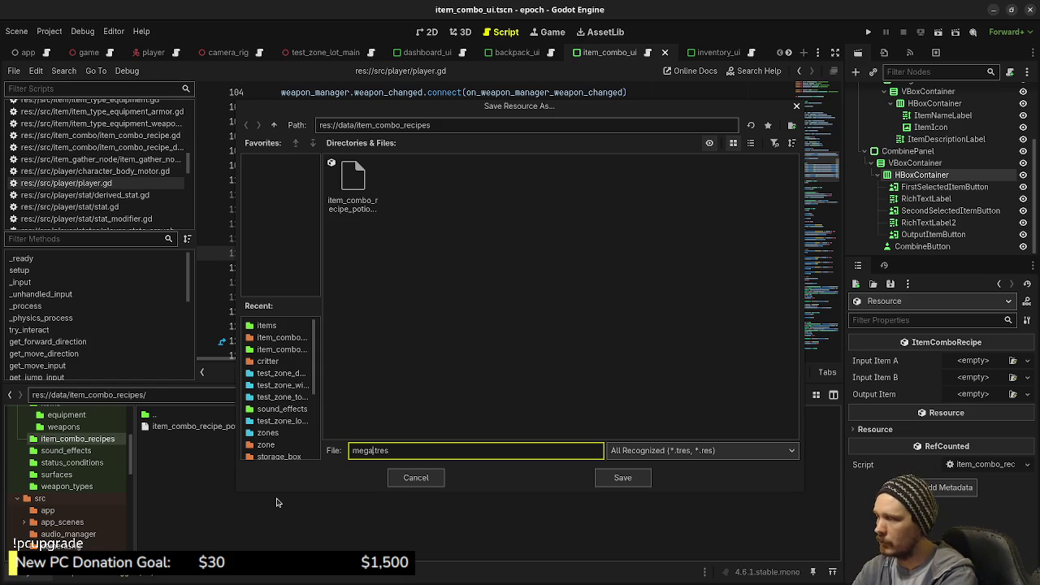
{"action": "key", "text": "BackSpace"}
{"action": "key", "text": "BackSpace"}
{"action": "key", "text": "BackSpace"}
{"action": "type", "text": "item_com"}
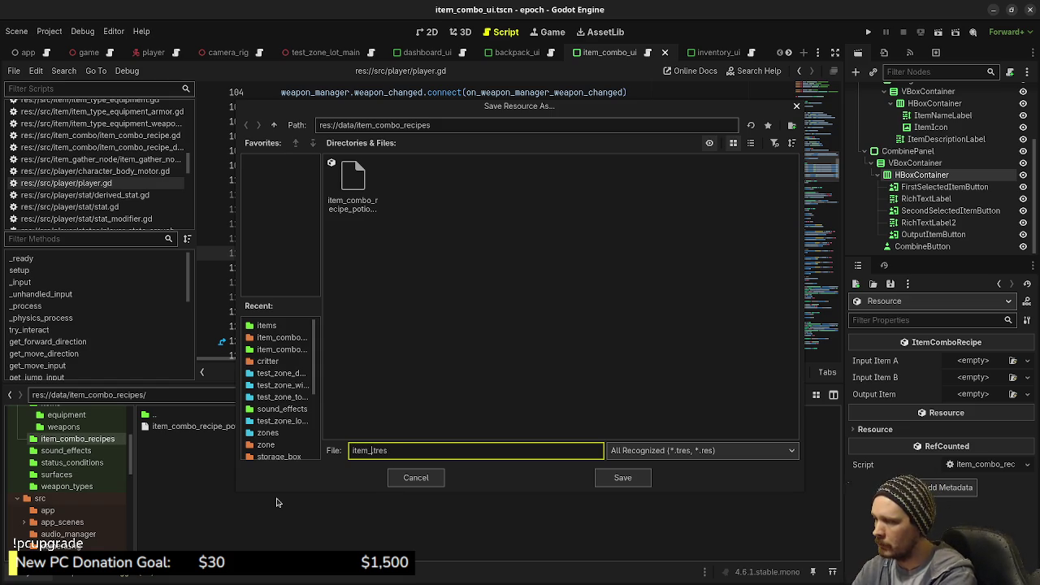
{"action": "type", "text": "bo_"}
{"action": "type", "text": "recipe"}
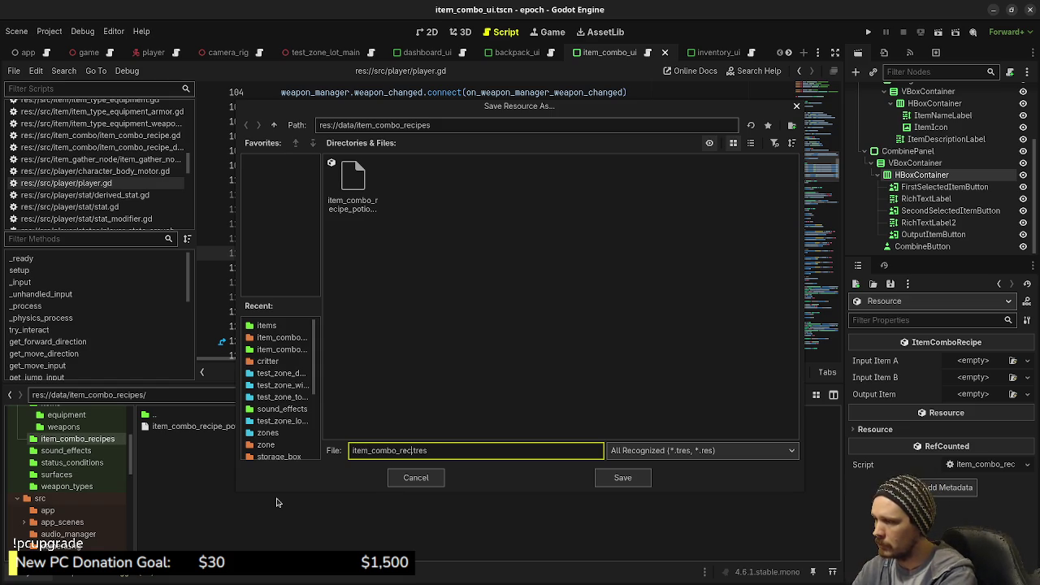
{"action": "type", "text": "_"}
{"action": "type", "text": "mega_poti"}
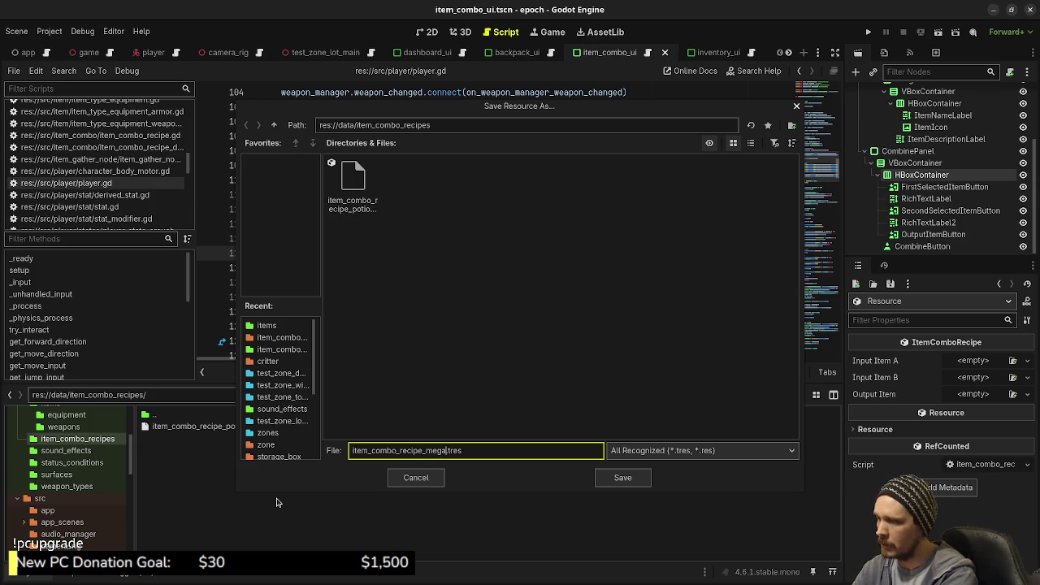
{"action": "type", "text": "on"}
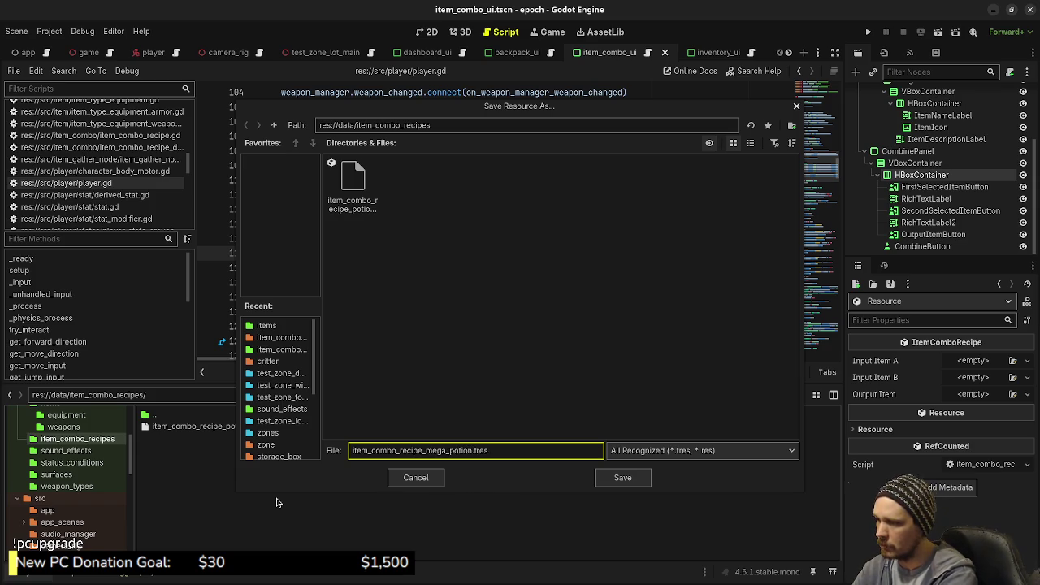
{"action": "key", "text": "Return"}
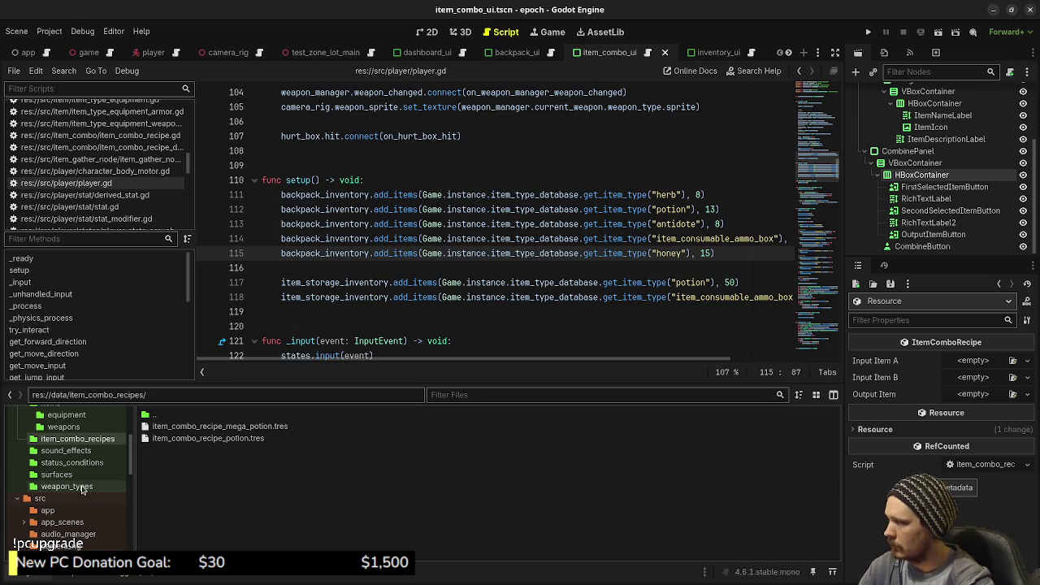
- Start a new resource in the items folder and select the ItemTypeConsumable type
{"action": "scroll", "coordinate": [81, 488], "scroll_direction": "up", "scroll_amount": 3}
{"action": "left_click", "coordinate": [50, 459]}
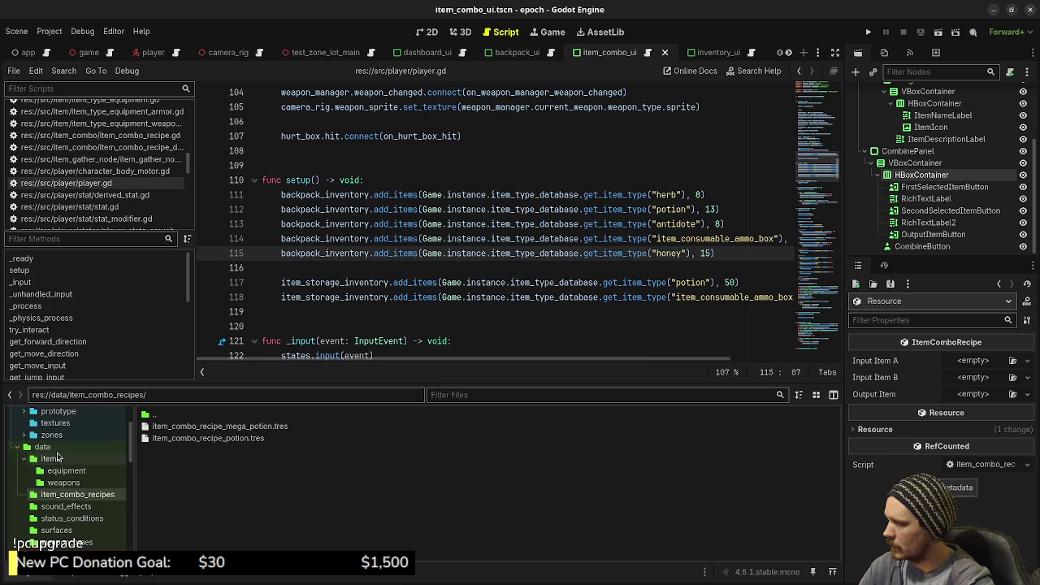
{"action": "right_click", "coordinate": [183, 549]}
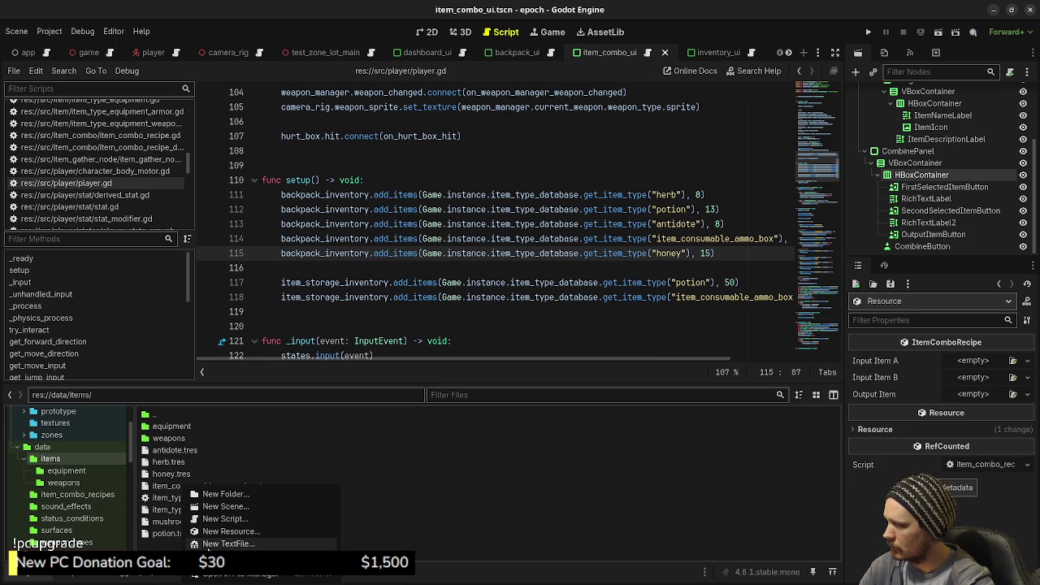
{"action": "left_click", "coordinate": [238, 533]}
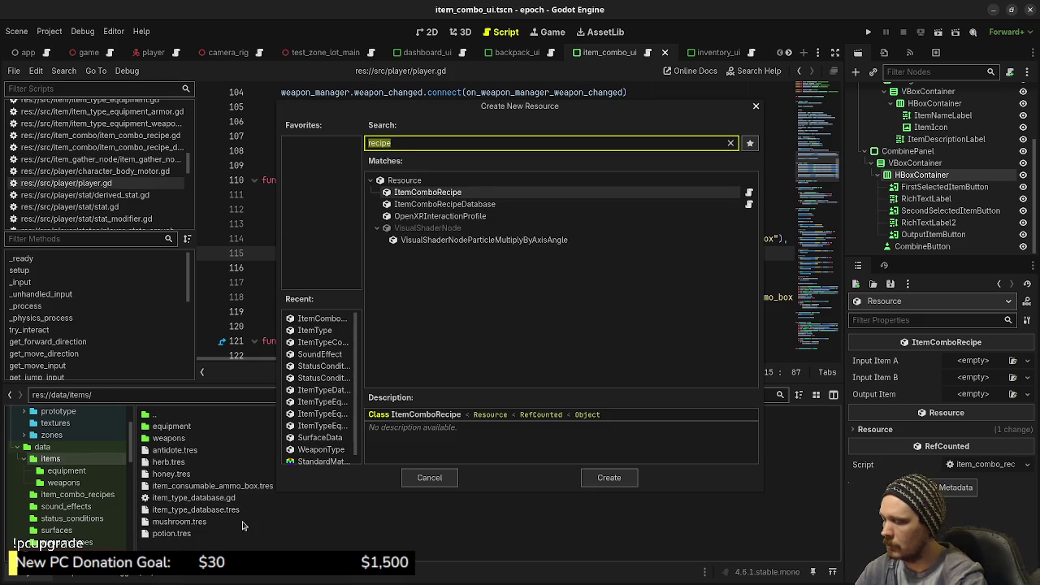
{"action": "type", "text": "itemty"}
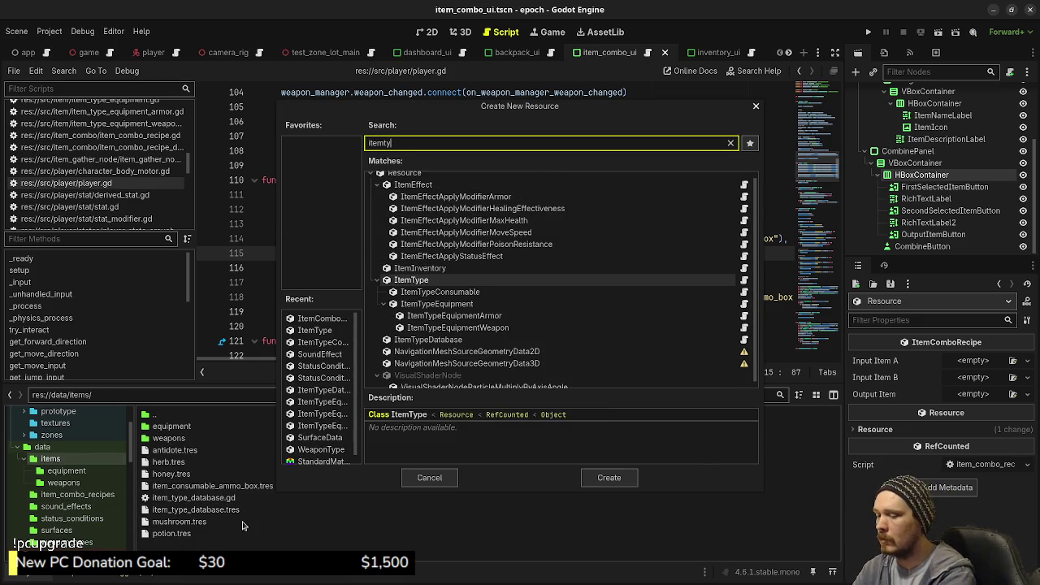
{"action": "key", "text": "Down"}
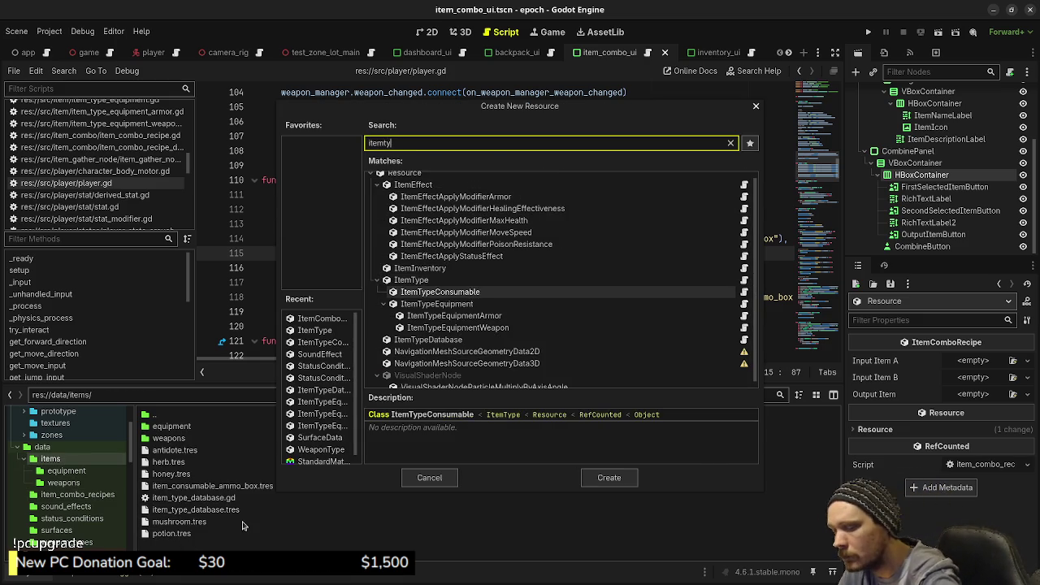
- Create the ItemTypeConsumable resource and save it as mega_potion.tres
{"action": "key", "text": "Return"}
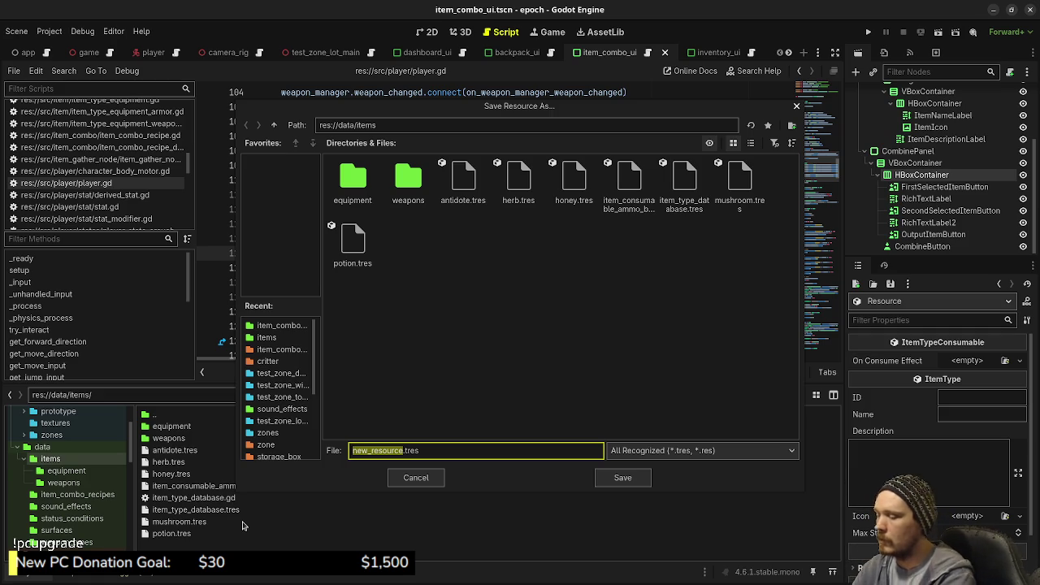
{"action": "type", "text": "mega_poi"}
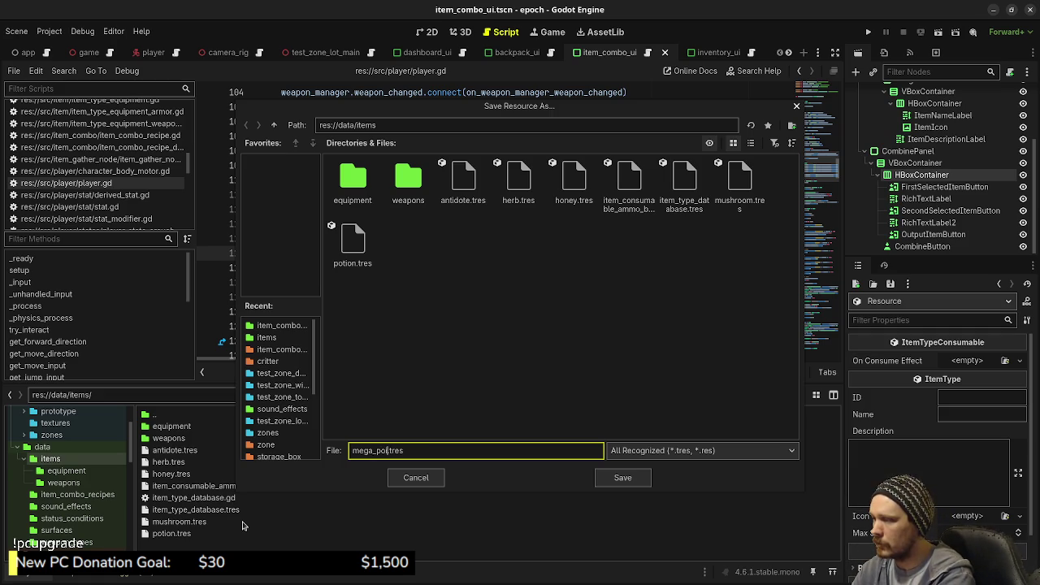
{"action": "type", "text": "ion"}
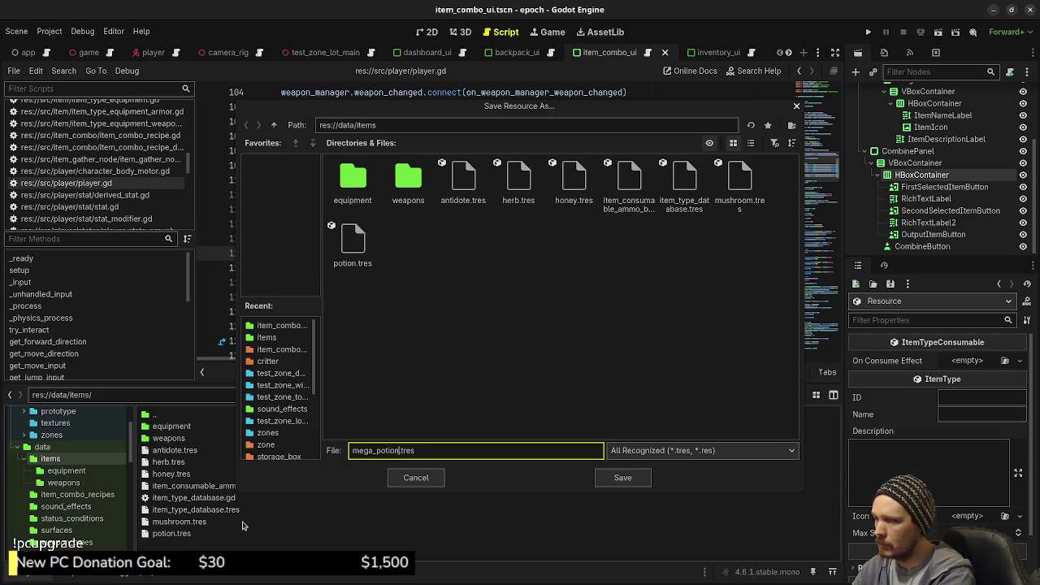
{"action": "key", "text": "Return"}
- Give mega_potion.tres ID mega_potion, Name Mega Potion, Description 'A superior healing elixir!'
{"action": "left_click", "coordinate": [243, 526]}
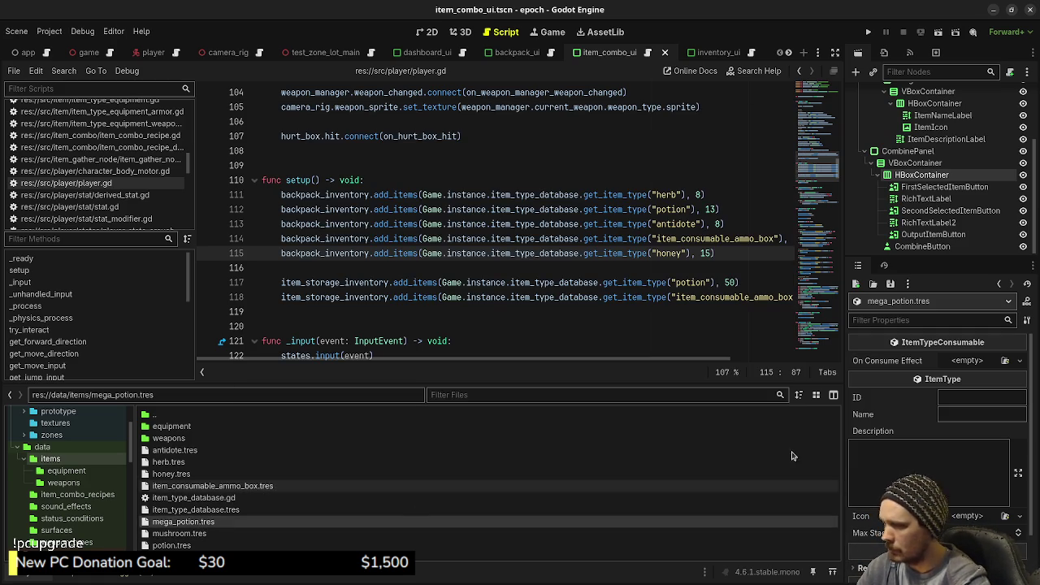
{"action": "left_click", "coordinate": [975, 398]}
{"action": "type", "text": "mega_potion"}
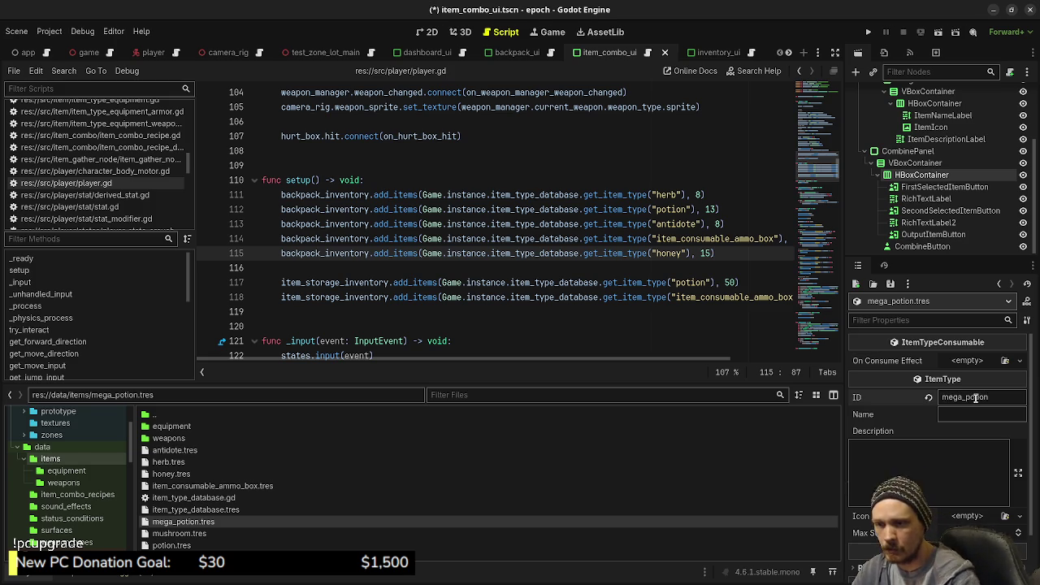
{"action": "left_click", "coordinate": [973, 413]}
{"action": "type", "text": "Mega Potion"}
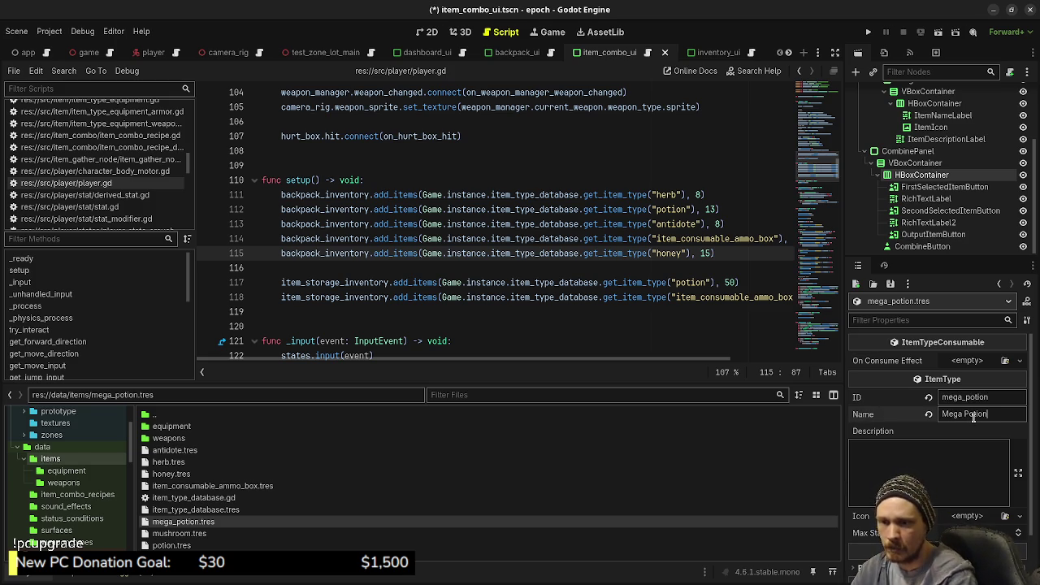
{"action": "left_click", "coordinate": [928, 462]}
{"action": "type", "text": "A superior healing elixir!"}
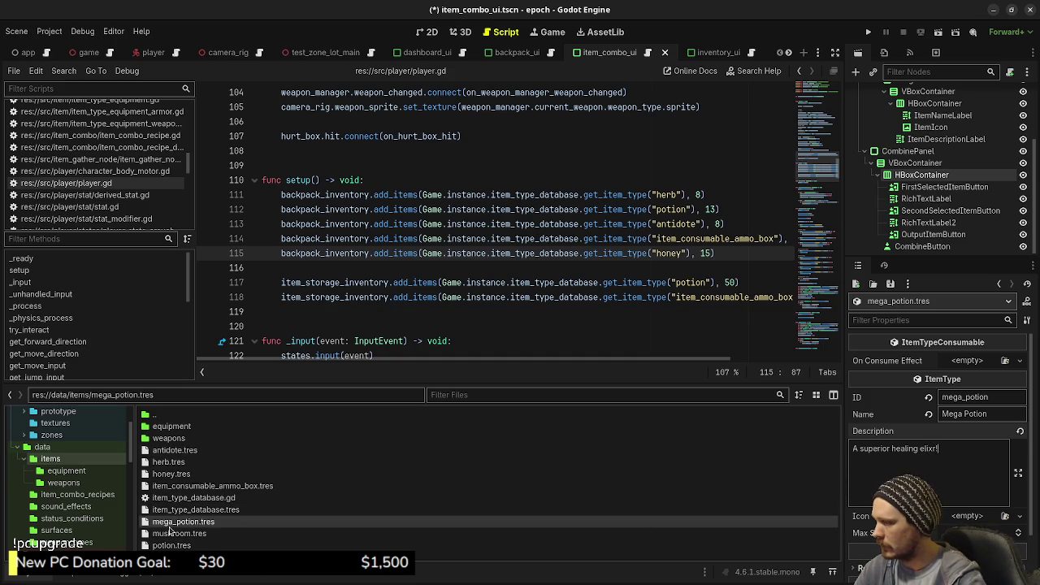
{"action": "left_click", "coordinate": [166, 546]}
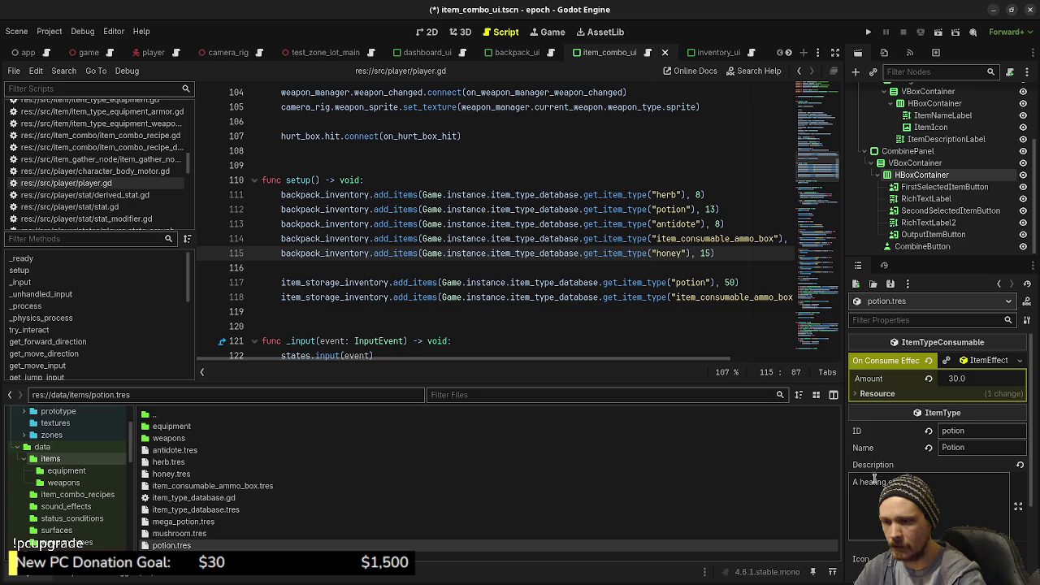
{"action": "left_click", "coordinate": [179, 522]}
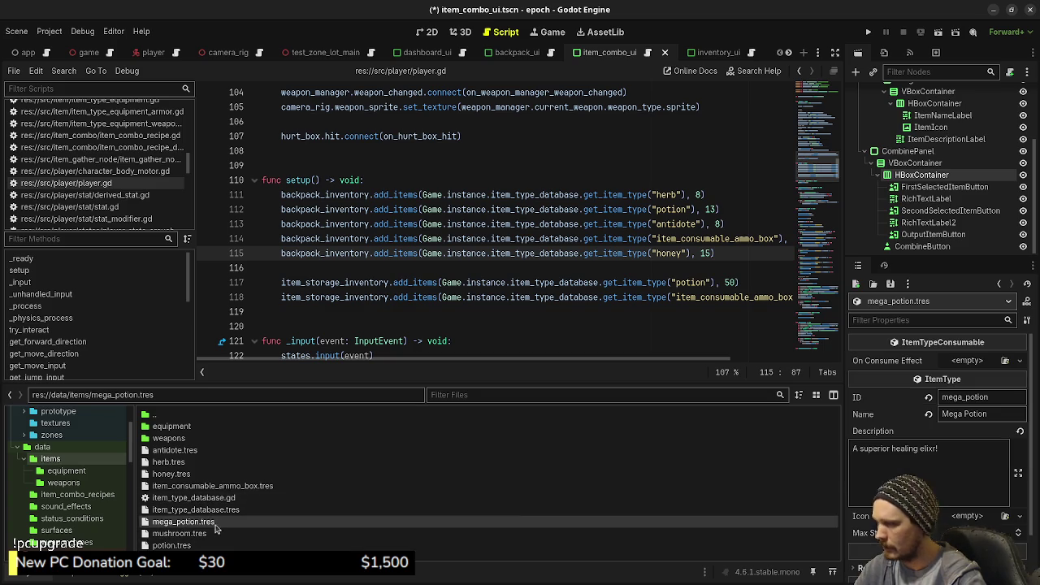
{"action": "scroll", "coordinate": [884, 483], "scroll_direction": "down", "scroll_amount": 2}
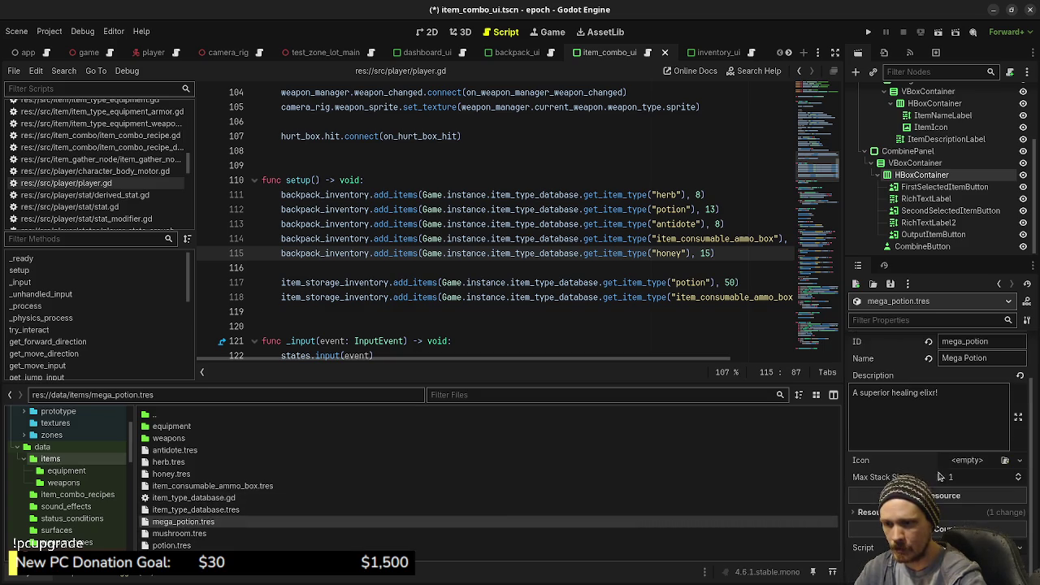
- Leave mega_potion's Icon empty and begin a new 16x16 sprite in Aseprite via File > New
{"action": "left_click", "coordinate": [1005, 460]}
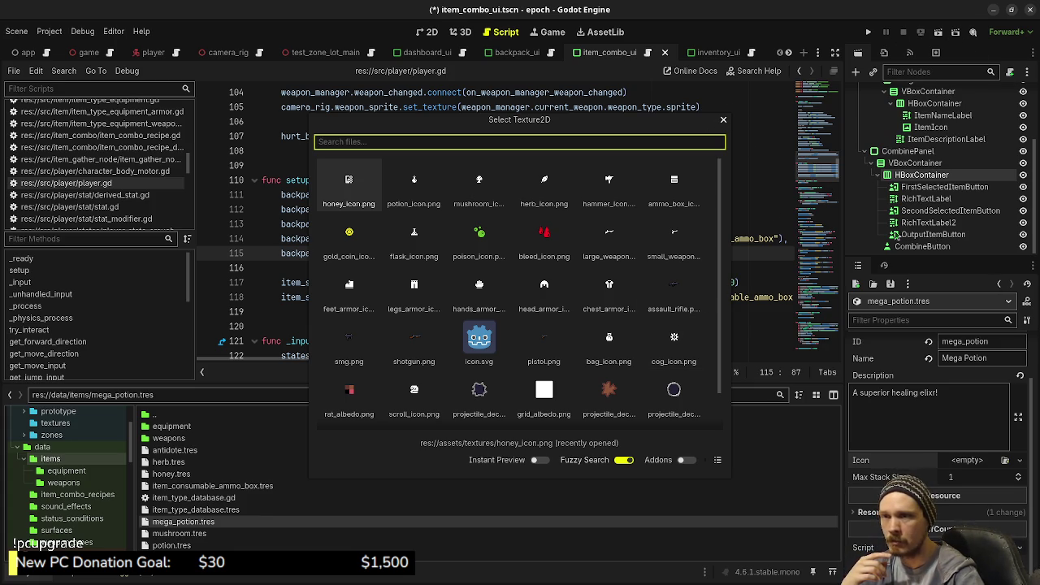
{"action": "left_click", "coordinate": [723, 122]}
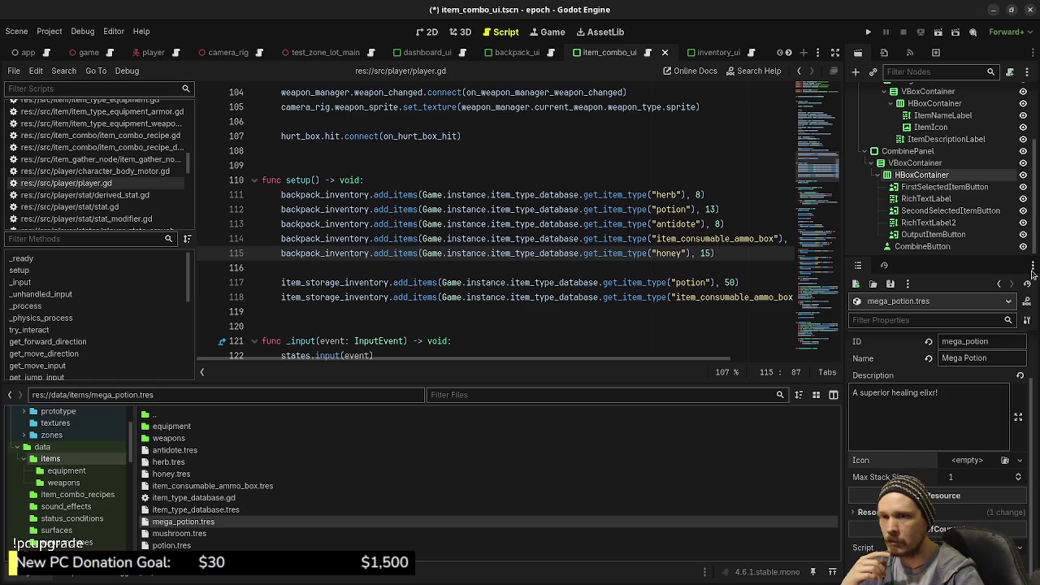
{"action": "key", "text": "alt+Tab"}
{"action": "left_click", "coordinate": [11, 25]}
{"action": "left_click", "coordinate": [33, 43]}
{"action": "left_click", "coordinate": [498, 253]}
- Create the 16x16 sprite, zoom in on the canvas and pick white as the colour
{"action": "key", "text": "Return"}
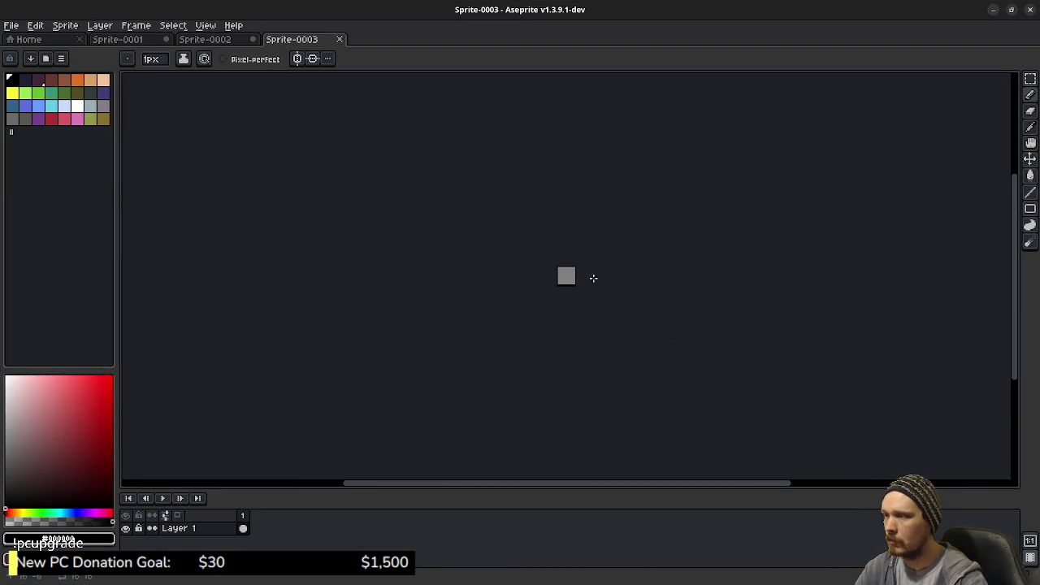
{"action": "scroll", "coordinate": [569, 262], "scroll_direction": "up", "scroll_amount": 5}
{"action": "scroll", "coordinate": [527, 268], "scroll_direction": "up", "scroll_amount": 2}
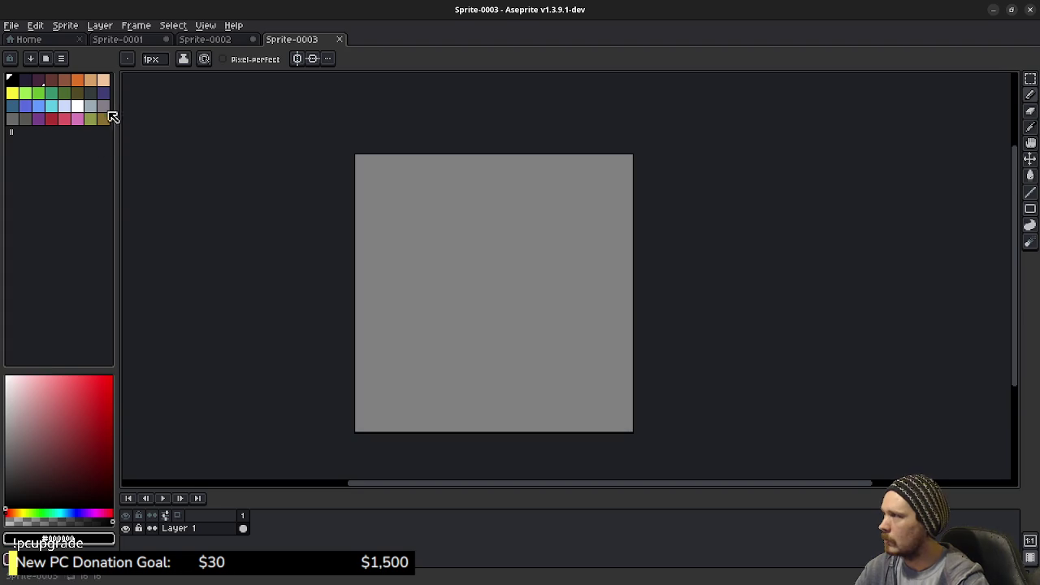
{"action": "left_click", "coordinate": [77, 105]}
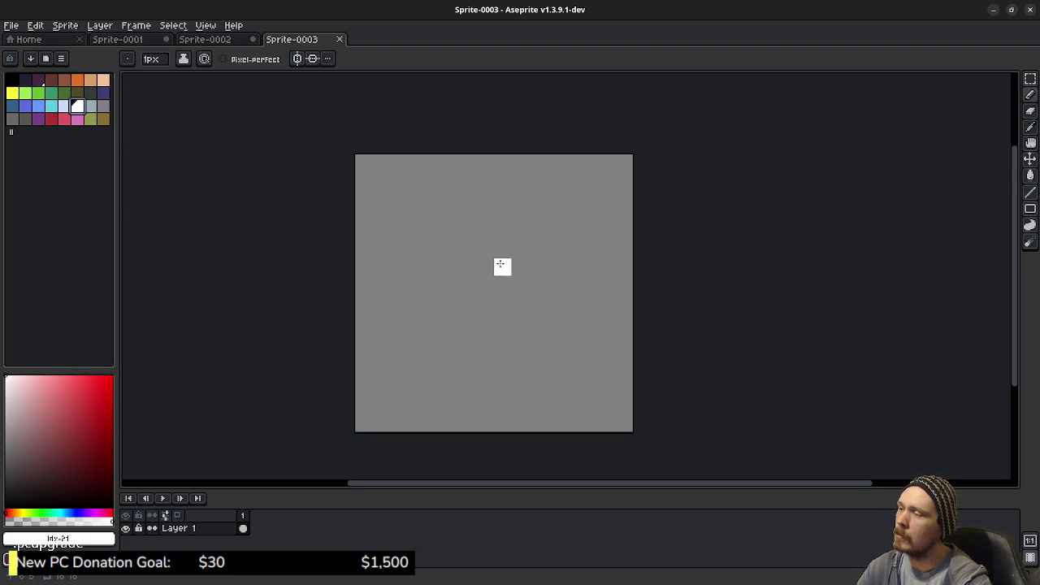
- Pencil a solid white vertical stem with a cap block at its top
{"action": "left_click_drag", "start_coordinate": [485, 407], "coordinate": [502, 407]}
{"action": "left_click", "coordinate": [501, 197], "text": "shift"}
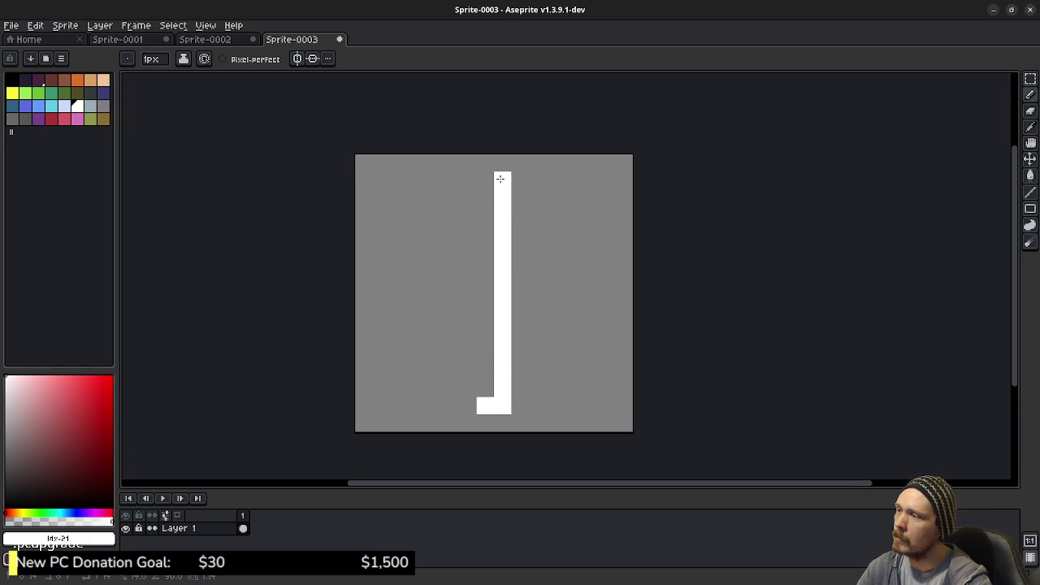
{"action": "mouse_move", "coordinate": [502, 179]}
{"action": "left_mouse_down"}
{"action": "mouse_move", "coordinate": [485, 236]}
{"action": "mouse_move", "coordinate": [486, 406]}
{"action": "left_mouse_up"}
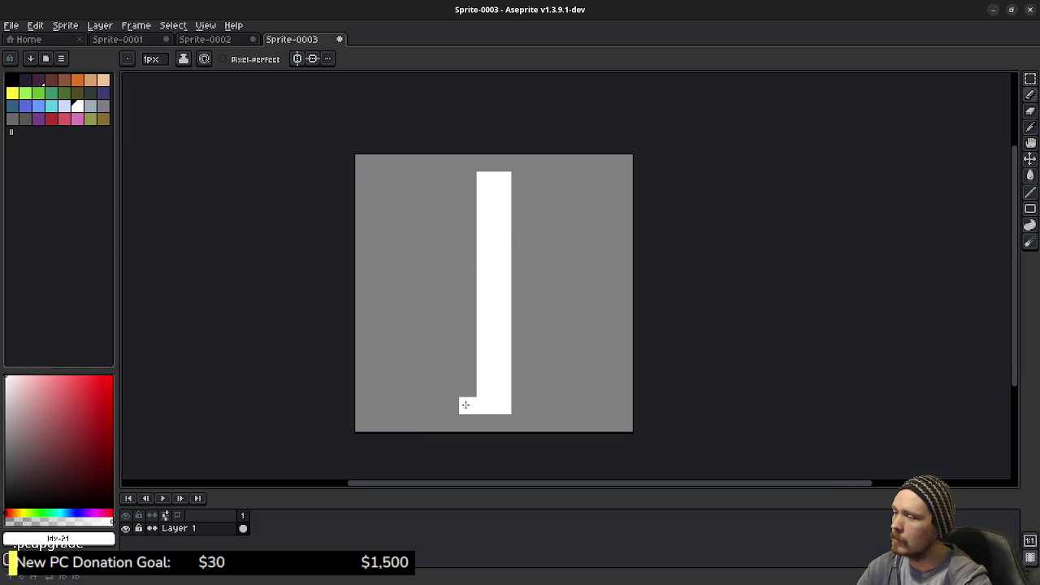
{"action": "left_click", "coordinate": [465, 405]}
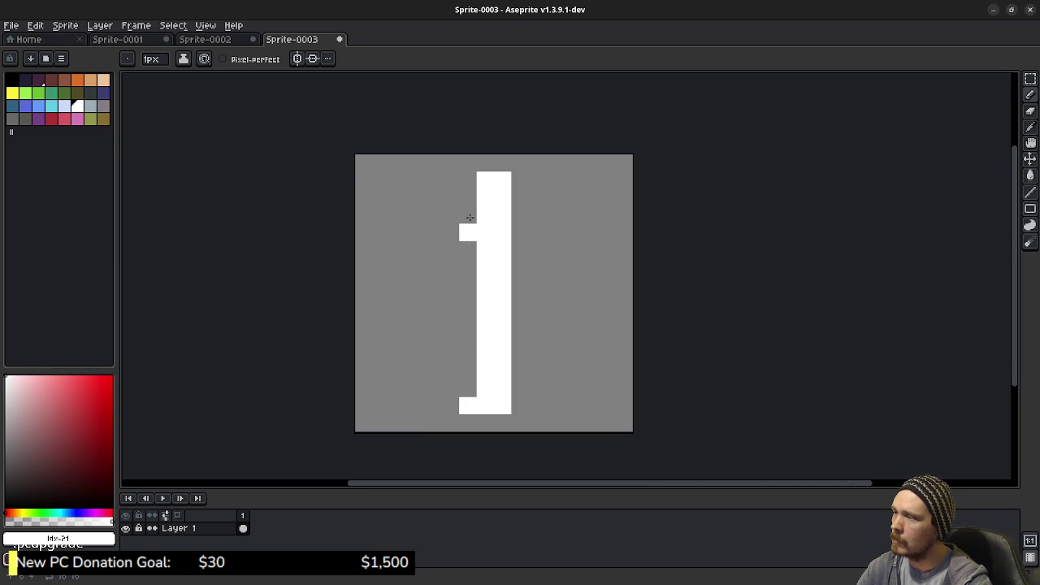
{"action": "left_click", "coordinate": [468, 180]}
{"action": "left_click_drag", "start_coordinate": [520, 180], "coordinate": [518, 191]}
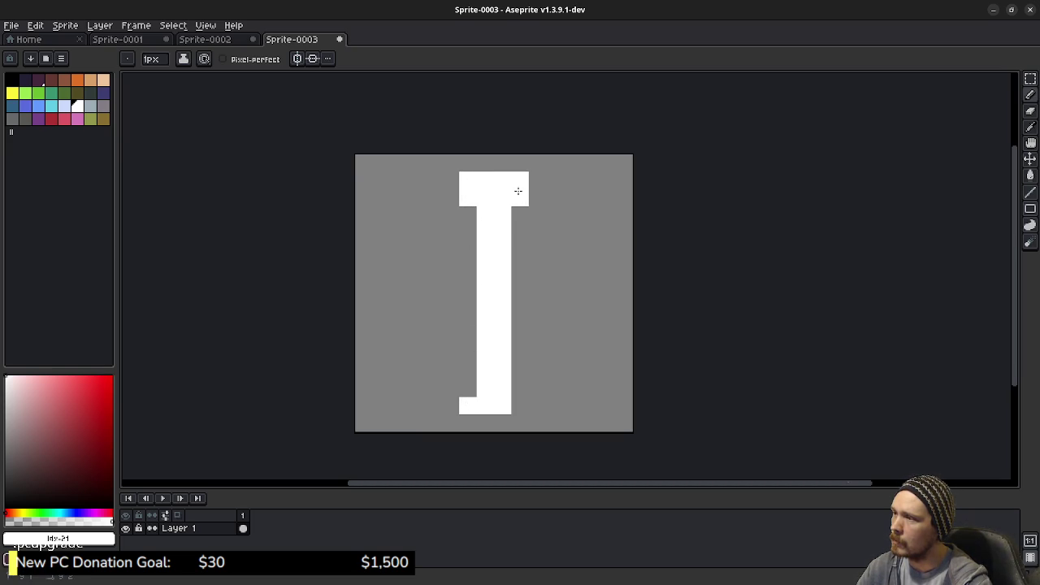
{"action": "left_click", "coordinate": [451, 231]}
{"action": "left_click", "coordinate": [450, 405]}
- Draw the bottle's upper and lower left curves and its straight left side
{"action": "left_click", "coordinate": [431, 392]}
{"action": "left_click", "coordinate": [416, 389]}
{"action": "left_click", "coordinate": [433, 249]}
{"action": "left_click", "coordinate": [416, 249]}
{"action": "left_click", "coordinate": [381, 285]}
{"action": "left_click_drag", "start_coordinate": [381, 302], "coordinate": [381, 358]}
{"action": "left_click", "coordinate": [398, 372]}
{"action": "left_click", "coordinate": [380, 371]}
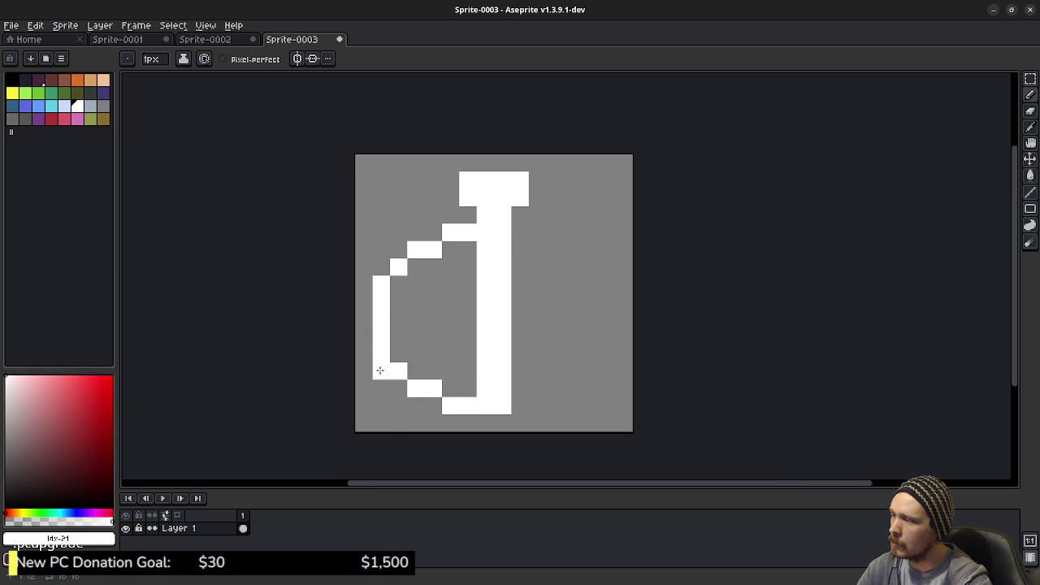
- Tidy the lower-left curve, shifting the left side's end pixels inward with the Eraser
{"action": "right_click", "coordinate": [388, 377]}
{"action": "left_click", "coordinate": [393, 384]}
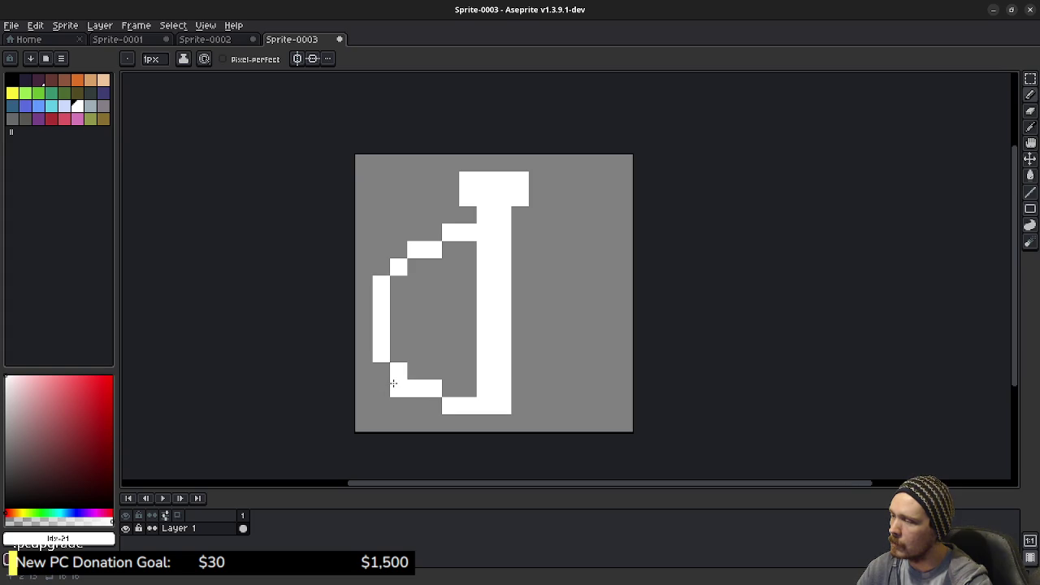
{"action": "left_click", "coordinate": [398, 354]}
{"action": "left_click", "coordinate": [399, 284]}
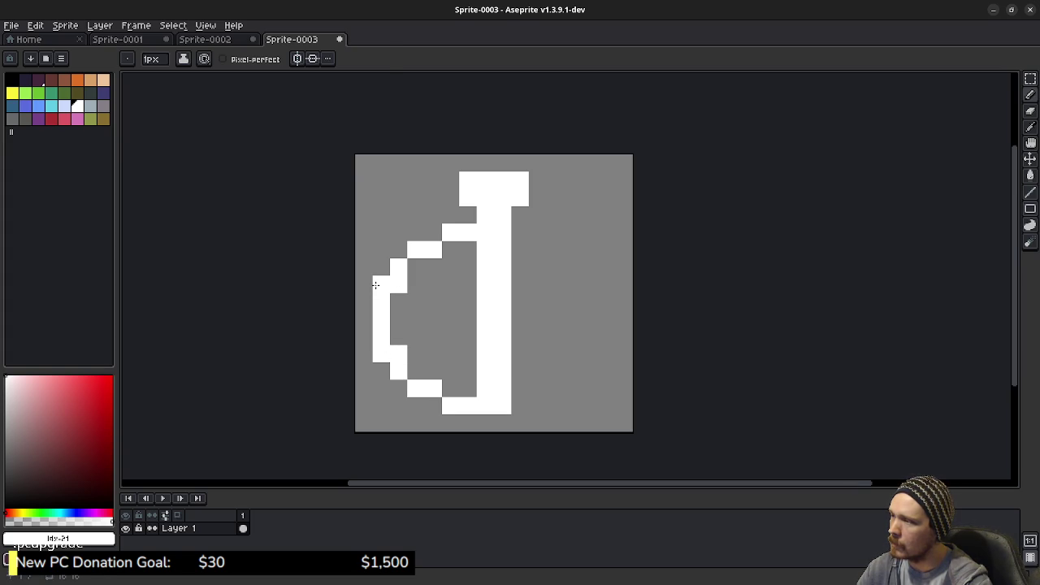
{"action": "key", "text": "e"}
{"action": "left_click", "coordinate": [381, 284]}
{"action": "left_click", "coordinate": [381, 354]}
- Draw the right half of the bottle curve, undoing and erasing stray pixels
{"action": "key", "text": "b"}
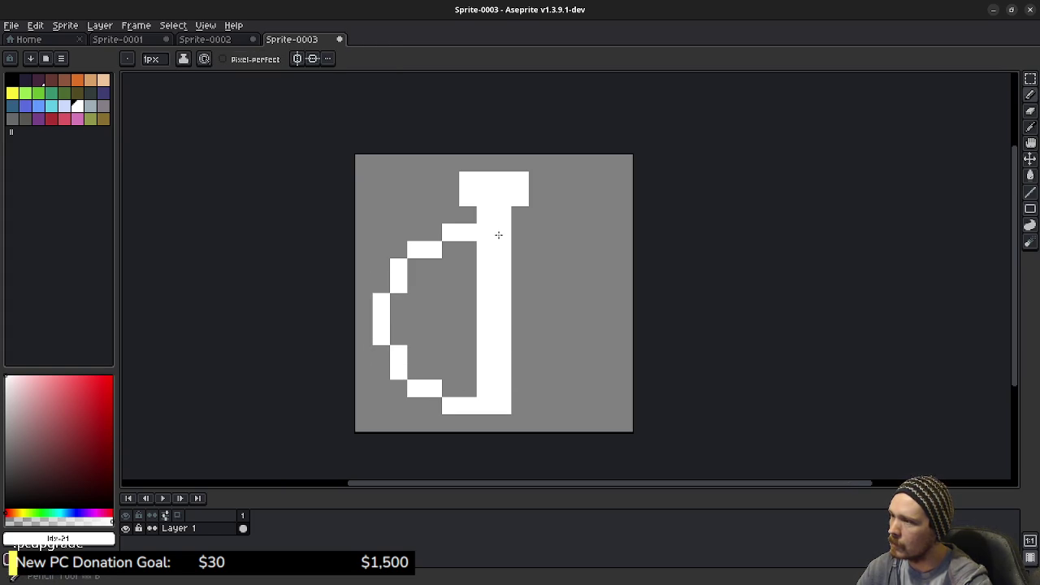
{"action": "mouse_move", "coordinate": [508, 237]}
{"action": "left_mouse_down"}
{"action": "mouse_move", "coordinate": [537, 233]}
{"action": "mouse_move", "coordinate": [589, 267]}
{"action": "mouse_move", "coordinate": [607, 305]}
{"action": "mouse_move", "coordinate": [575, 371]}
{"action": "mouse_move", "coordinate": [504, 387]}
{"action": "mouse_move", "coordinate": [540, 394]}
{"action": "mouse_move", "coordinate": [584, 365]}
{"action": "left_mouse_up"}
{"action": "key", "text": "ctrl+z"}
{"action": "key", "text": "ctrl+z"}
{"action": "left_click", "coordinate": [607, 336]}
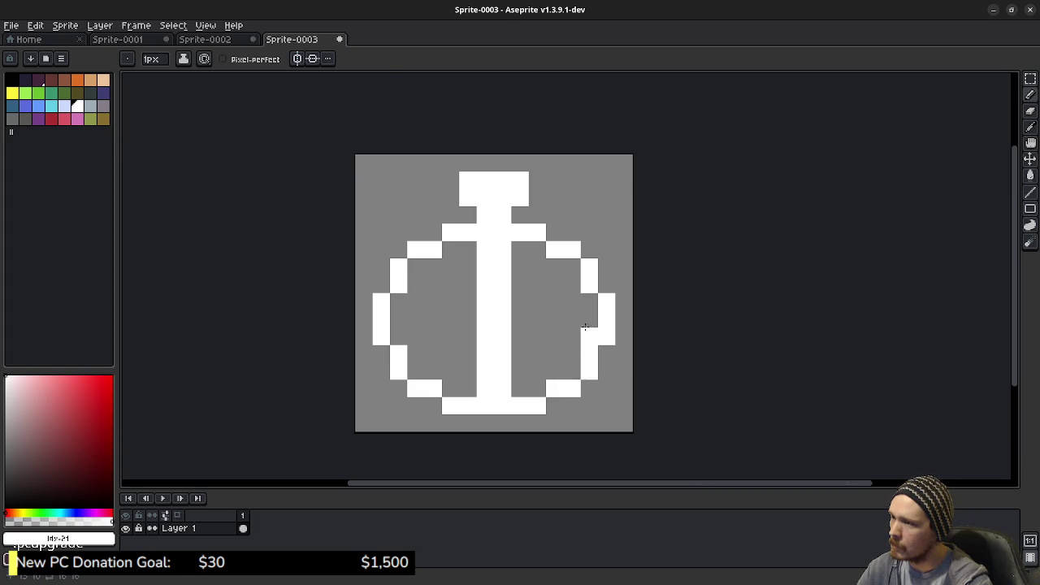
{"action": "key", "text": "e"}
{"action": "left_click", "coordinate": [589, 335]}
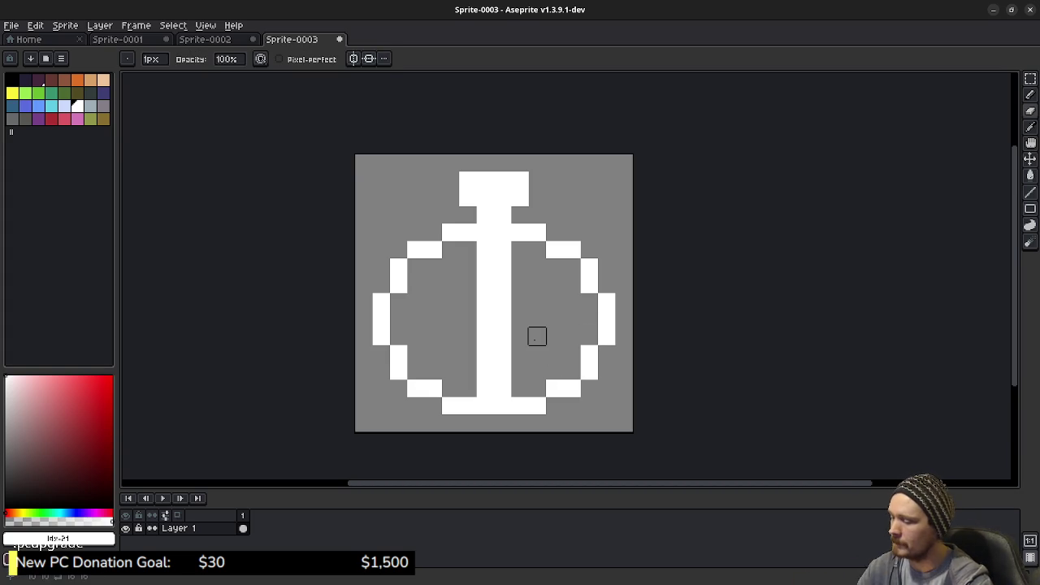
{"action": "key", "text": "b"}
{"action": "left_click", "coordinate": [522, 321]}
- Paint Bucket fill the inside of the bottle solid white
{"action": "key", "text": "g"}
{"action": "left_click", "coordinate": [536, 309]}
{"action": "key", "text": "b"}
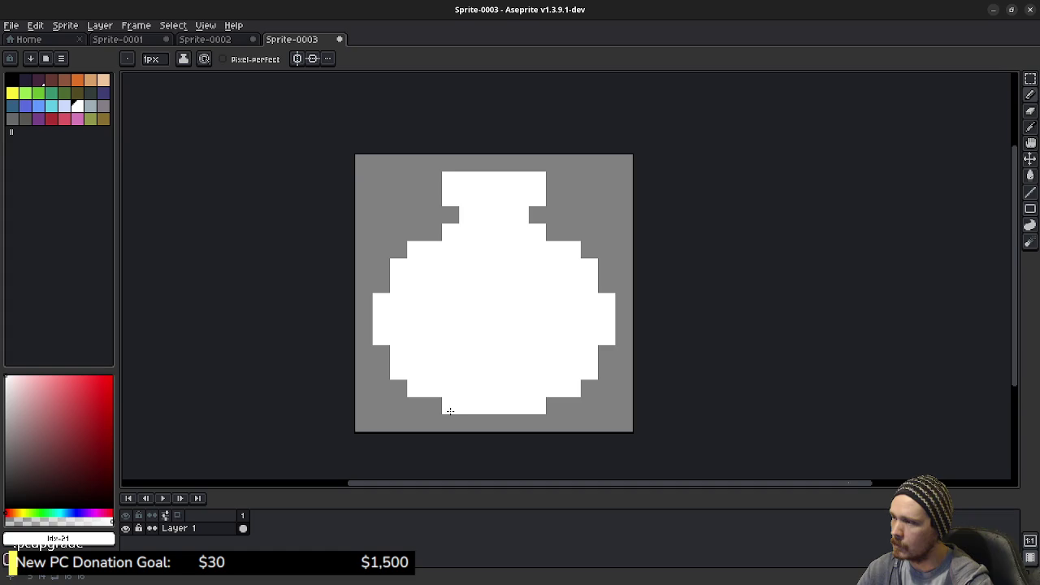
- Erase the flask's bottom row and move the whole flask down one pixel
{"action": "key", "text": "e"}
{"action": "mouse_move", "coordinate": [439, 406]}
{"action": "left_mouse_down"}
{"action": "mouse_move", "coordinate": [553, 406]}
{"action": "mouse_move", "coordinate": [589, 423]}
{"action": "left_mouse_up"}
{"action": "key", "text": "m"}
{"action": "left_click_drag", "start_coordinate": [360, 158], "coordinate": [650, 393]}
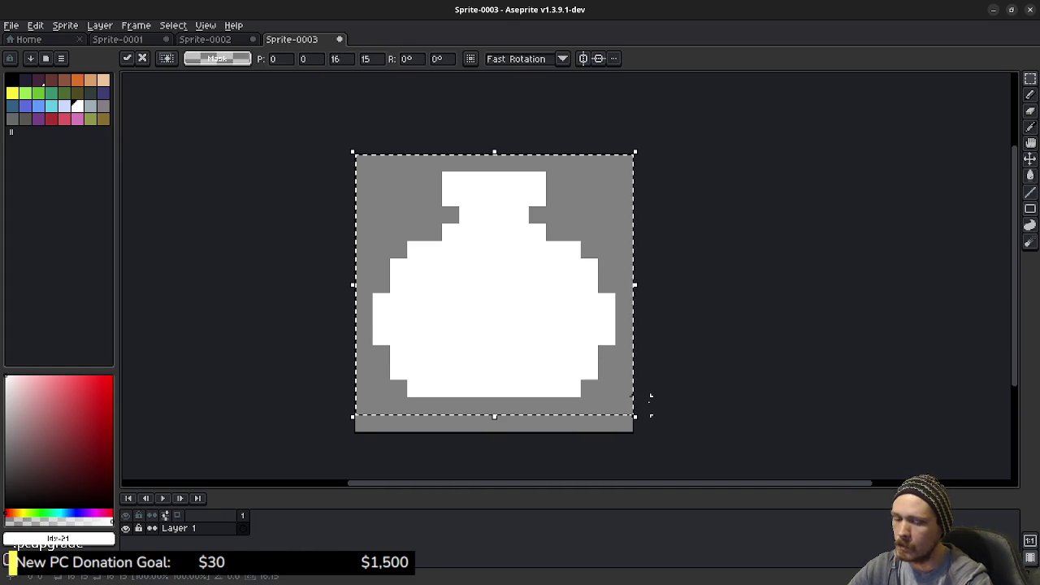
{"action": "key", "text": "Down"}
{"action": "key", "text": "ctrl+d"}
- Reshape the top into a wider stepped cork over a narrow neck
{"action": "key", "text": "b"}
{"action": "left_click", "coordinate": [454, 186]}
{"action": "left_click_drag", "start_coordinate": [455, 186], "coordinate": [538, 182]}
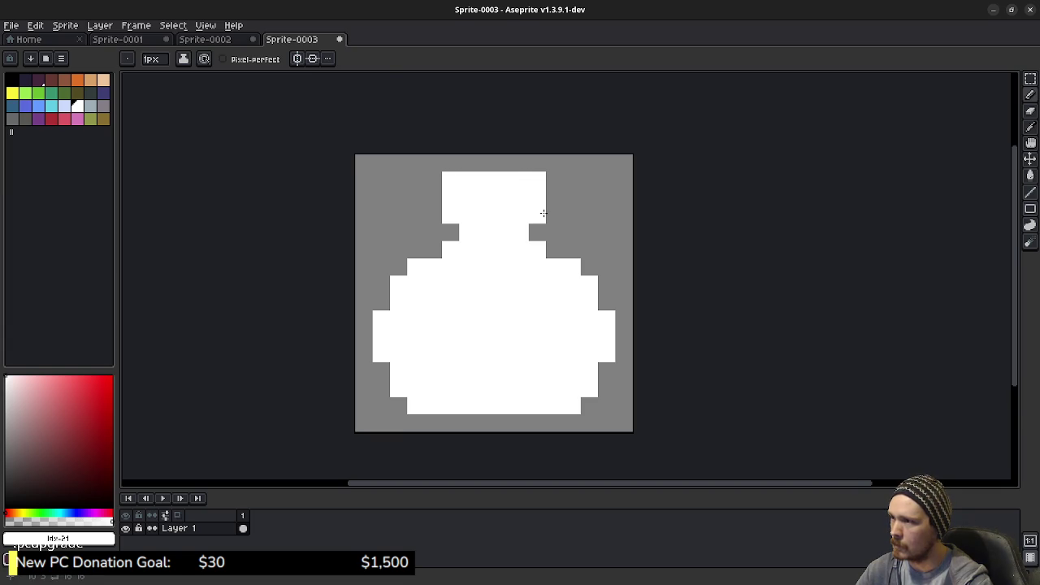
{"action": "key", "text": "e"}
{"action": "left_click", "coordinate": [538, 215]}
{"action": "left_click", "coordinate": [451, 215]}
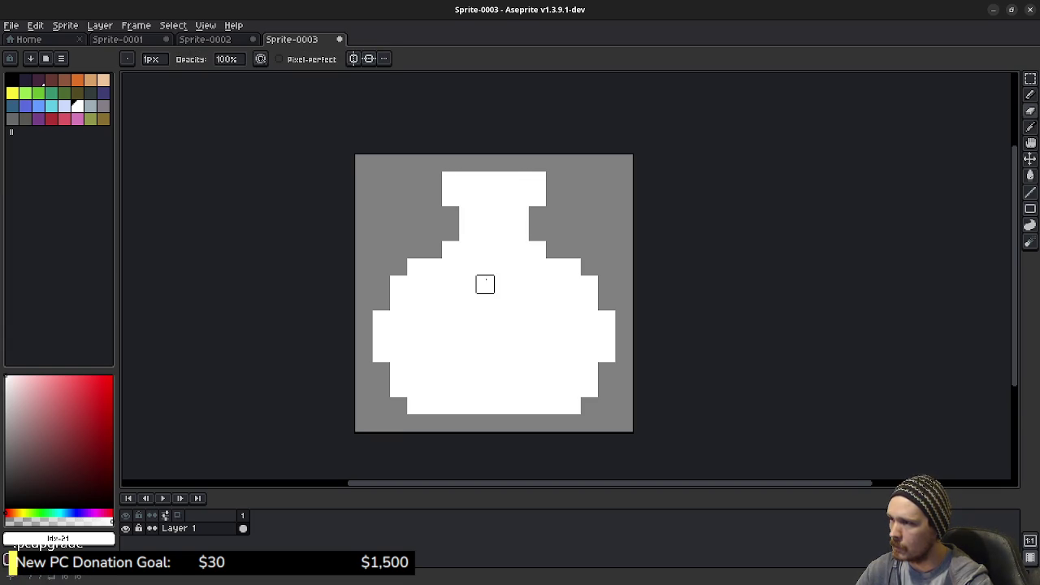
{"action": "left_click_drag", "start_coordinate": [450, 180], "coordinate": [537, 180]}
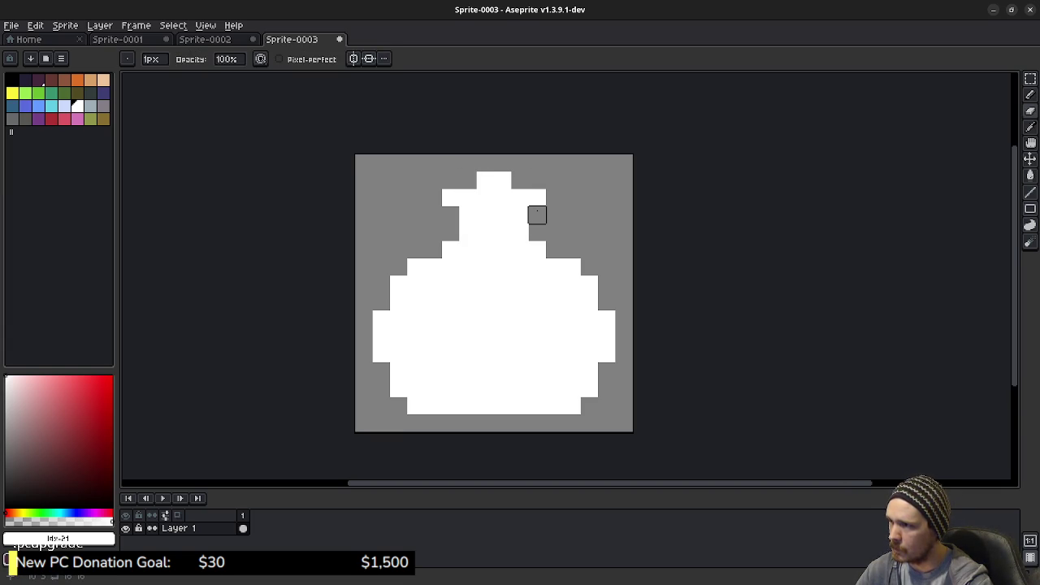
{"action": "key", "text": "b"}
{"action": "left_click", "coordinate": [454, 213]}
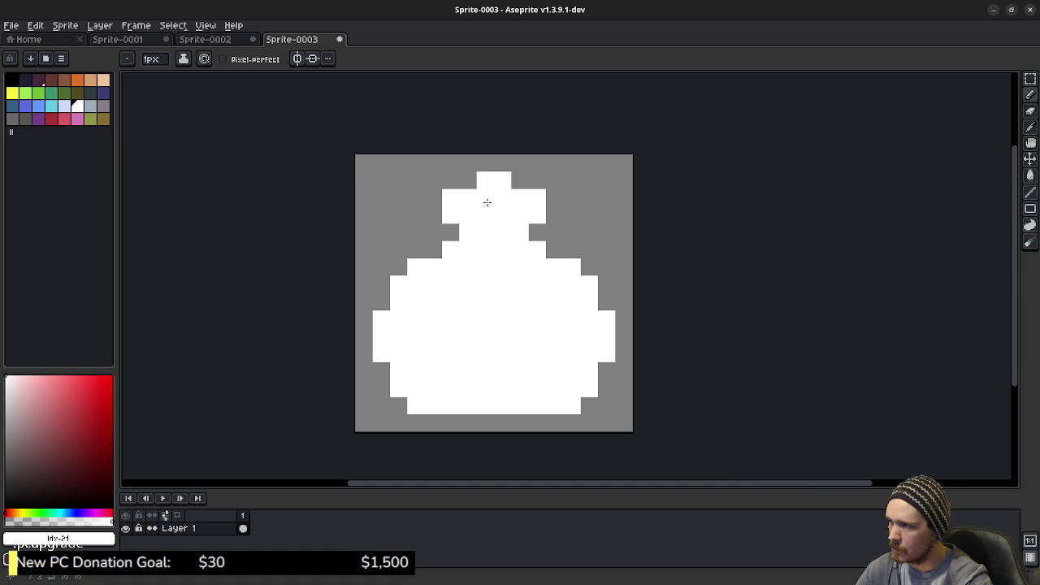
{"action": "left_click", "coordinate": [470, 182]}
{"action": "left_click", "coordinate": [520, 183]}
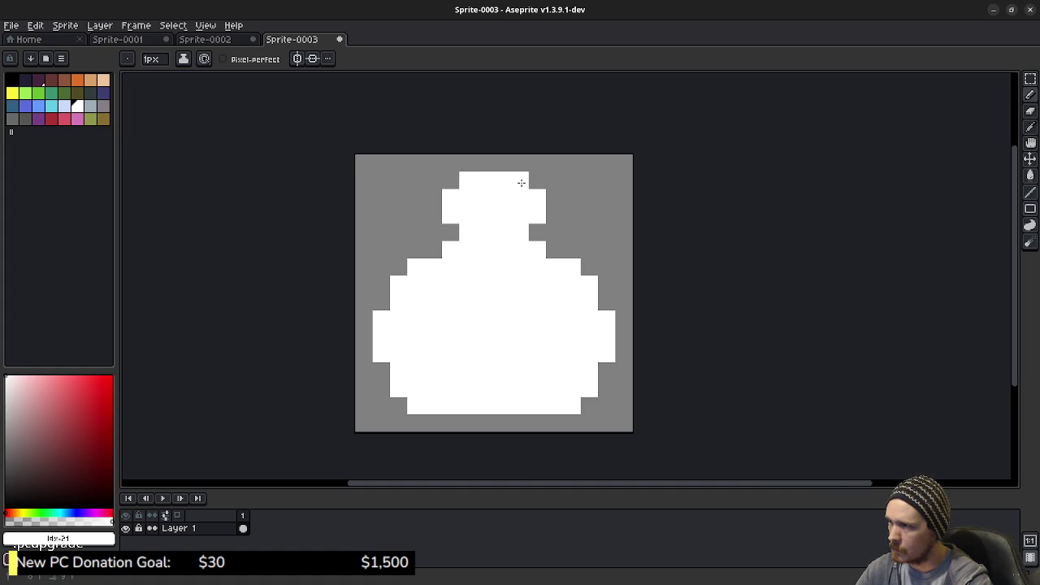
- Round out both shoulders and trim the flask's lower-left and lower-right corner pixels
{"action": "left_click", "coordinate": [432, 257]}
{"action": "left_click", "coordinate": [555, 250]}
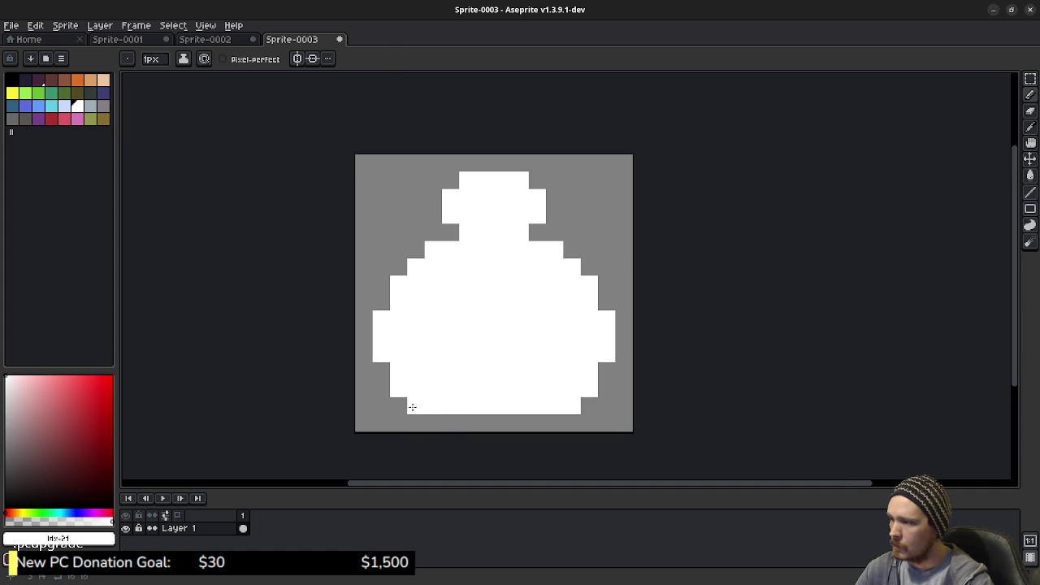
{"action": "key", "text": "e"}
{"action": "left_click", "coordinate": [572, 406]}
{"action": "left_click", "coordinate": [590, 387]}
{"action": "left_click", "coordinate": [416, 405]}
{"action": "left_click", "coordinate": [398, 406]}
{"action": "left_click", "coordinate": [399, 387]}
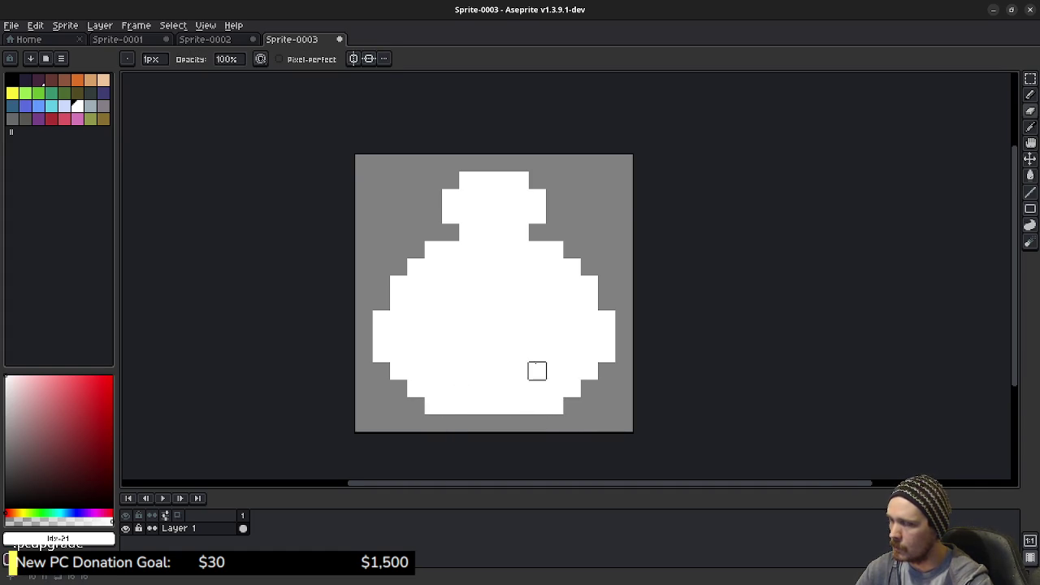
{"action": "scroll", "coordinate": [536, 357], "scroll_direction": "down", "scroll_amount": 3}
{"action": "scroll", "coordinate": [537, 371], "scroll_direction": "up", "scroll_amount": 2}
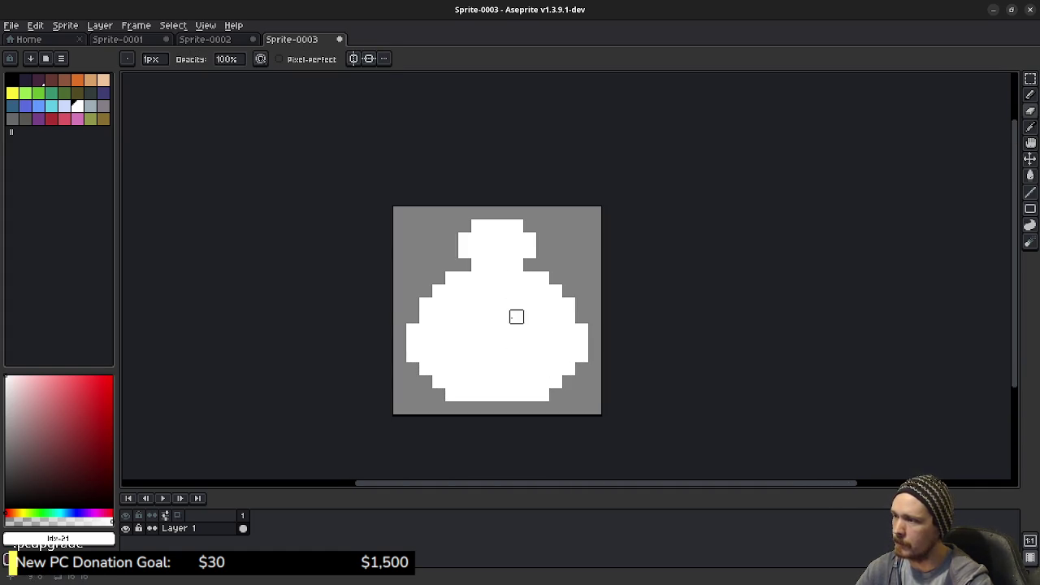
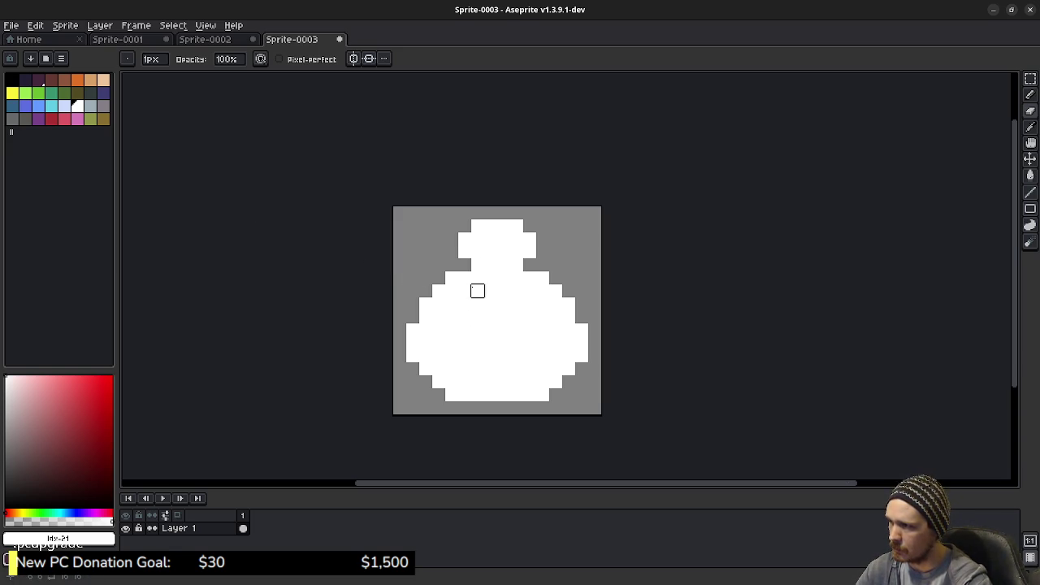
- Try painting a grey band across the flask's upper body, then undo it all
{"action": "left_click_drag", "start_coordinate": [477, 291], "coordinate": [517, 290]}
{"action": "mouse_move", "coordinate": [439, 317]}
{"action": "left_mouse_down"}
{"action": "mouse_move", "coordinate": [495, 317]}
{"action": "mouse_move", "coordinate": [518, 305]}
{"action": "mouse_move", "coordinate": [555, 317]}
{"action": "mouse_move", "coordinate": [530, 291]}
{"action": "mouse_move", "coordinate": [439, 304]}
{"action": "mouse_move", "coordinate": [465, 291]}
{"action": "left_mouse_up"}
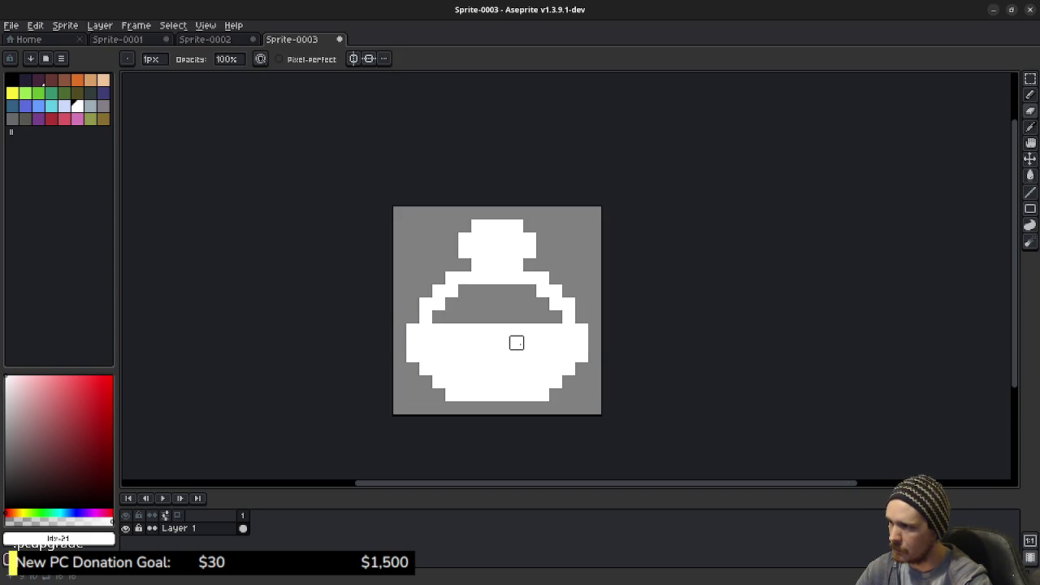
{"action": "left_click", "coordinate": [439, 304]}
{"action": "left_click", "coordinate": [452, 291]}
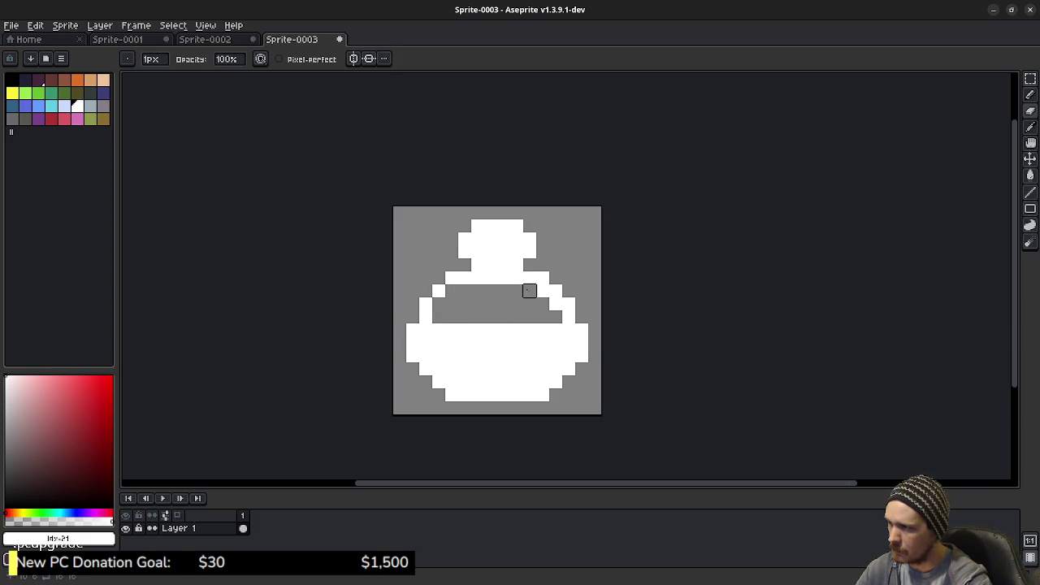
{"action": "left_click", "coordinate": [556, 304]}
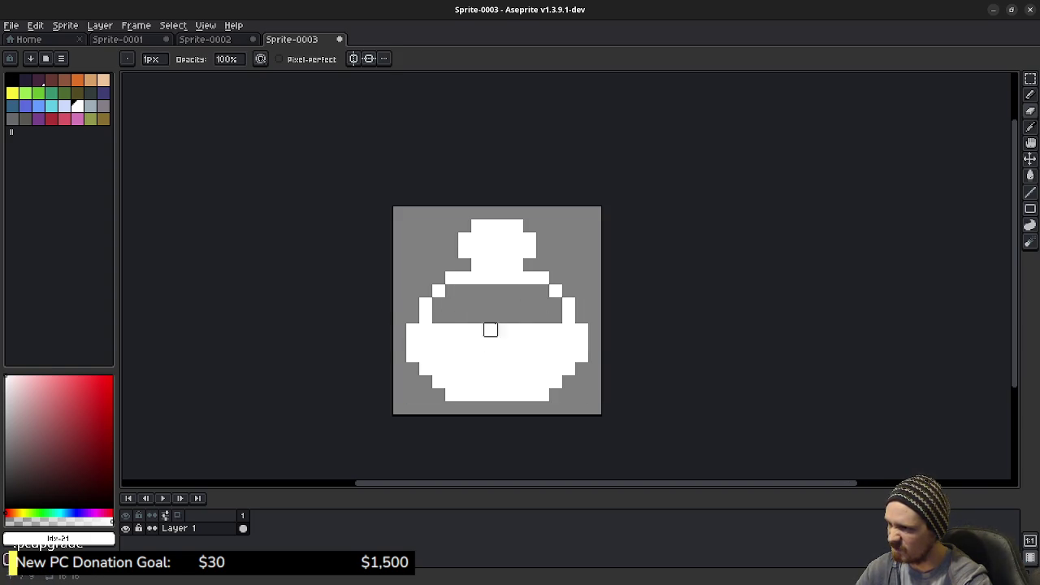
{"action": "key", "text": "ctrl"}
{"action": "key", "text": "ctrl+z"}
{"action": "key", "text": "ctrl+z"}
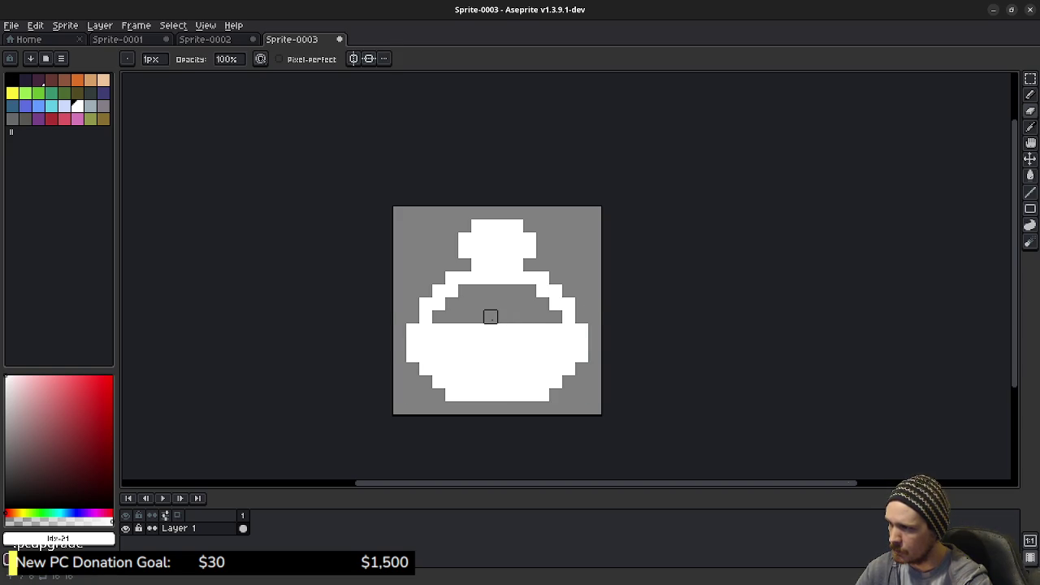
{"action": "key", "text": "ctrl+z"}
{"action": "key", "text": "ctrl+z"}
{"action": "key", "text": "ctrl+z"}
{"action": "key", "text": "ctrl+z"}
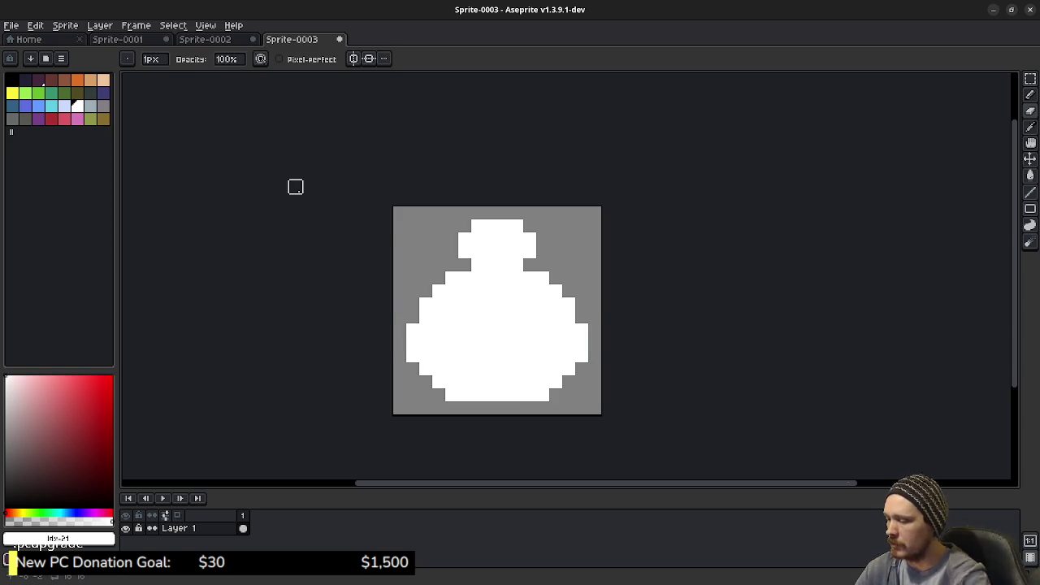
- Add a black outline around the flask with the Outline effect
{"action": "key", "text": "shift+o"}
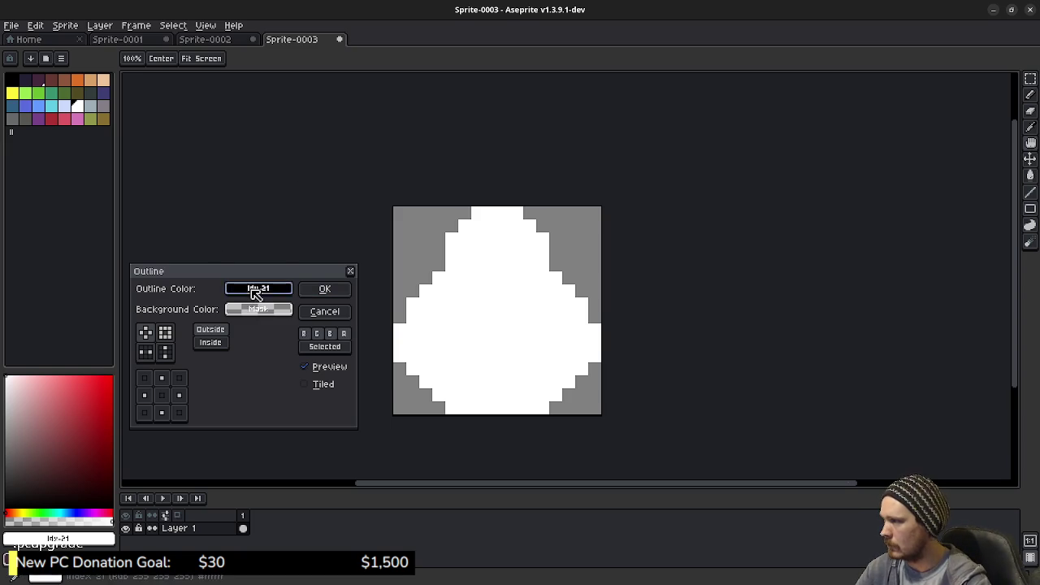
{"action": "left_click", "coordinate": [256, 289]}
{"action": "left_click", "coordinate": [238, 334]}
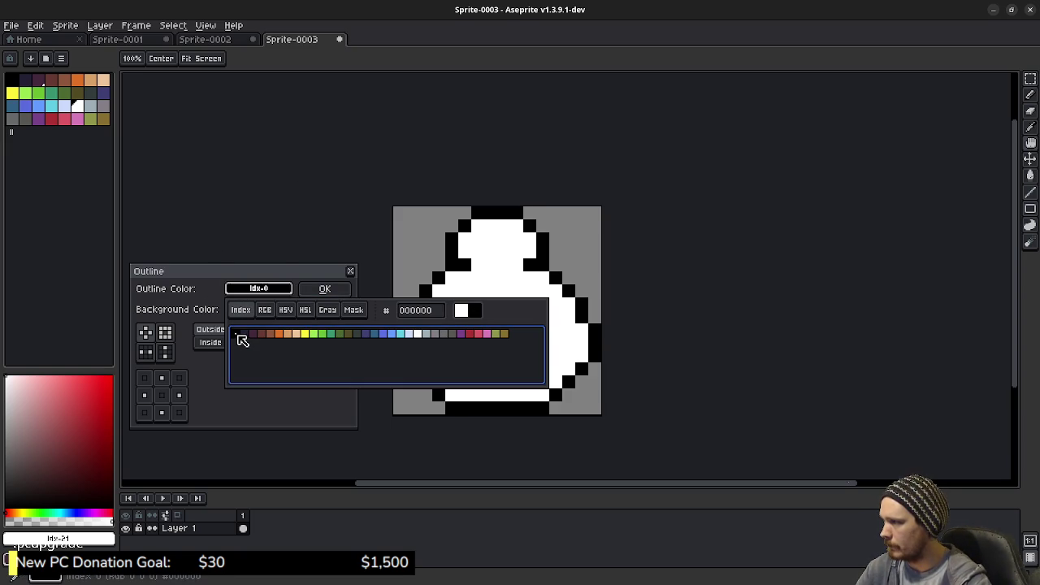
{"action": "left_click", "coordinate": [324, 289]}
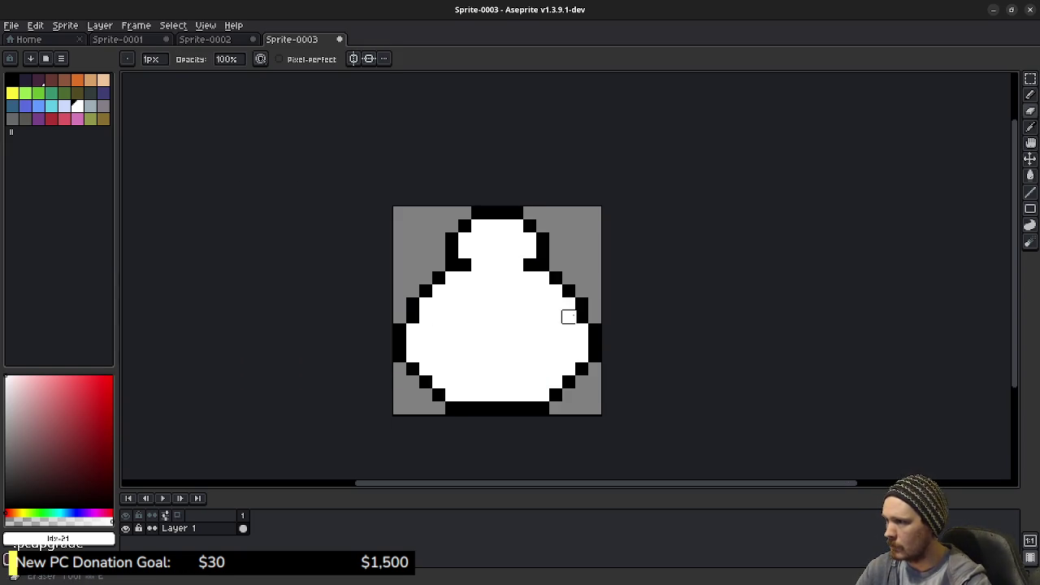
- Pencil a black square into the stopper, touching up stray pixels back to white
{"action": "key", "text": "b"}
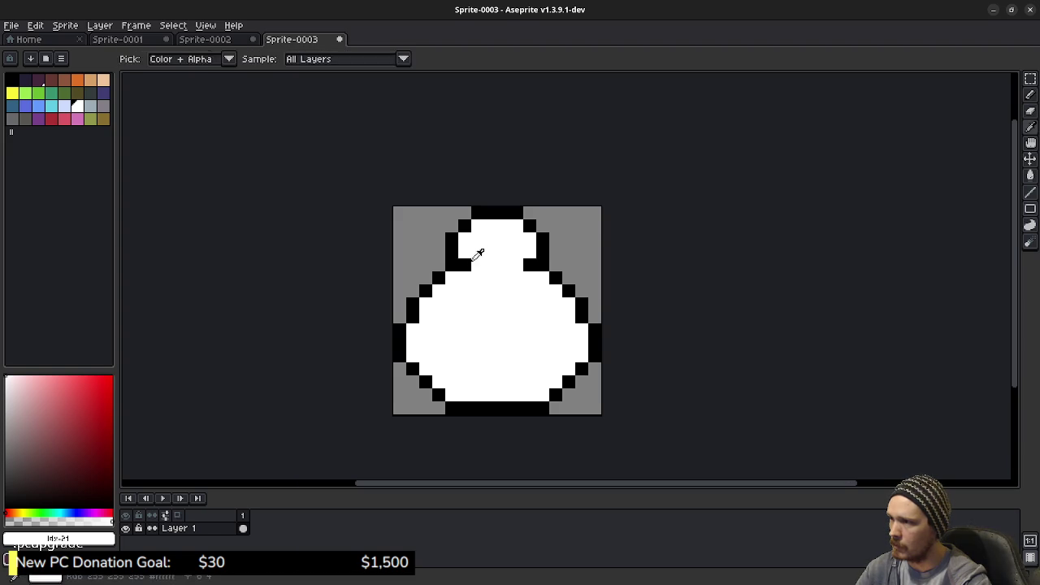
{"action": "left_click", "coordinate": [464, 263], "text": "alt"}
{"action": "left_click", "coordinate": [491, 224]}
{"action": "mouse_move", "coordinate": [494, 224]}
{"action": "left_mouse_down"}
{"action": "mouse_move", "coordinate": [504, 237]}
{"action": "mouse_move", "coordinate": [504, 228]}
{"action": "mouse_move", "coordinate": [491, 253]}
{"action": "left_mouse_up"}
{"action": "left_click", "coordinate": [513, 229]}
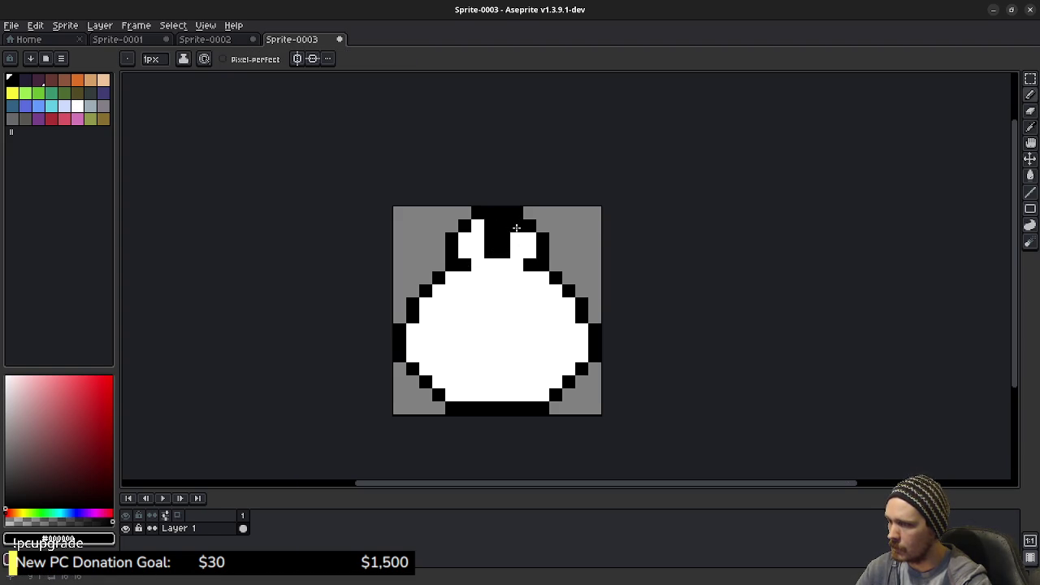
{"action": "left_click", "coordinate": [520, 238], "text": "alt"}
{"action": "left_click_drag", "start_coordinate": [504, 226], "coordinate": [491, 226]}
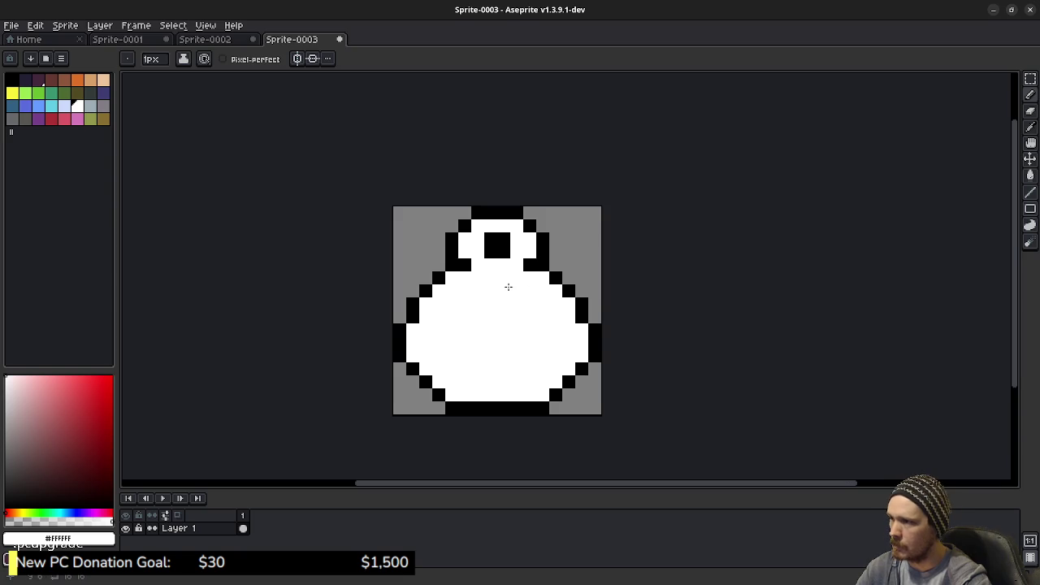
- Draw a black line beneath the stopper and a black pixel beside the neck
{"action": "left_click", "coordinate": [463, 265], "text": "alt"}
{"action": "left_click_drag", "start_coordinate": [477, 278], "coordinate": [518, 270]}
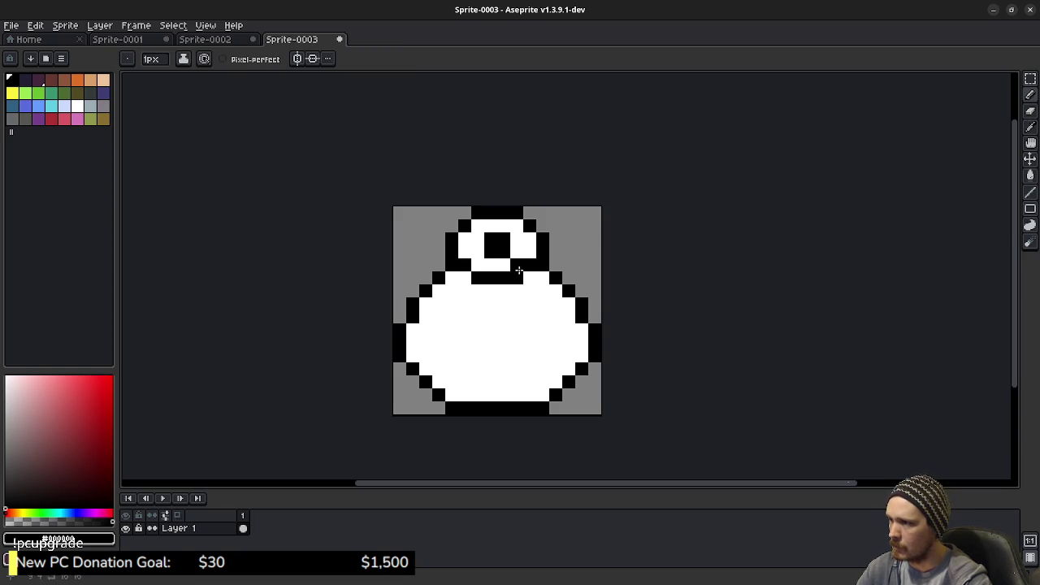
{"action": "left_click", "coordinate": [593, 319]}
{"action": "key", "text": "ctrl+z"}
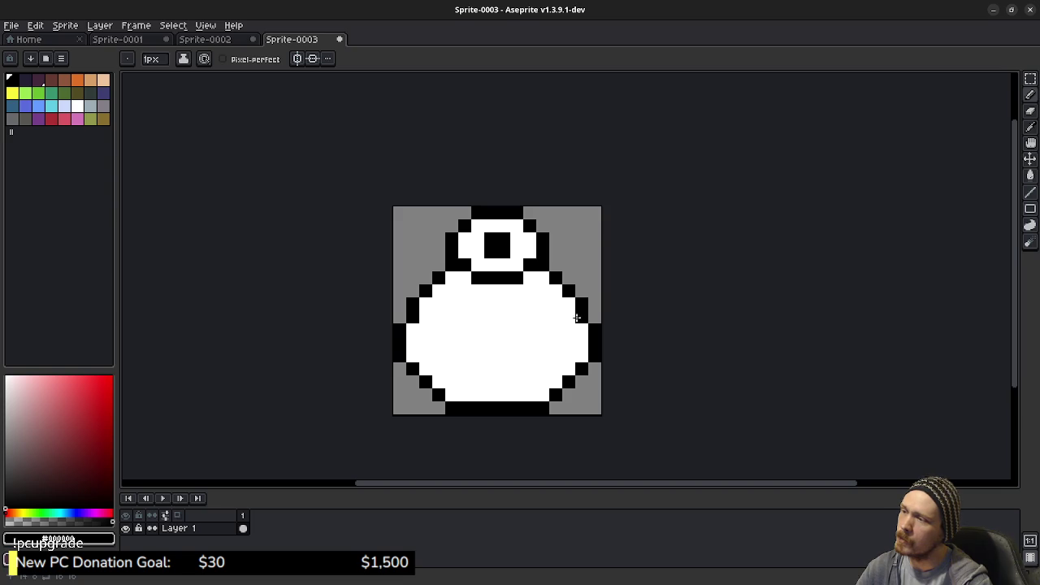
{"action": "left_click", "coordinate": [451, 278]}
{"action": "key", "text": "e"}
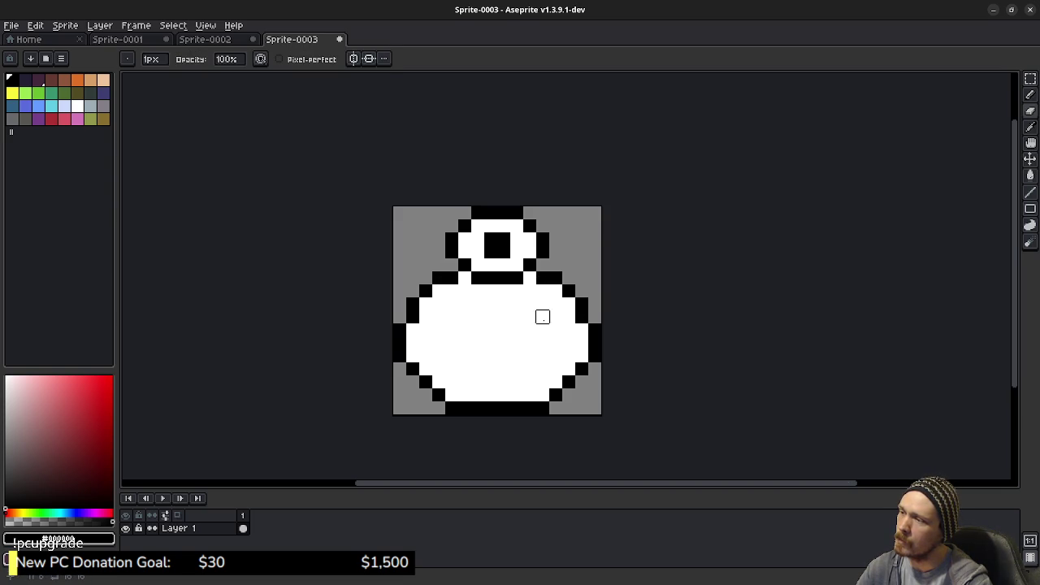
- Undo the black line under the stopper
{"action": "scroll", "coordinate": [523, 344], "scroll_direction": "down", "scroll_amount": 3}
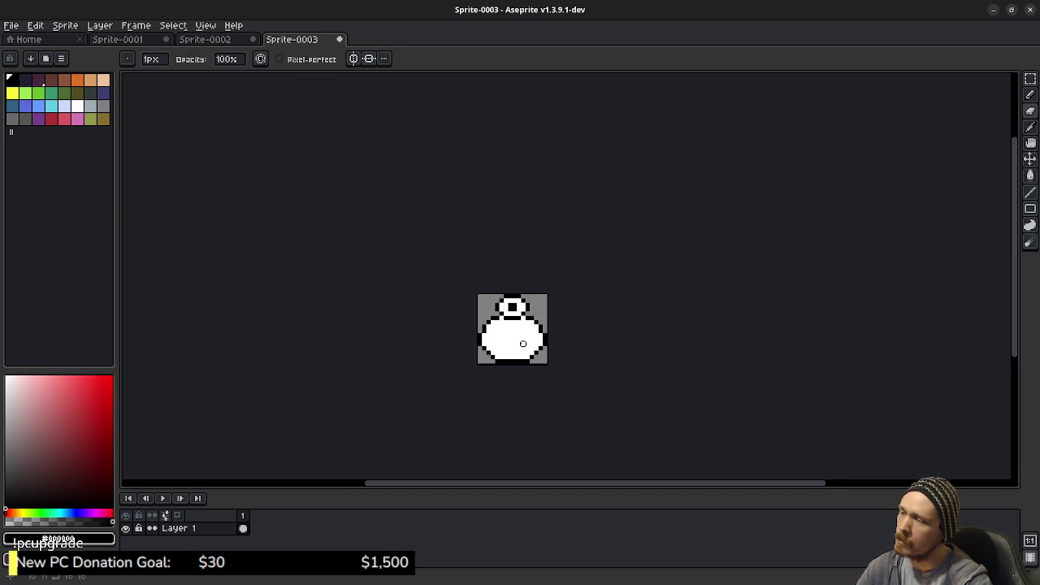
{"action": "scroll", "coordinate": [524, 344], "scroll_direction": "up", "scroll_amount": 2}
{"action": "key", "text": "v"}
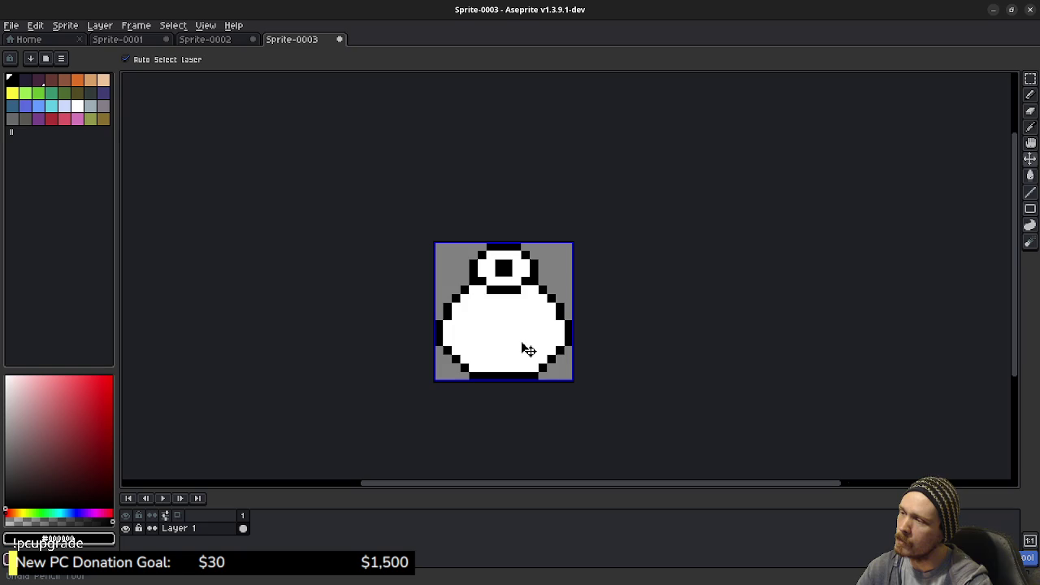
{"action": "key", "text": "ctrl+z"}
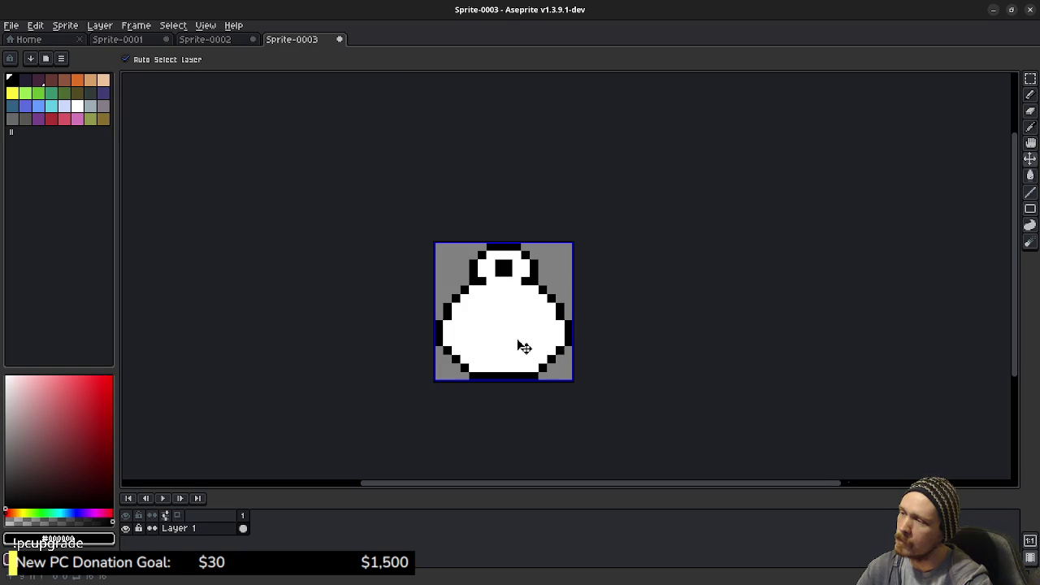
- Erase the left and right neck outline pixels and redraw a black line under the stopper
{"action": "key", "text": "b"}
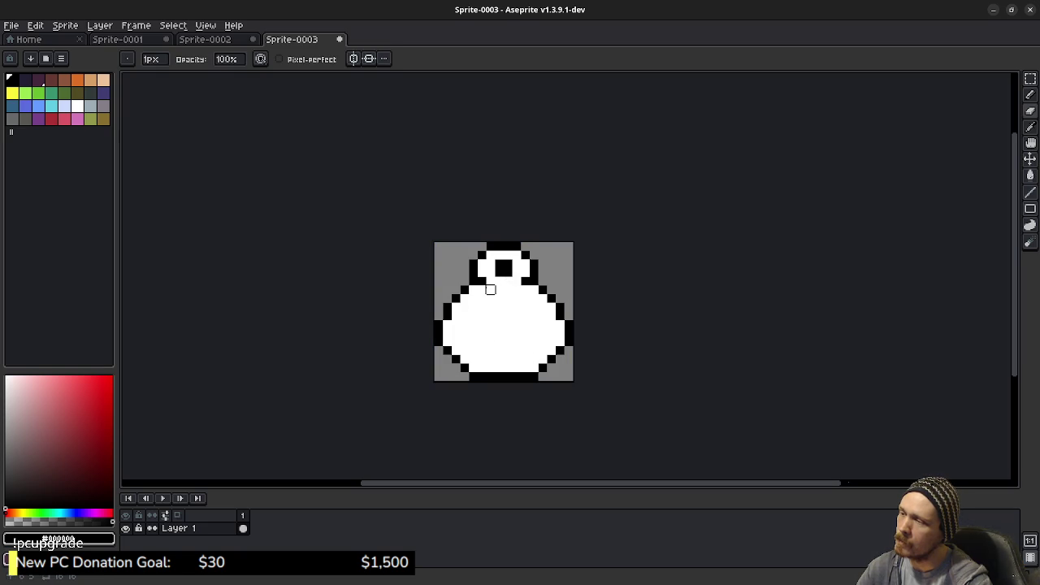
{"action": "right_click", "coordinate": [482, 282]}
{"action": "right_click", "coordinate": [525, 281]}
{"action": "key", "text": "i"}
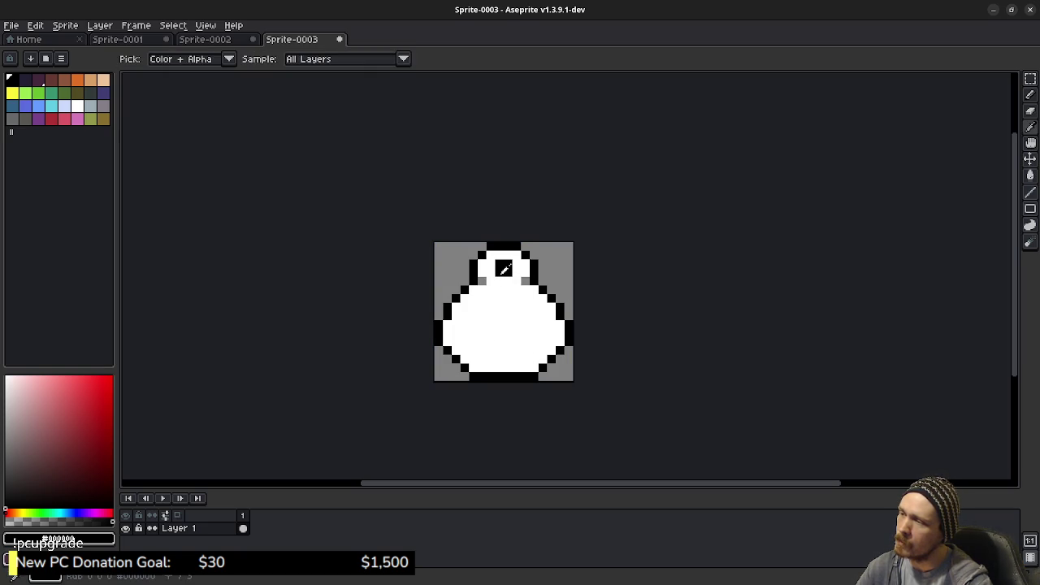
{"action": "key", "text": "b"}
{"action": "left_click_drag", "start_coordinate": [487, 289], "coordinate": [526, 287]}
{"action": "key", "text": "x"}
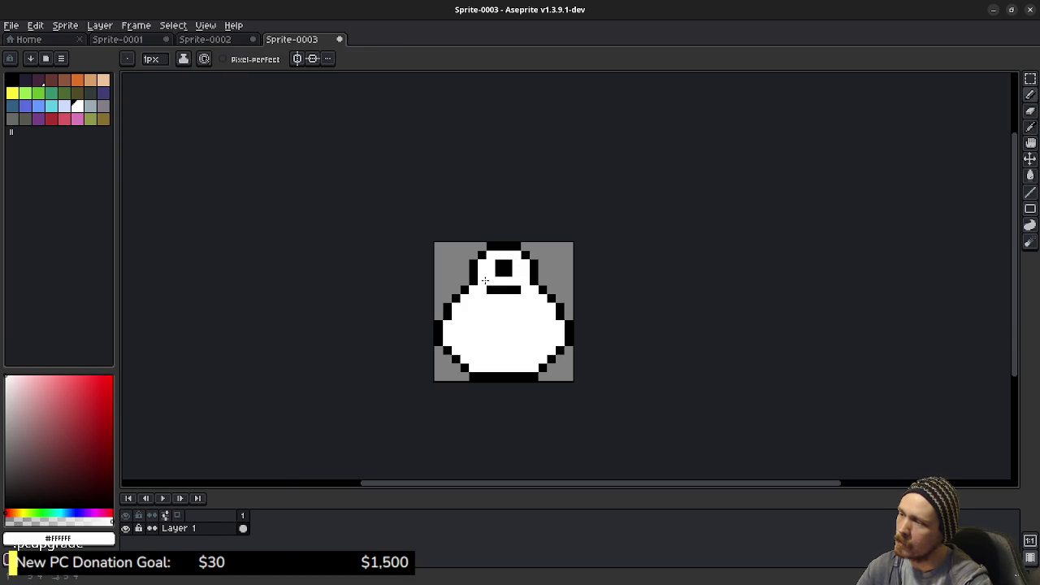
- Recentre the sprite in the view and switch over to Godot Engine
{"action": "scroll", "coordinate": [490, 350], "scroll_direction": "down", "scroll_amount": 3}
{"action": "scroll", "coordinate": [501, 354], "scroll_direction": "up", "scroll_amount": 1}
{"action": "key", "text": "v"}
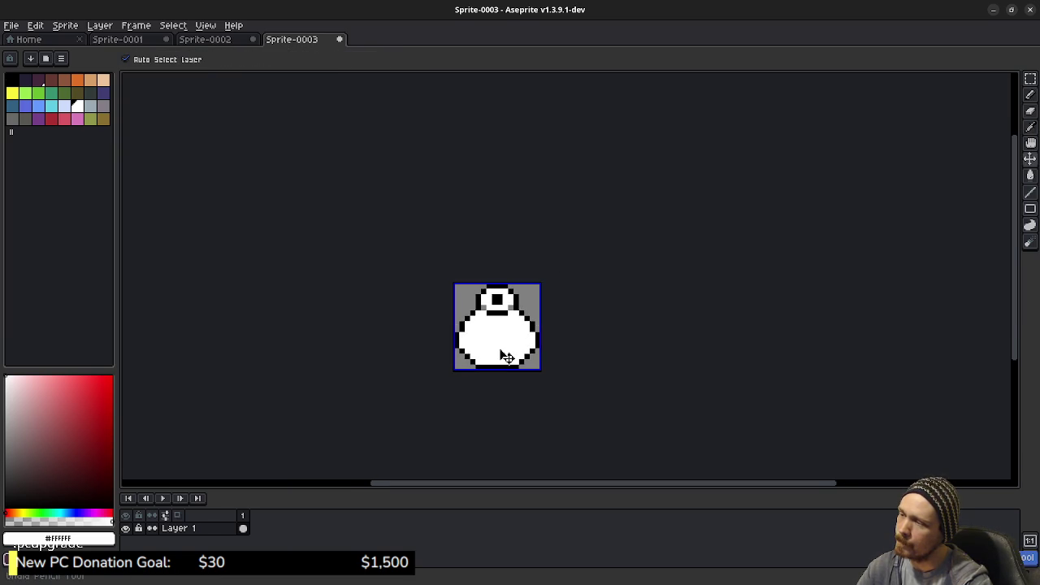
{"action": "key", "text": "b"}
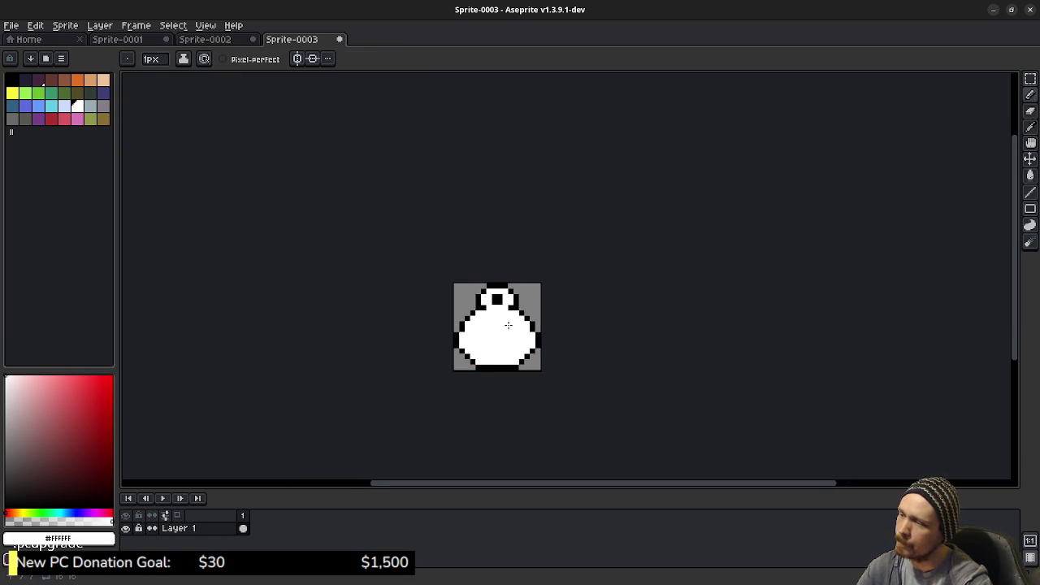
{"action": "scroll", "coordinate": [499, 336], "scroll_direction": "up", "scroll_amount": 2}
{"action": "scroll", "coordinate": [500, 336], "scroll_direction": "up", "scroll_amount": 1}
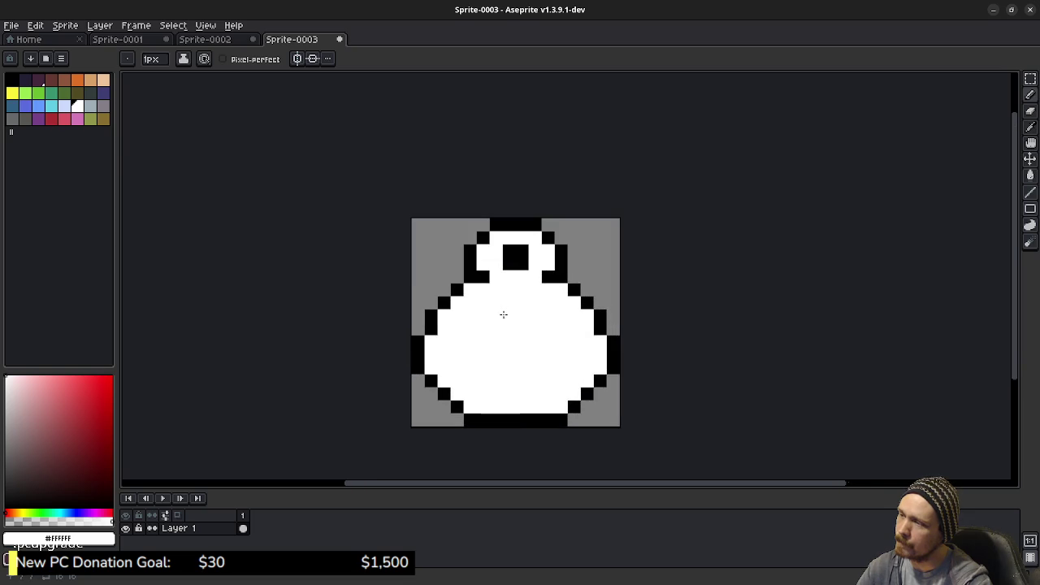
{"action": "left_click_drag", "start_coordinate": [529, 316], "coordinate": [502, 313]}
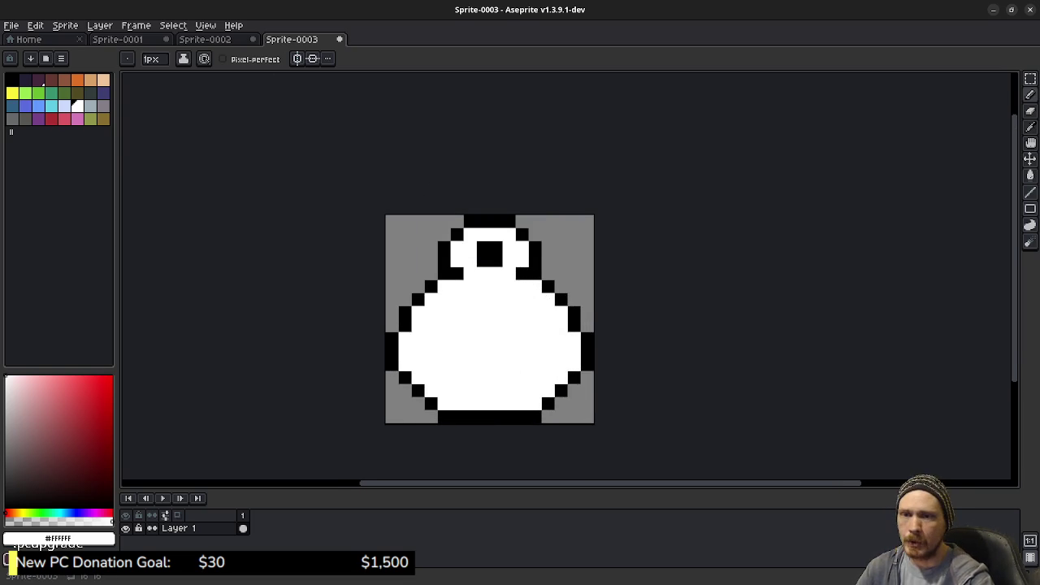
{"action": "key", "text": "alt+Tab"}
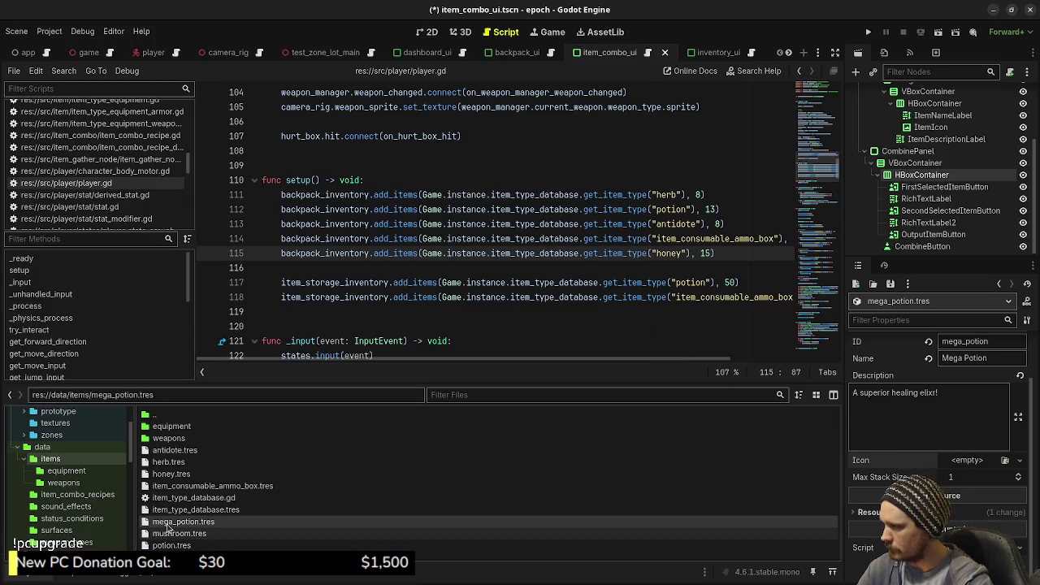
- Preview the original potion_icon.png in the project's textures folder
{"action": "scroll", "coordinate": [56, 484], "scroll_direction": "up", "scroll_amount": 3}
{"action": "left_click", "coordinate": [56, 497]}
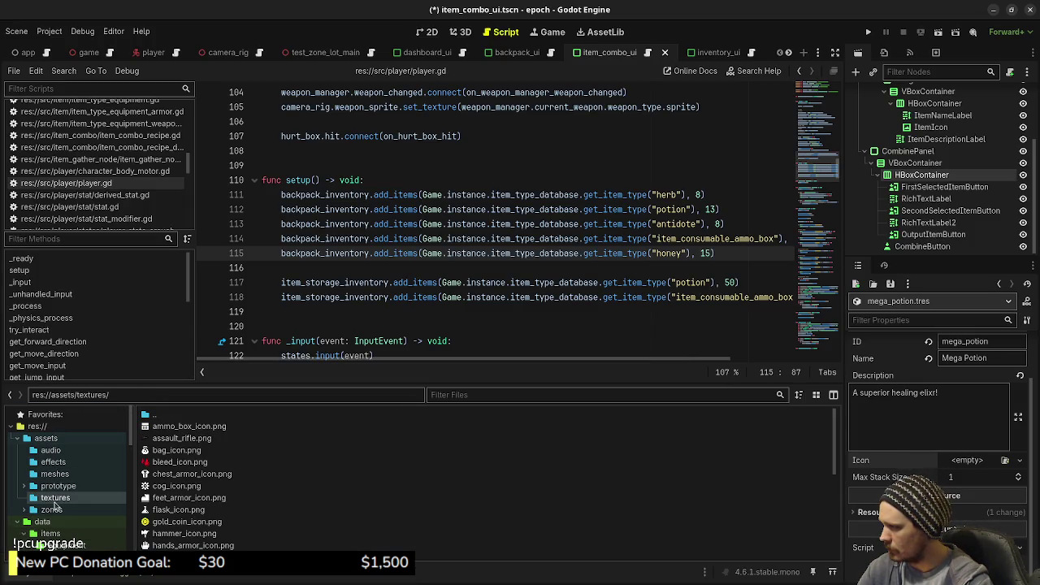
{"action": "scroll", "coordinate": [163, 508], "scroll_direction": "down", "scroll_amount": 5}
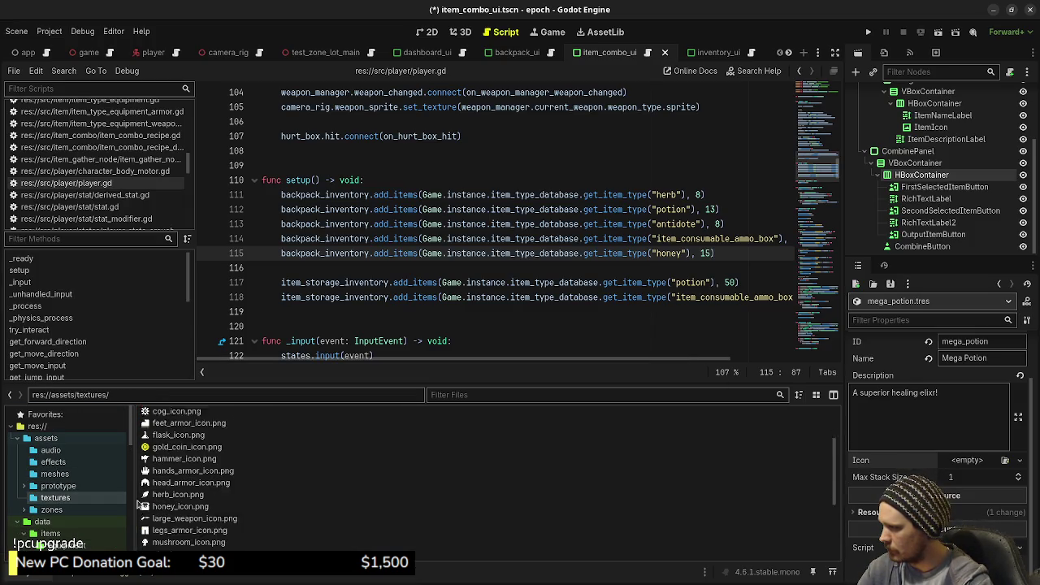
{"action": "scroll", "coordinate": [162, 508], "scroll_direction": "down", "scroll_amount": 2}
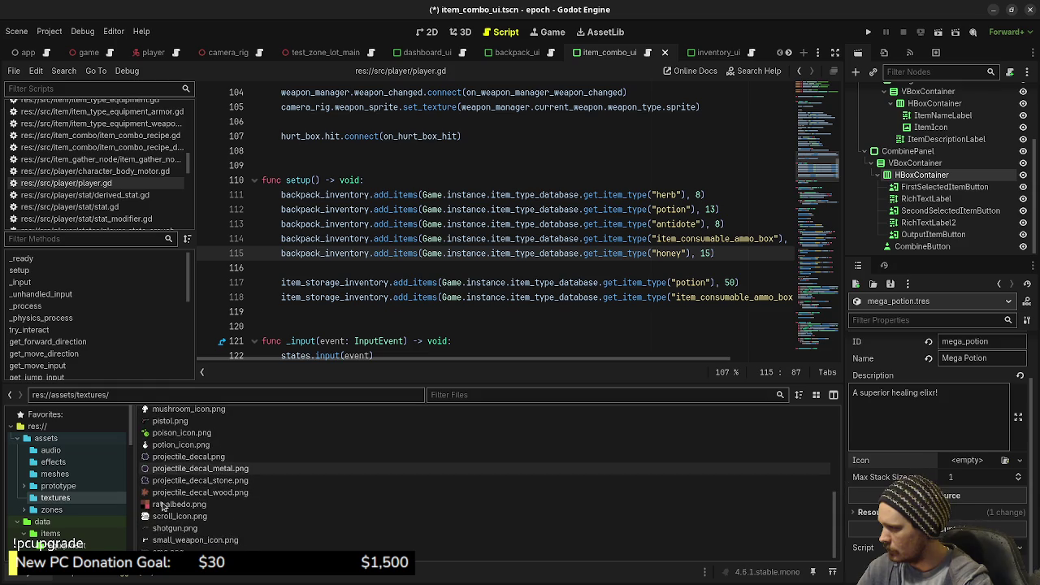
{"action": "scroll", "coordinate": [162, 502], "scroll_direction": "up", "scroll_amount": 2}
{"action": "scroll", "coordinate": [163, 504], "scroll_direction": "up", "scroll_amount": 3}
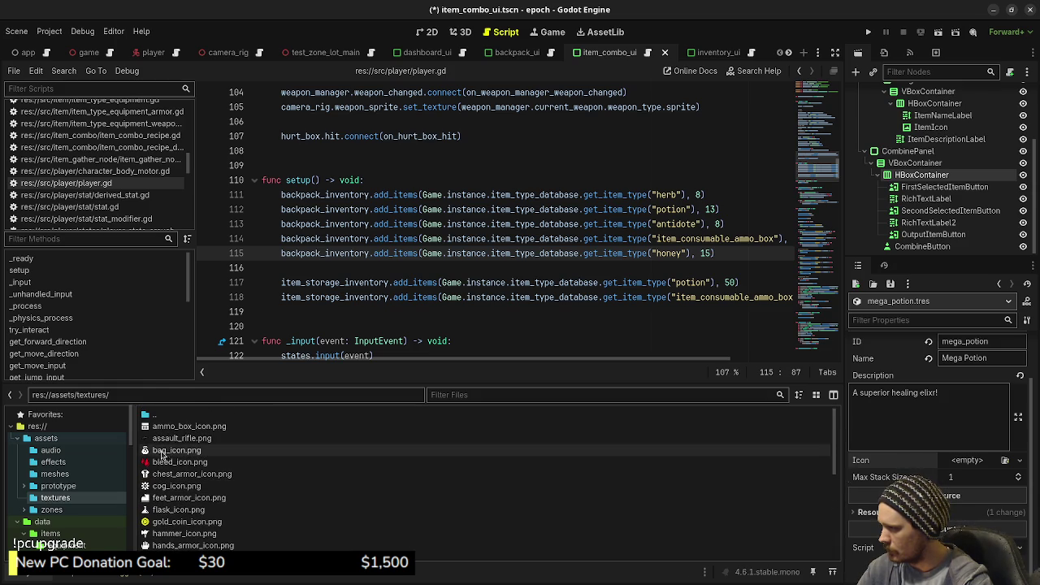
{"action": "scroll", "coordinate": [217, 475], "scroll_direction": "down", "scroll_amount": 2}
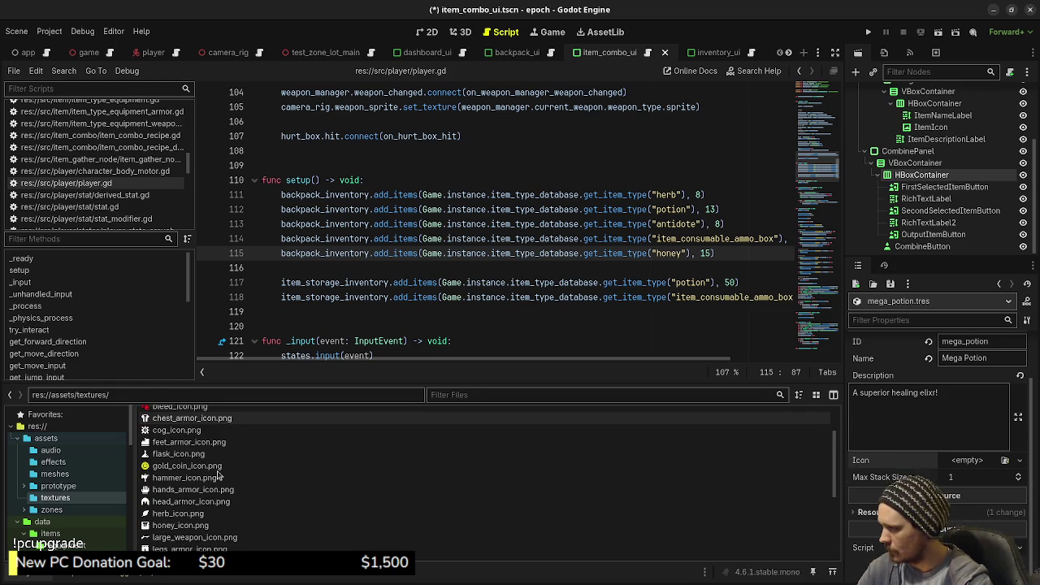
{"action": "scroll", "coordinate": [218, 475], "scroll_direction": "down", "scroll_amount": 3}
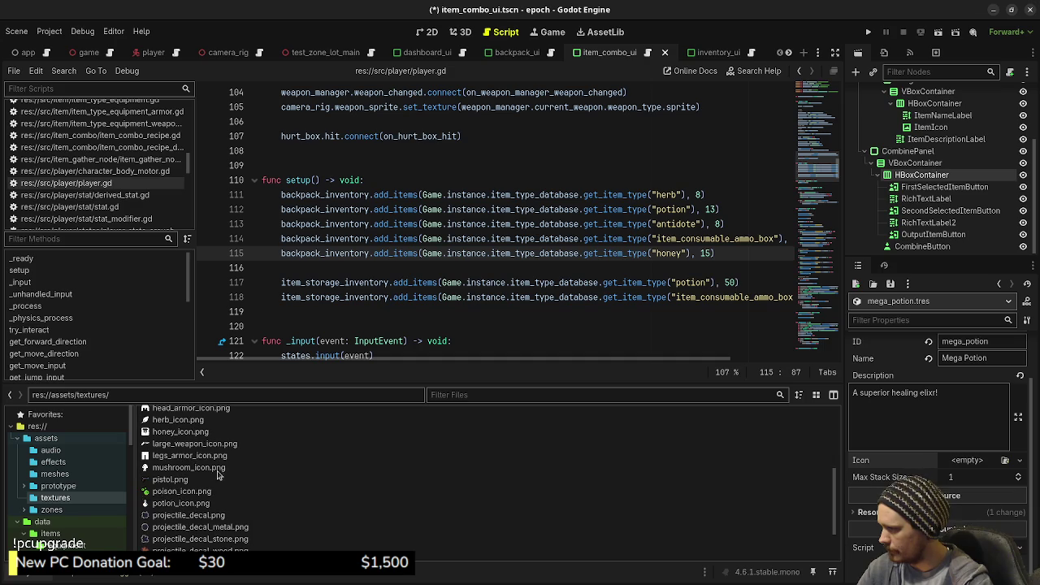
{"action": "left_click", "coordinate": [179, 503]}
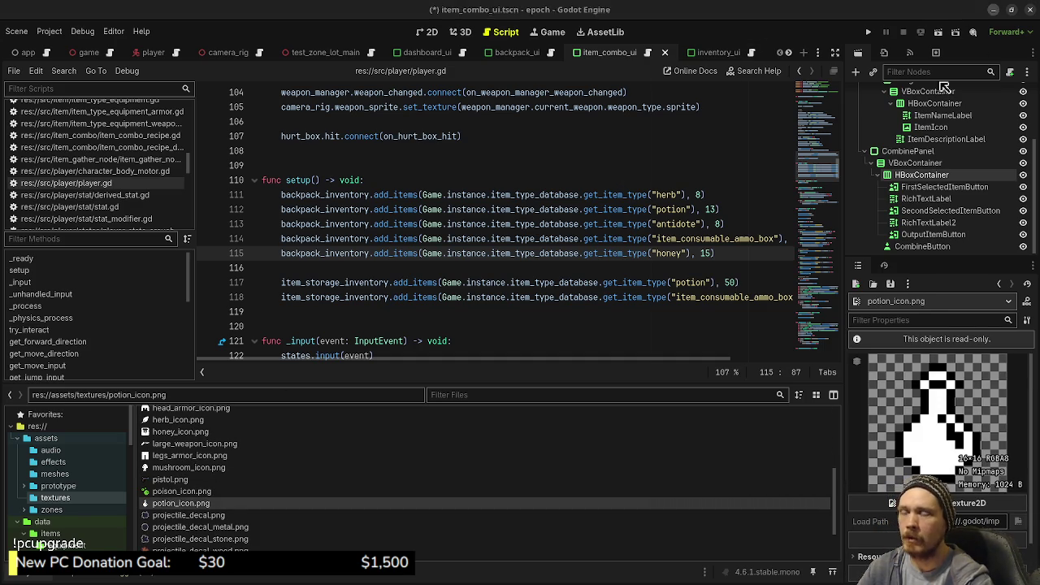
- Minimize Godot and paint a small black block on the flask body in Aseprite
{"action": "left_click", "coordinate": [993, 10]}
{"action": "left_click", "coordinate": [512, 416], "text": "alt"}
{"action": "left_click", "coordinate": [509, 312]}
{"action": "left_click_drag", "start_coordinate": [509, 313], "coordinate": [534, 325]}
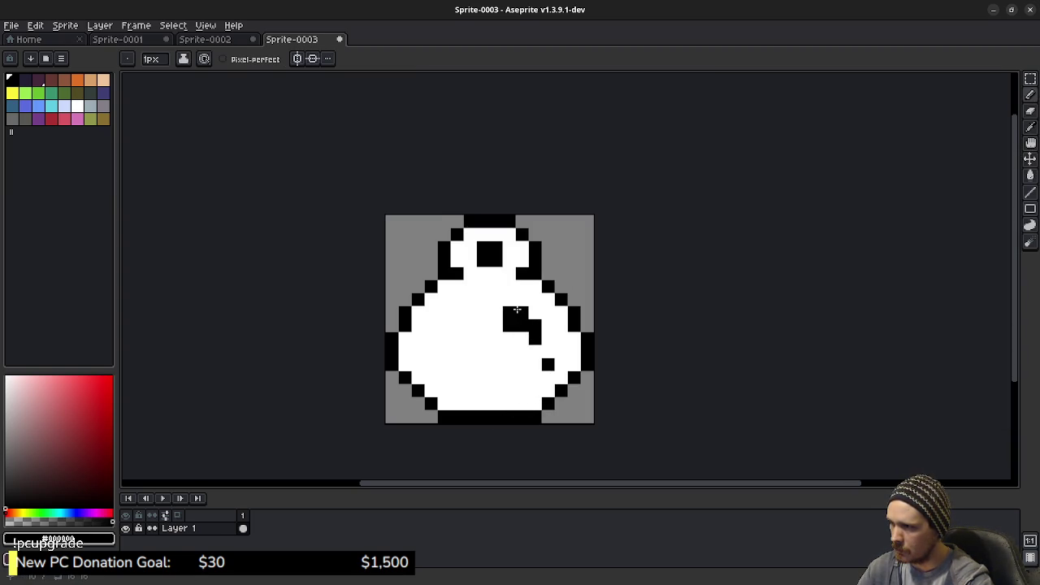
- Extend the black shine mark, then undo the last few pencil strokes
{"action": "mouse_move", "coordinate": [516, 301]}
{"action": "left_mouse_down"}
{"action": "mouse_move", "coordinate": [534, 314]}
{"action": "mouse_move", "coordinate": [524, 326]}
{"action": "mouse_move", "coordinate": [534, 338]}
{"action": "left_mouse_up"}
{"action": "left_click", "coordinate": [514, 340], "text": "alt"}
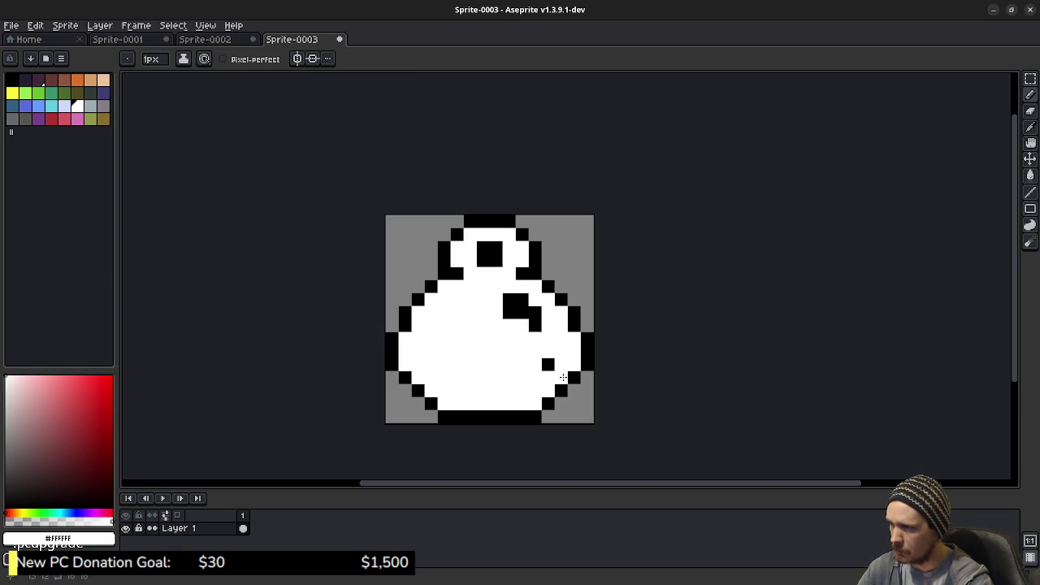
{"action": "scroll", "coordinate": [528, 381], "scroll_direction": "down", "scroll_amount": 5}
{"action": "scroll", "coordinate": [527, 379], "scroll_direction": "up", "scroll_amount": 5}
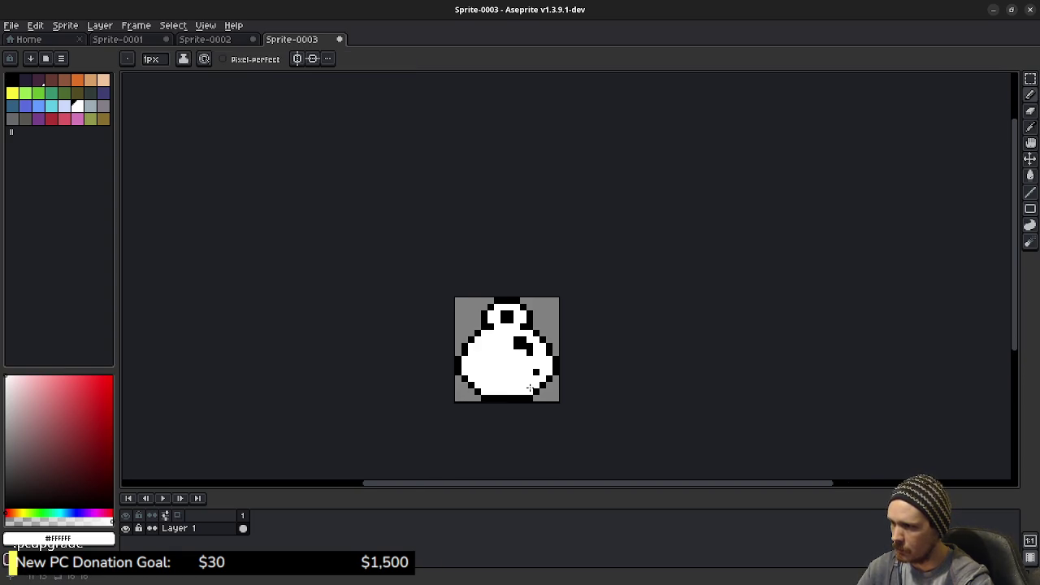
{"action": "key", "text": "v"}
{"action": "key", "text": "ctrl+z"}
{"action": "key", "text": "ctrl+z"}
{"action": "key", "text": "ctrl+z"}
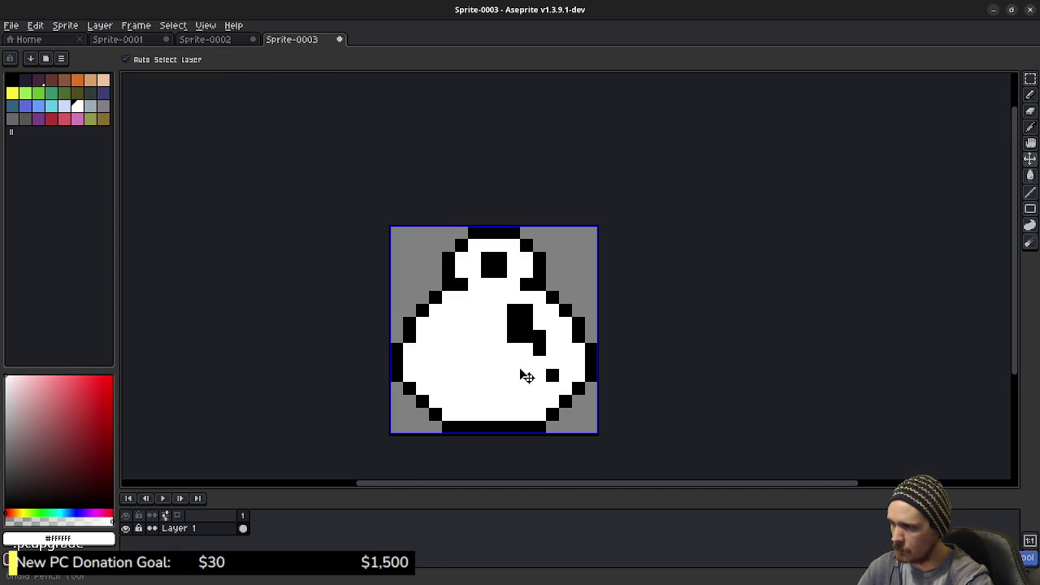
{"action": "key", "text": "ctrl+z"}
{"action": "key", "text": "b"}
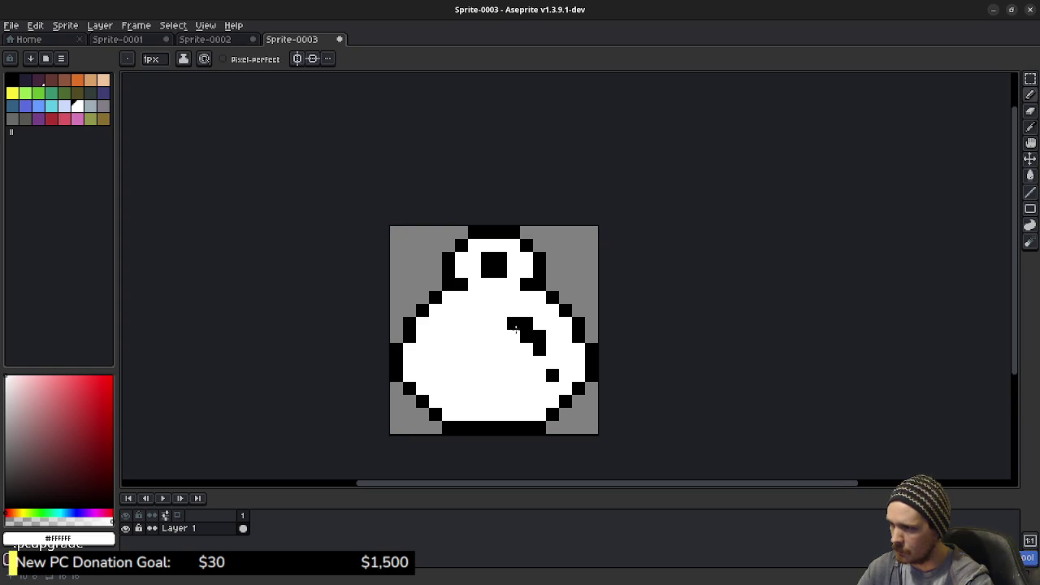
- Paint the black shine mark pixels on the body's right side
{"action": "left_click", "coordinate": [522, 326], "text": "alt"}
{"action": "left_click_drag", "start_coordinate": [514, 324], "coordinate": [505, 330]}
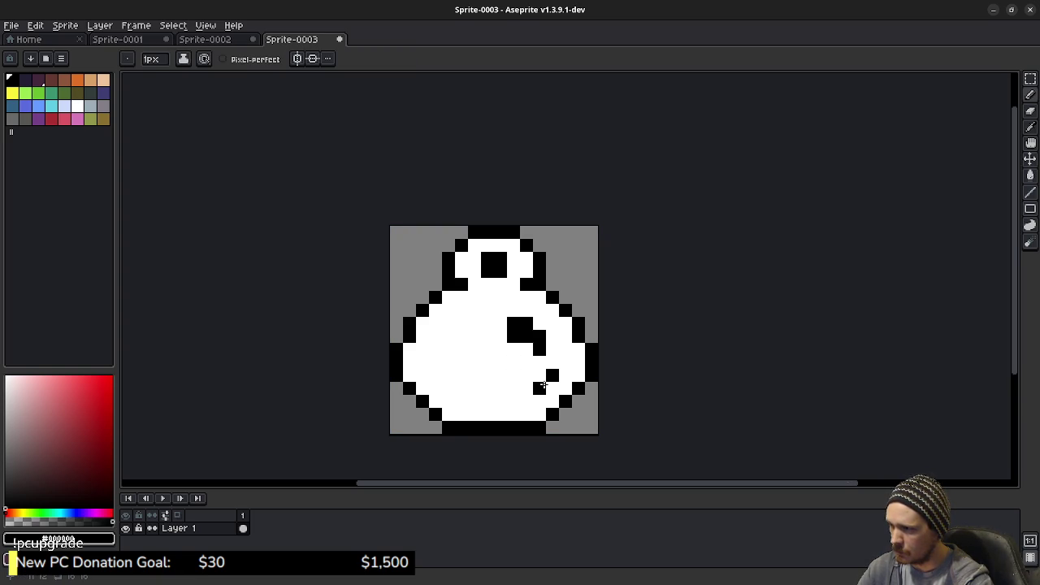
{"action": "left_click", "coordinate": [540, 324]}
{"action": "left_click_drag", "start_coordinate": [527, 309], "coordinate": [514, 311]}
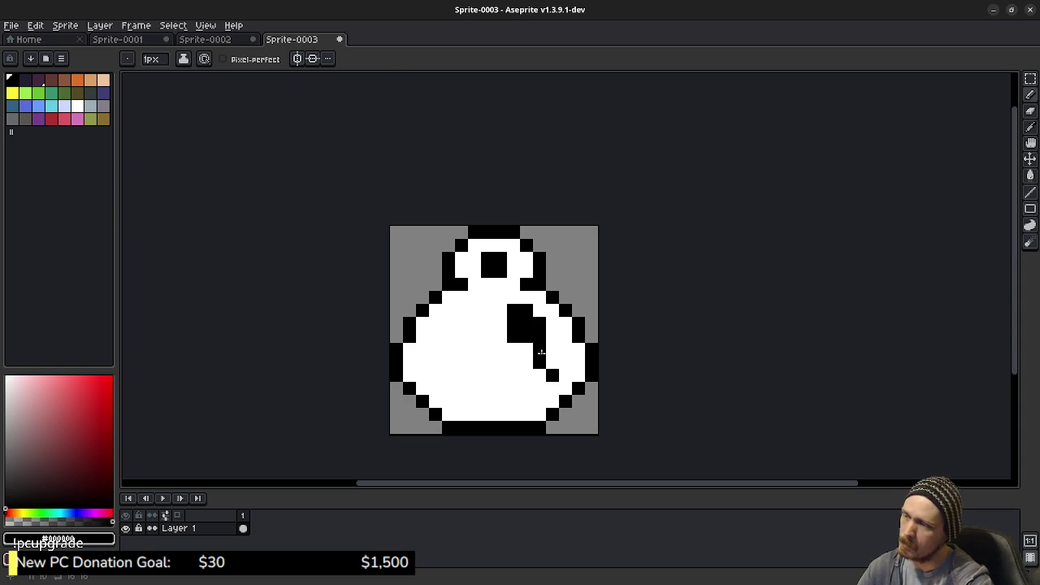
- Clean up the stray pixel below the shine mark, restoring it to white
{"action": "key", "text": "e"}
{"action": "left_click", "coordinate": [513, 337]}
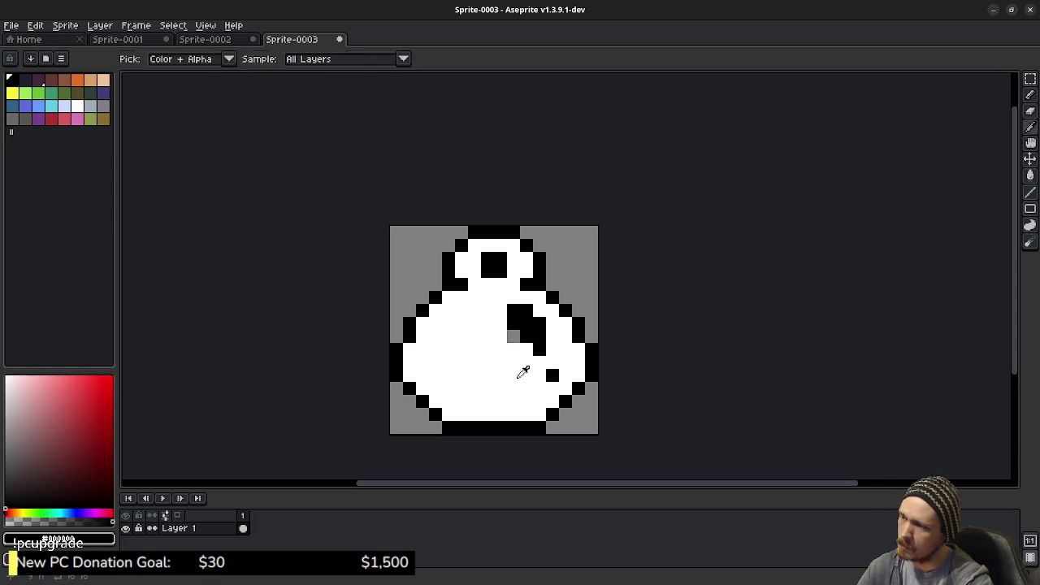
{"action": "left_click", "coordinate": [520, 372], "text": "alt"}
{"action": "key", "text": "b"}
{"action": "left_click", "coordinate": [514, 337]}
{"action": "scroll", "coordinate": [531, 393], "scroll_direction": "down", "scroll_amount": 2}
{"action": "scroll", "coordinate": [532, 392], "scroll_direction": "up", "scroll_amount": 1}
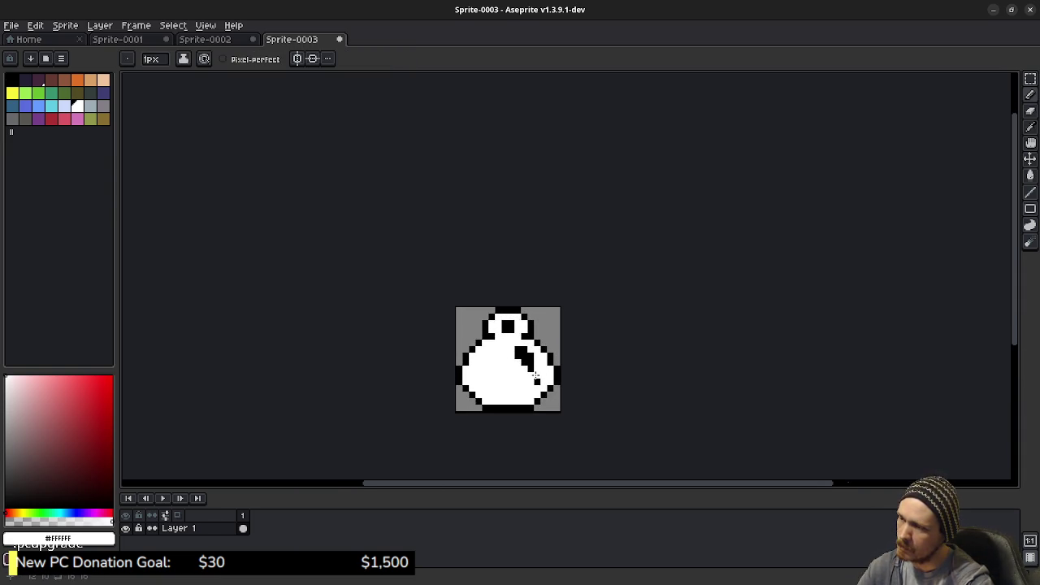
{"action": "scroll", "coordinate": [535, 376], "scroll_direction": "up", "scroll_amount": 1}
{"action": "key", "text": "ctrl+z"}
{"action": "key", "text": "ctrl+z"}
{"action": "scroll", "coordinate": [518, 380], "scroll_direction": "down", "scroll_amount": 2}
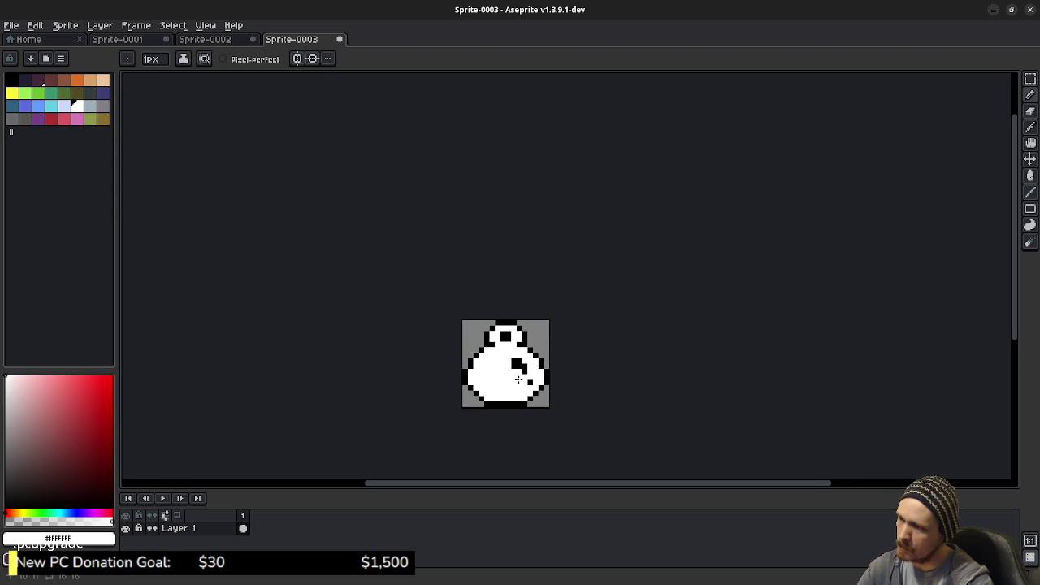
- Export the sprite as mega_potion_icon.png
{"action": "left_click", "coordinate": [12, 25]}
{"action": "mouse_move", "coordinate": [44, 133]}
{"action": "left_click", "coordinate": [139, 133]}
{"action": "left_click_drag", "start_coordinate": [216, 135], "coordinate": [141, 145]}
{"action": "key", "text": "BackSpace"}
{"action": "key", "text": "BackSpace"}
{"action": "type", "text": "mega_potion_icon"}
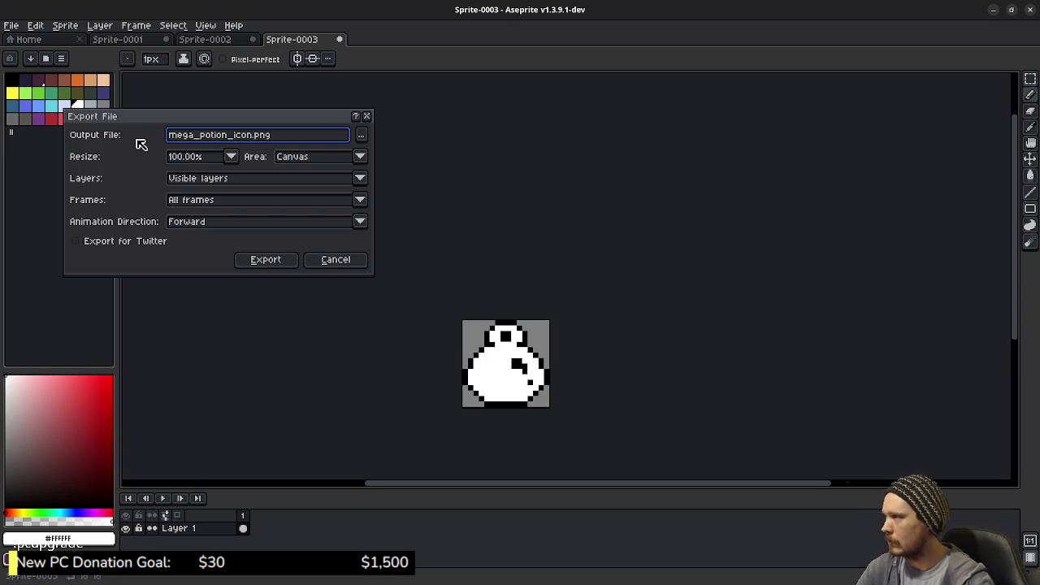
{"action": "left_click", "coordinate": [271, 261]}
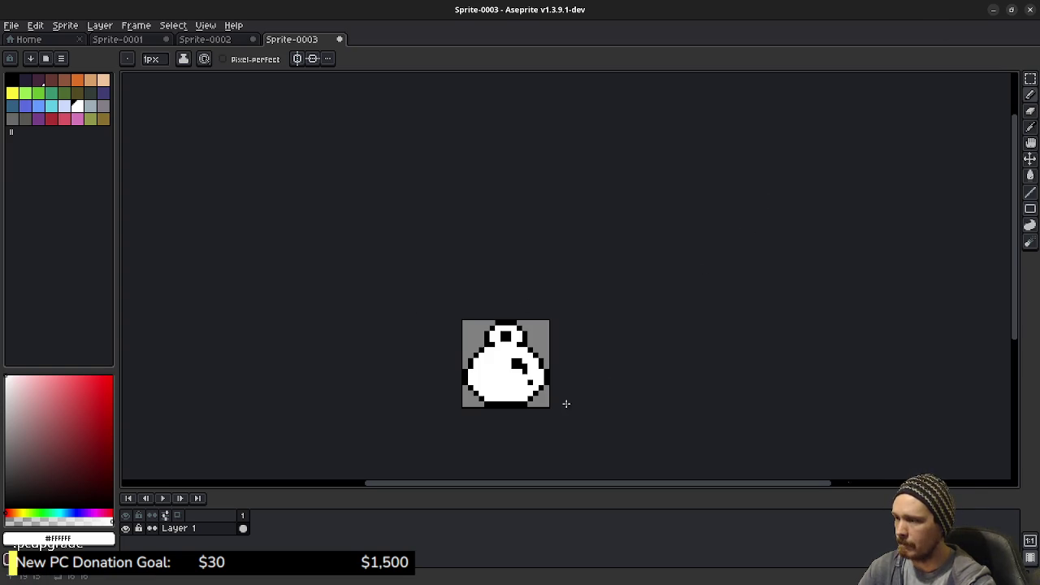
{"action": "scroll", "coordinate": [567, 403], "scroll_direction": "up", "scroll_amount": 3}
{"action": "left_click", "coordinate": [514, 393], "text": "alt"}
- Reshape the lower-left and lower-right outline corners with black and white pixels
{"action": "left_click", "coordinate": [532, 394]}
{"action": "left_click", "coordinate": [550, 377]}
{"action": "left_click", "coordinate": [340, 393]}
{"action": "left_click", "coordinate": [324, 375]}
{"action": "left_click", "coordinate": [306, 359]}
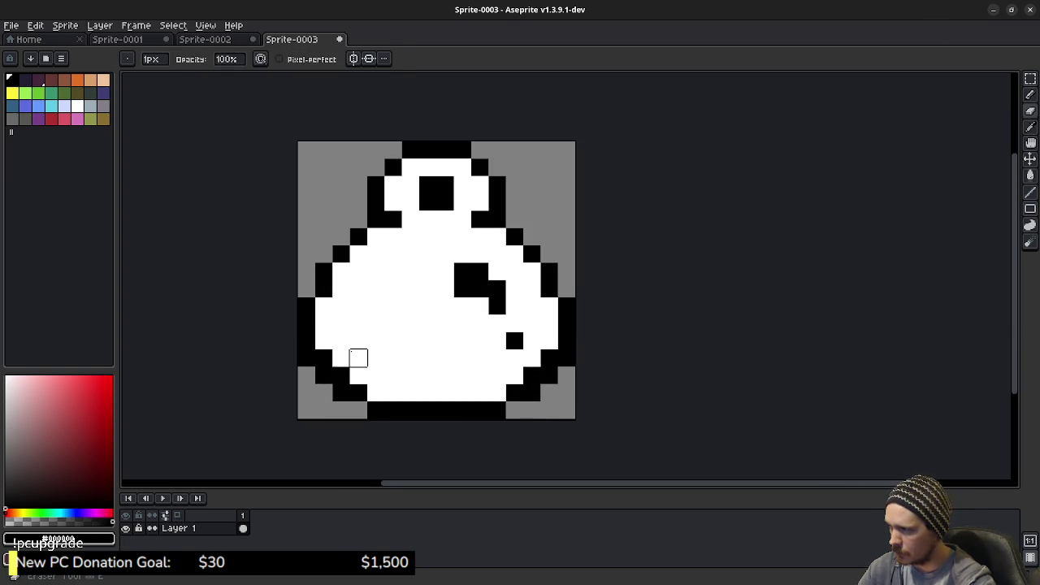
{"action": "left_click", "coordinate": [351, 351], "text": "alt"}
{"action": "left_click", "coordinate": [323, 355]}
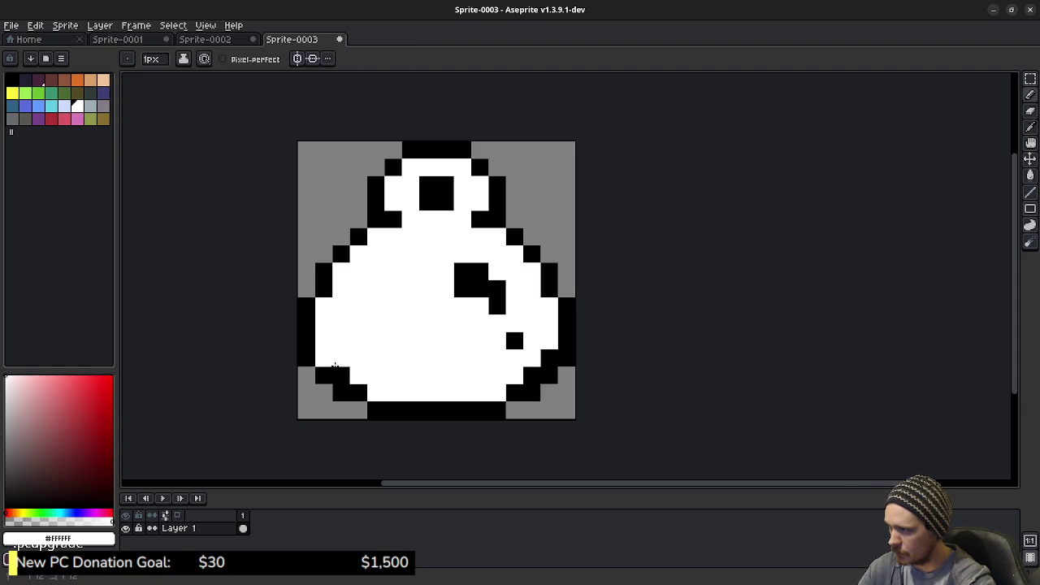
{"action": "left_click", "coordinate": [341, 376]}
{"action": "left_click", "coordinate": [532, 375]}
{"action": "left_click", "coordinate": [549, 359]}
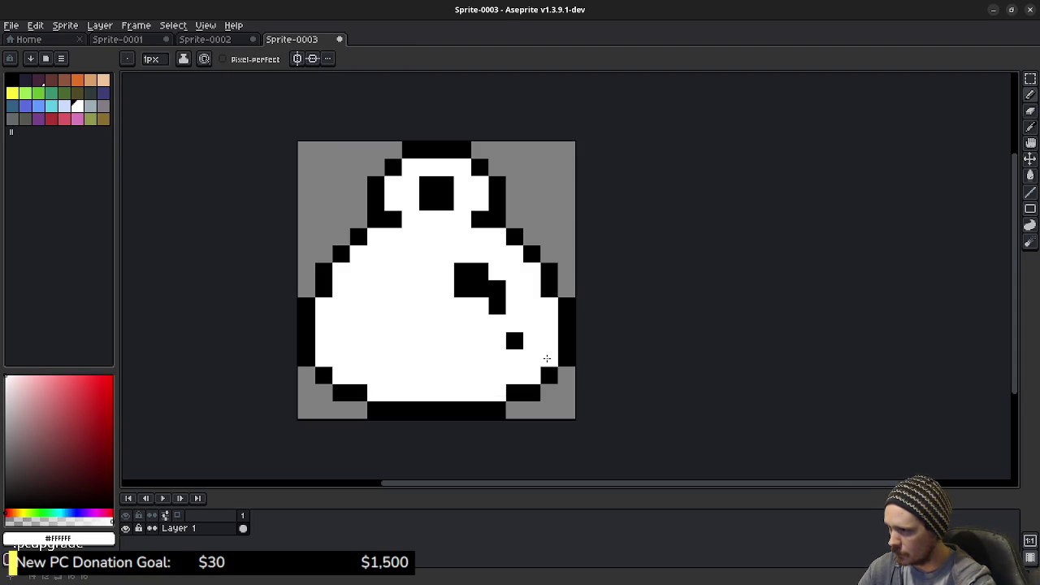
- Re-export over mega_potion_icon.png, confirm the overwrite, and minimize Aseprite
{"action": "scroll", "coordinate": [526, 372], "scroll_direction": "down", "scroll_amount": 5}
{"action": "scroll", "coordinate": [564, 379], "scroll_direction": "down", "scroll_amount": 2}
{"action": "scroll", "coordinate": [564, 379], "scroll_direction": "up", "scroll_amount": 2}
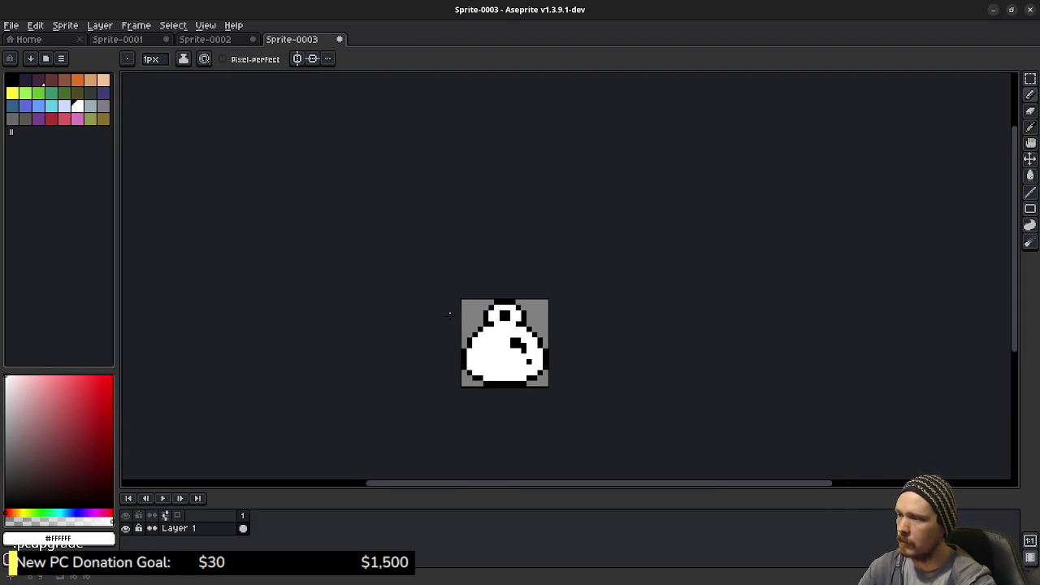
{"action": "left_click", "coordinate": [12, 26]}
{"action": "mouse_move", "coordinate": [74, 135]}
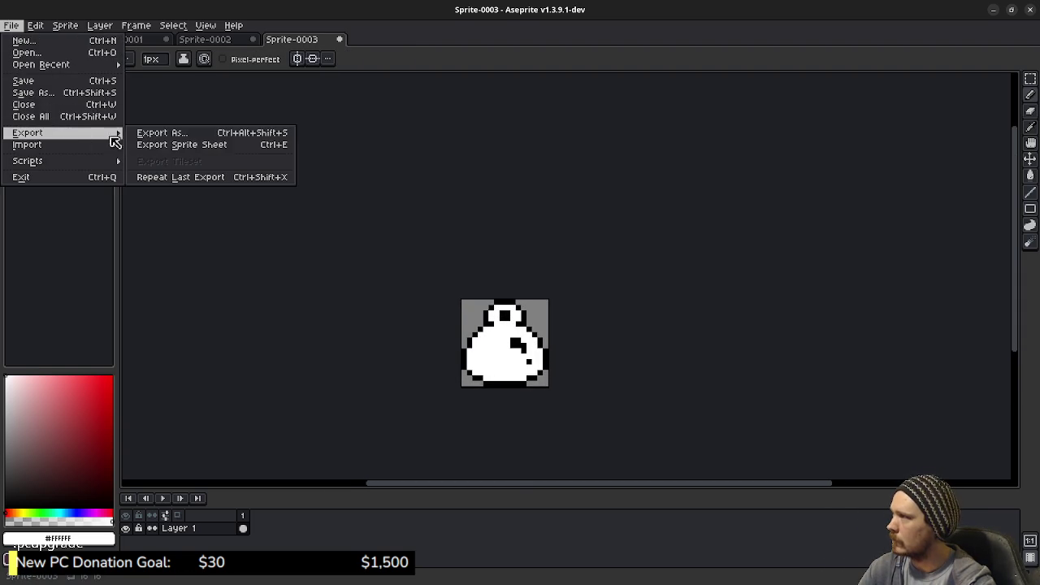
{"action": "left_click", "coordinate": [155, 137]}
{"action": "left_click", "coordinate": [262, 260]}
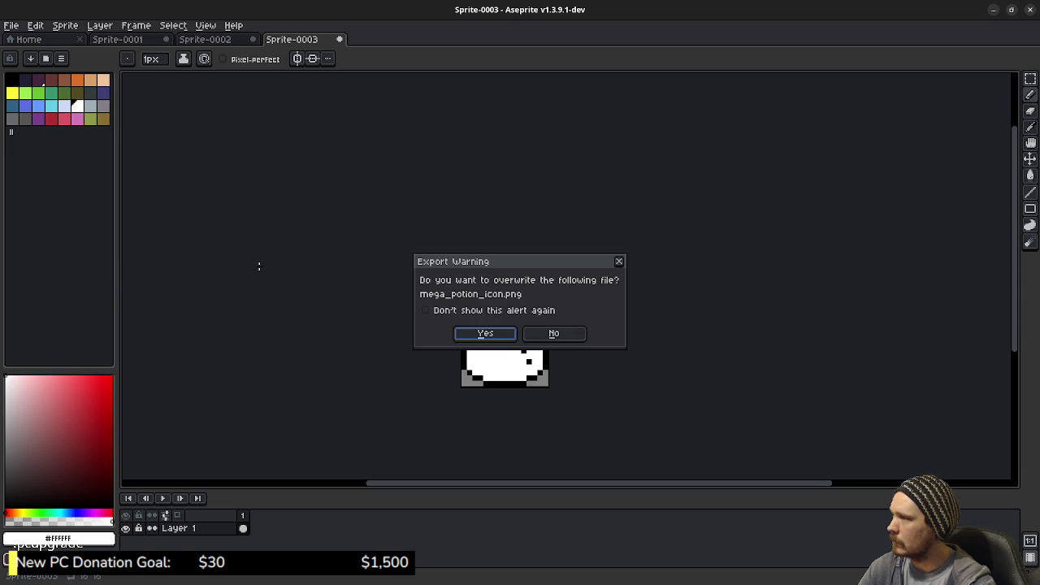
{"action": "left_click", "coordinate": [504, 333]}
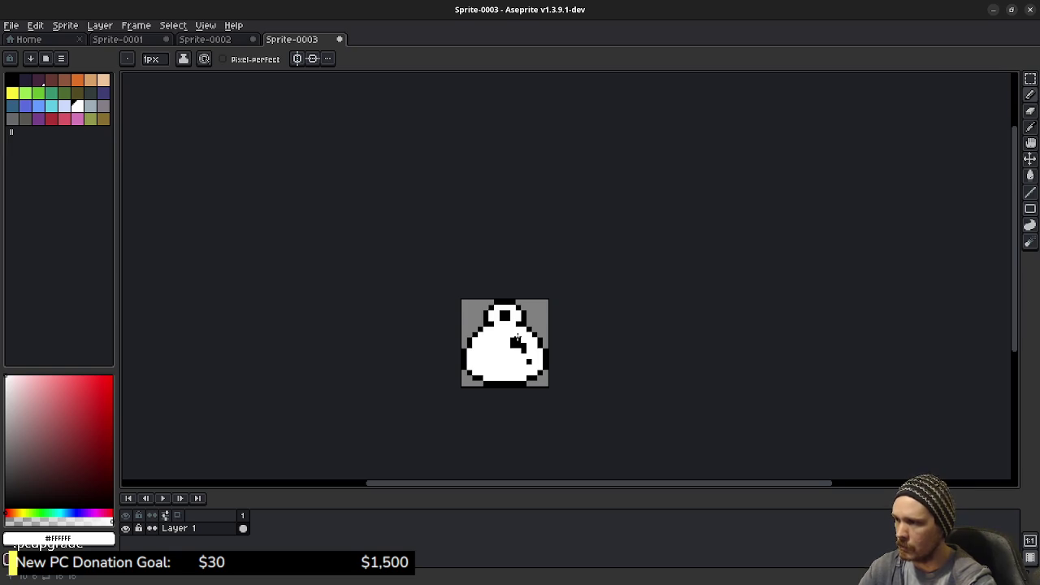
{"action": "left_click", "coordinate": [994, 11]}
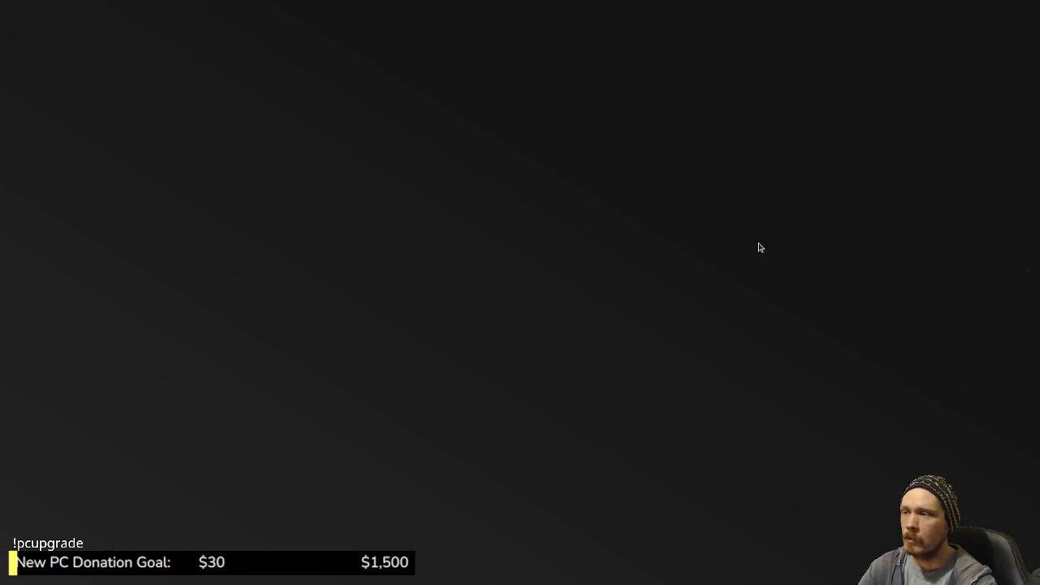
- Return to Godot and browse the textures folder in the FileSystem dock
{"action": "key", "text": "alt+Tab"}
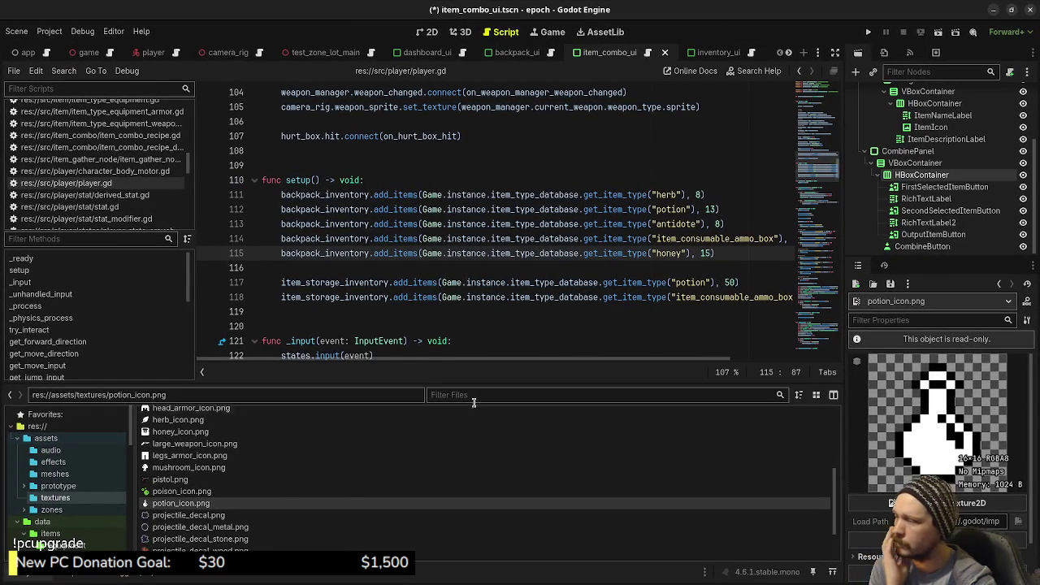
{"action": "scroll", "coordinate": [287, 501], "scroll_direction": "down", "scroll_amount": 3}
{"action": "scroll", "coordinate": [287, 499], "scroll_direction": "up", "scroll_amount": 3}
{"action": "mouse_move", "coordinate": [287, 500]}
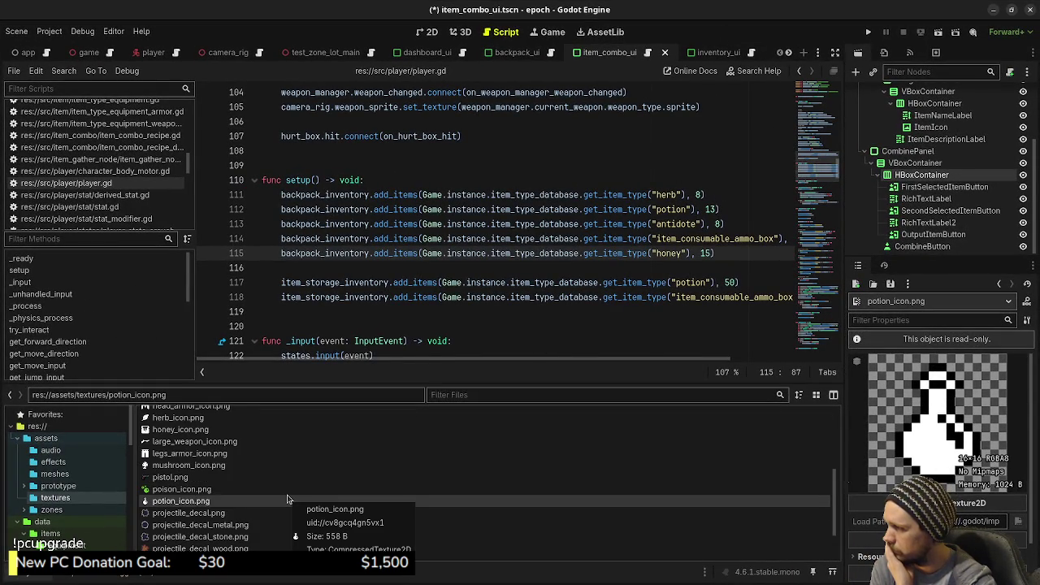
{"action": "scroll", "coordinate": [287, 499], "scroll_direction": "up", "scroll_amount": 5}
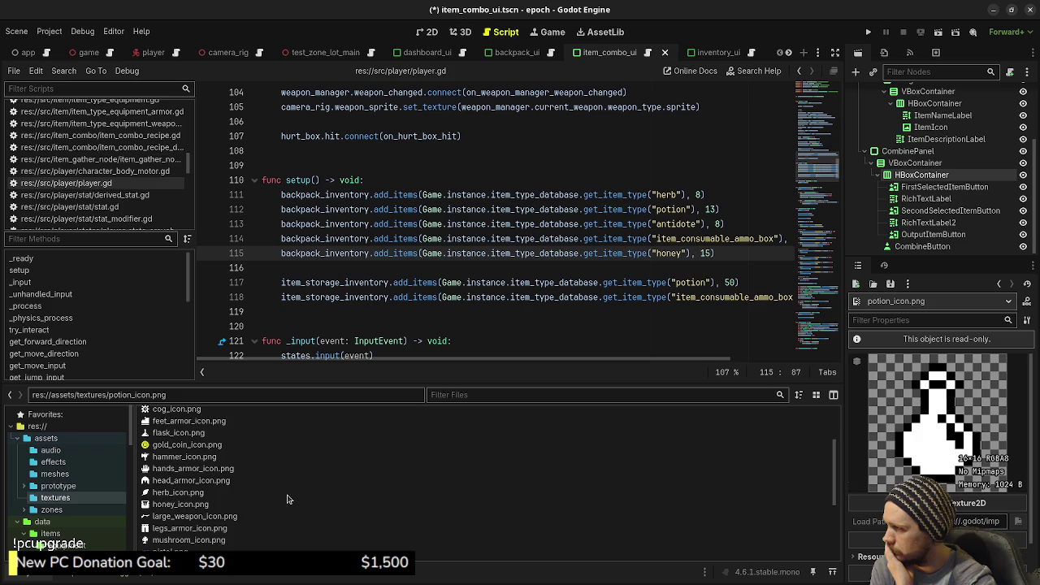
{"action": "scroll", "coordinate": [287, 499], "scroll_direction": "up", "scroll_amount": 1}
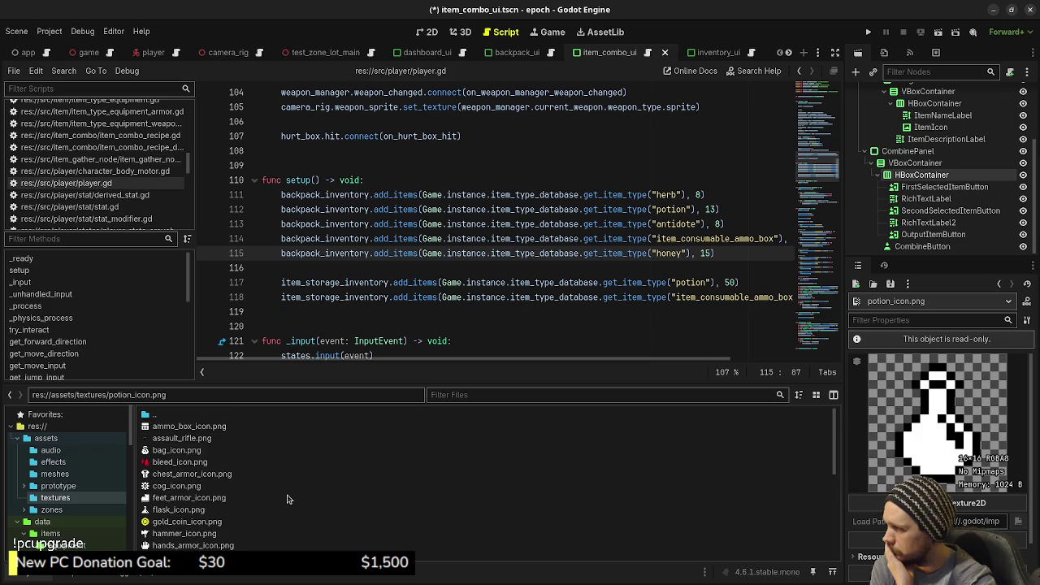
{"action": "scroll", "coordinate": [286, 499], "scroll_direction": "down", "scroll_amount": 2}
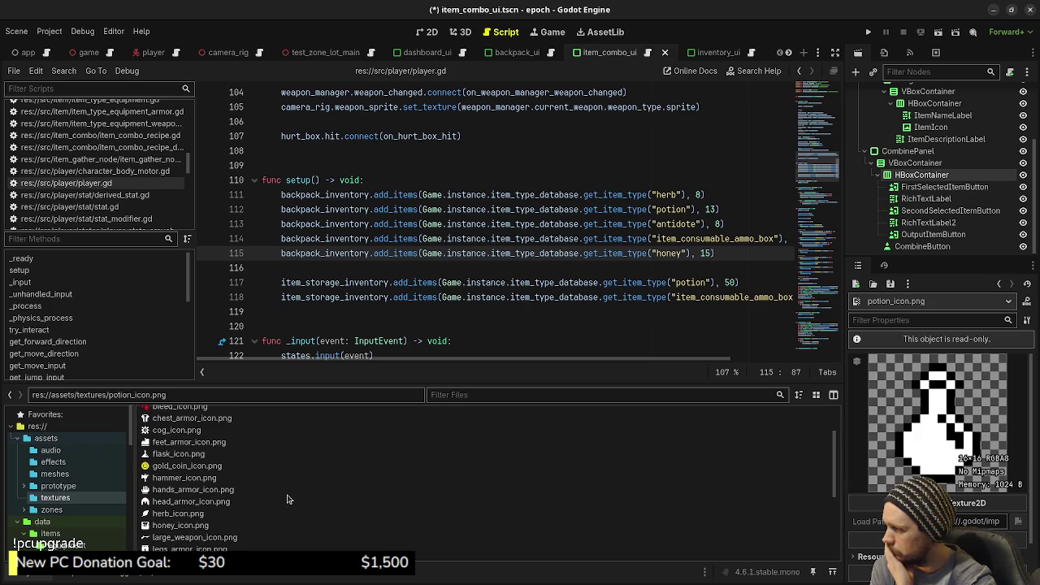
{"action": "scroll", "coordinate": [405, 514], "scroll_direction": "down", "scroll_amount": 6}
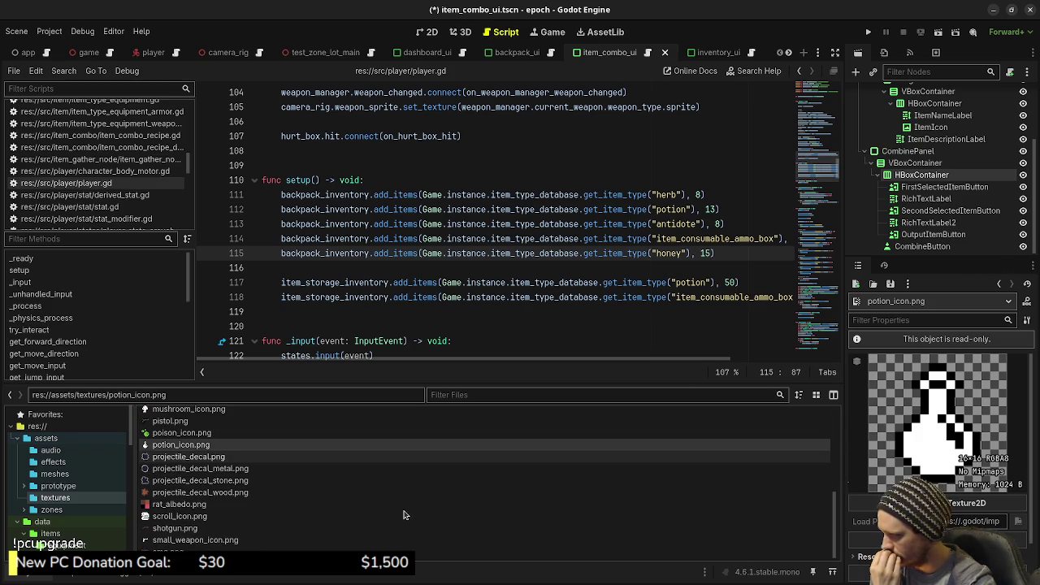
{"action": "scroll", "coordinate": [316, 457], "scroll_direction": "up", "scroll_amount": 5}
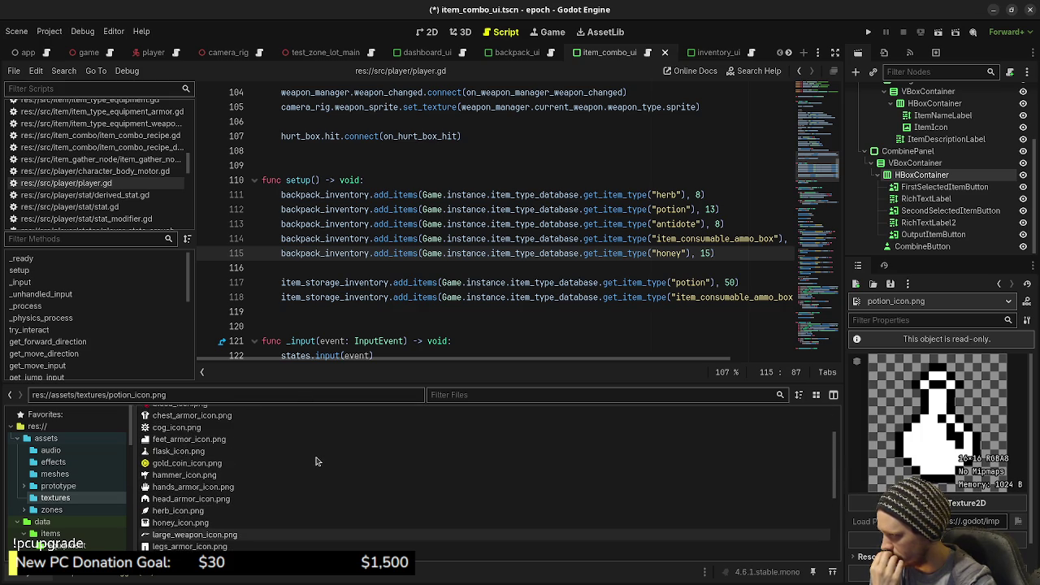
- Filter the project files by 'mega', then go back to Aseprite
{"action": "left_click", "coordinate": [492, 392]}
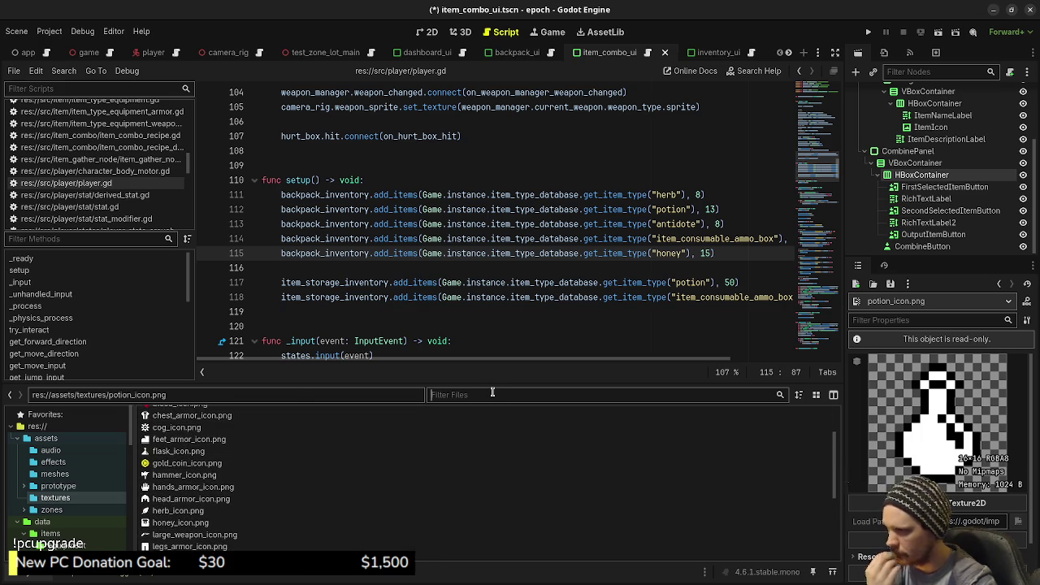
{"action": "type", "text": "mega"}
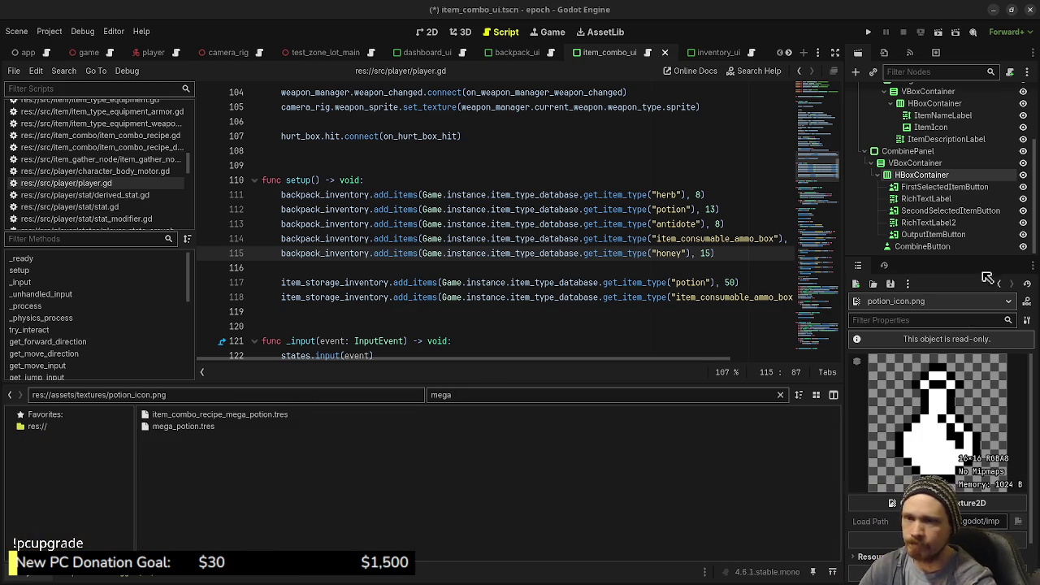
{"action": "key", "text": "alt+Tab"}
{"action": "left_click", "coordinate": [10, 25]}
- Export the flask into the textures folder as mega_potion_icon.png, then minimize Aseprite
{"action": "mouse_move", "coordinate": [49, 134]}
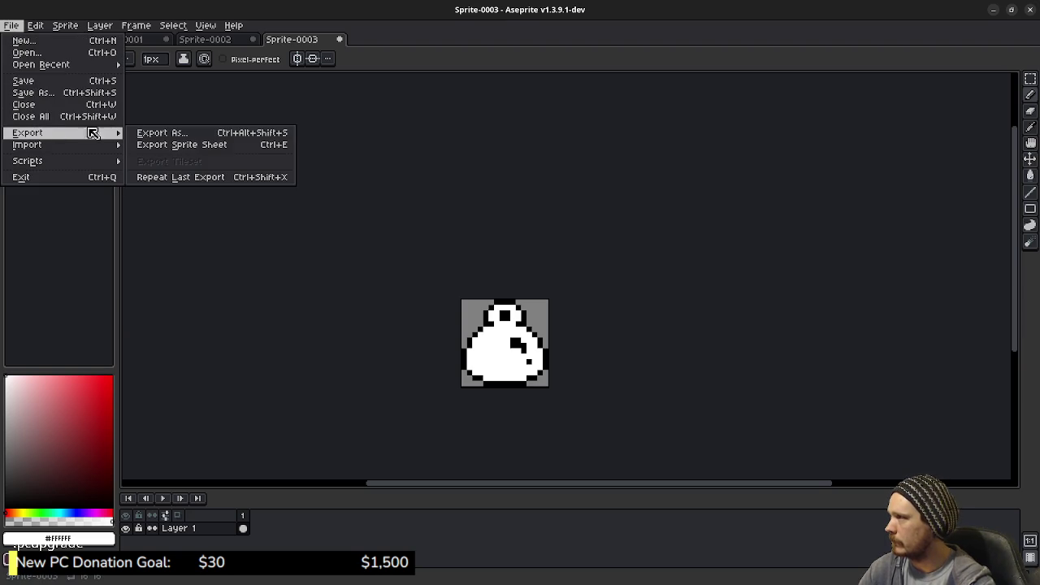
{"action": "left_click", "coordinate": [165, 133]}
{"action": "left_click", "coordinate": [356, 138]}
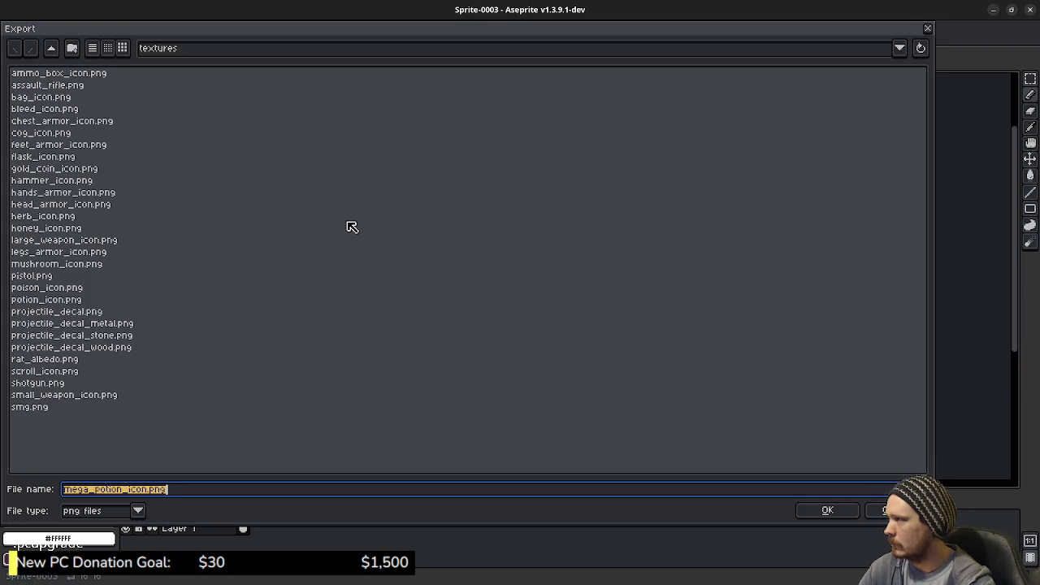
{"action": "left_click", "coordinate": [823, 509]}
{"action": "left_click", "coordinate": [264, 257]}
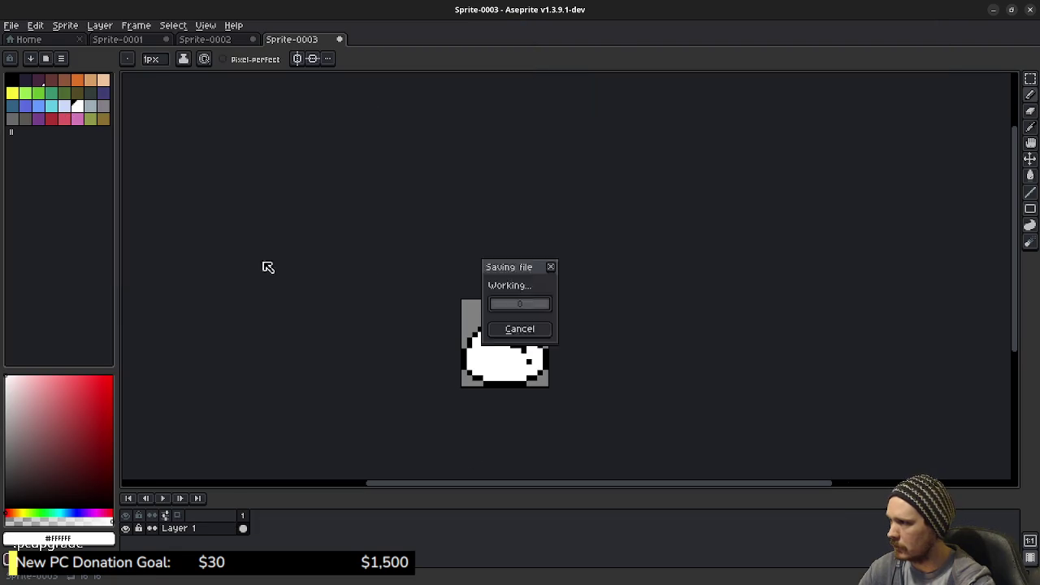
{"action": "left_click", "coordinate": [994, 10]}
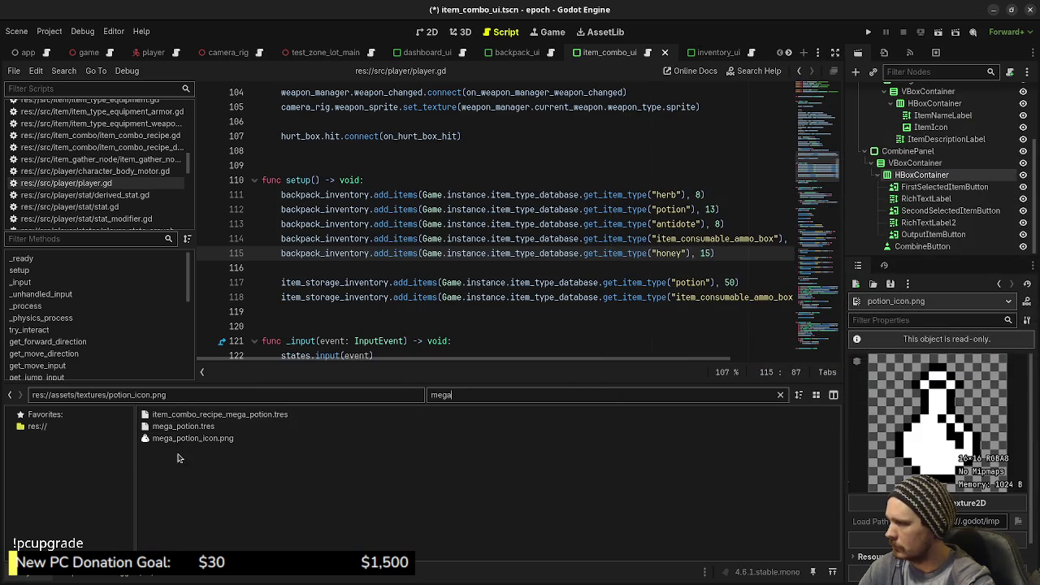
- Clear the 'mega' filter, open data/items/mega_potion.tres, and bring up its Icon texture picker
{"action": "left_click", "coordinate": [782, 393]}
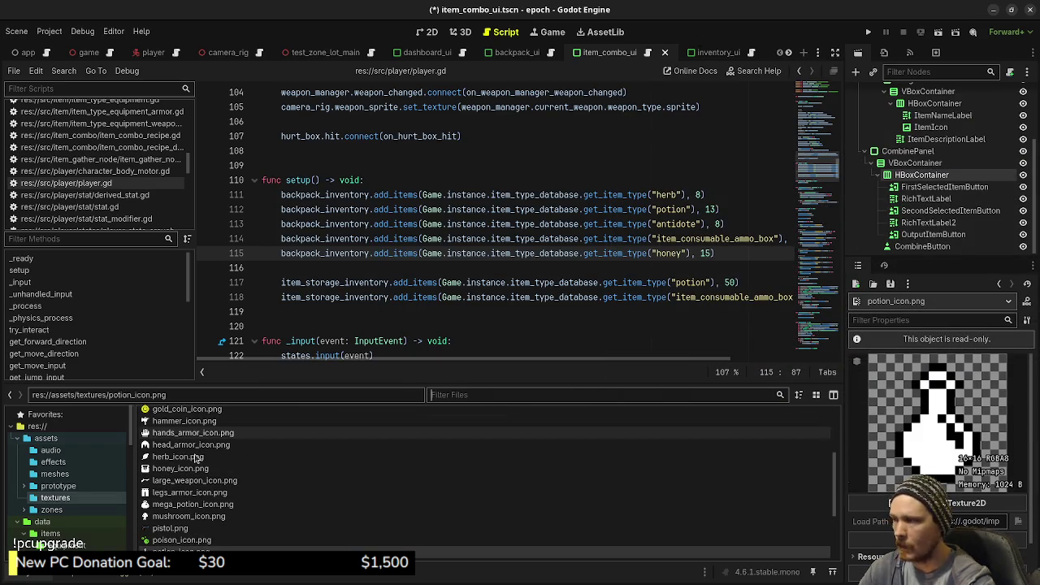
{"action": "scroll", "coordinate": [67, 493], "scroll_direction": "down", "scroll_amount": 1}
{"action": "scroll", "coordinate": [69, 496], "scroll_direction": "down", "scroll_amount": 2}
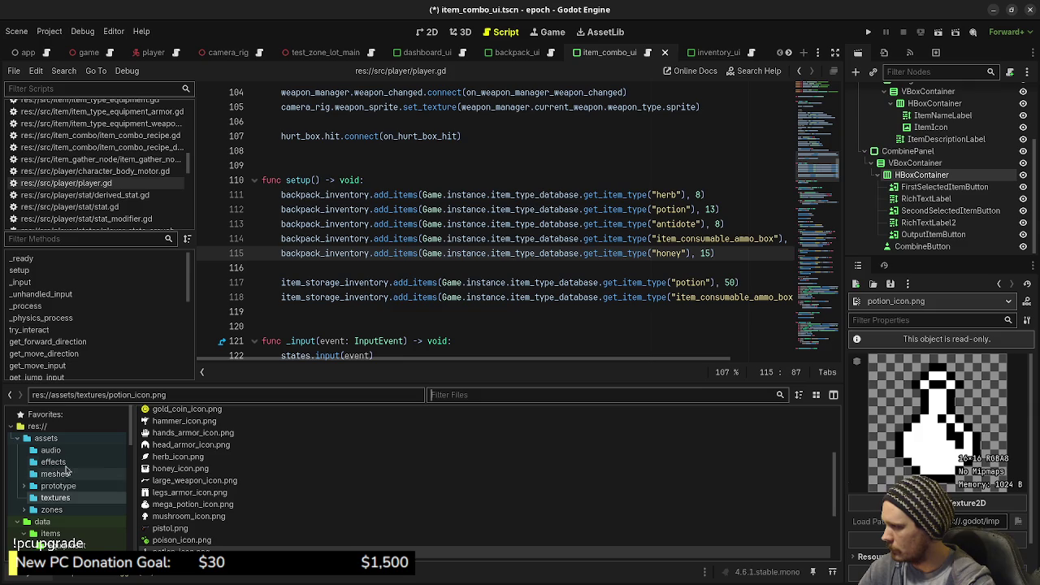
{"action": "scroll", "coordinate": [74, 501], "scroll_direction": "down", "scroll_amount": 3}
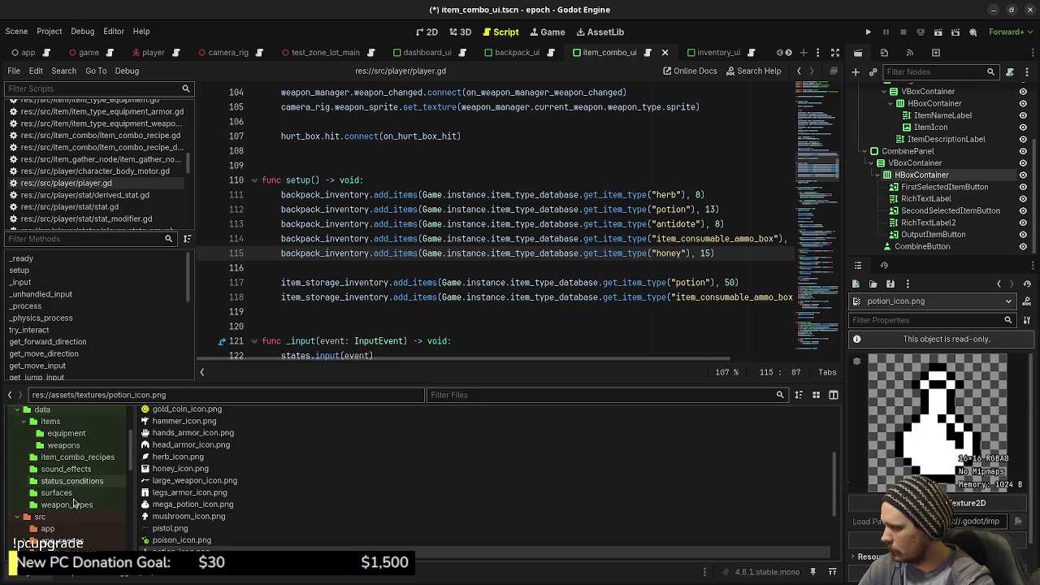
{"action": "left_click", "coordinate": [78, 458]}
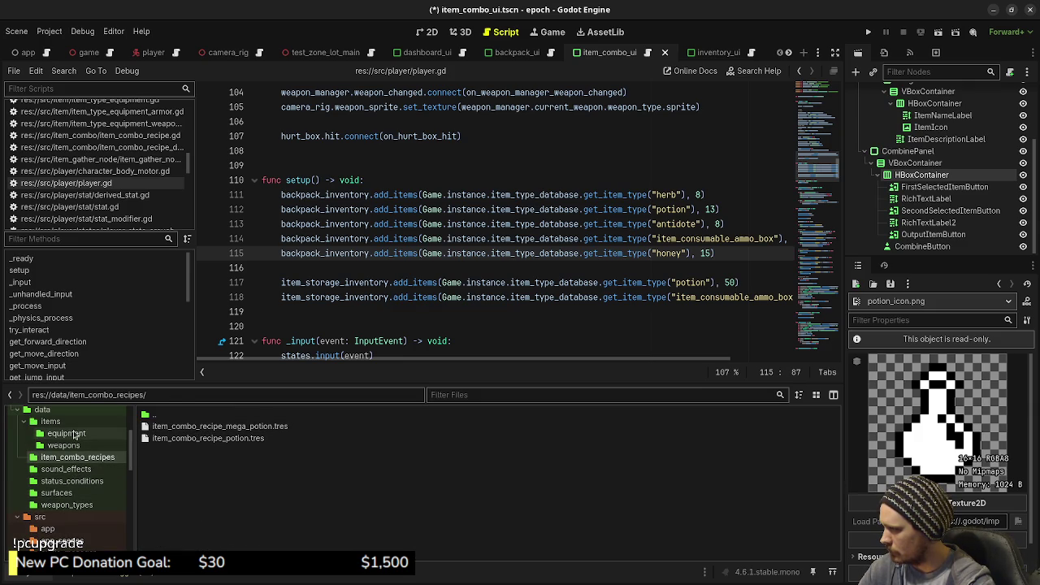
{"action": "left_click", "coordinate": [73, 423]}
{"action": "left_click", "coordinate": [187, 523]}
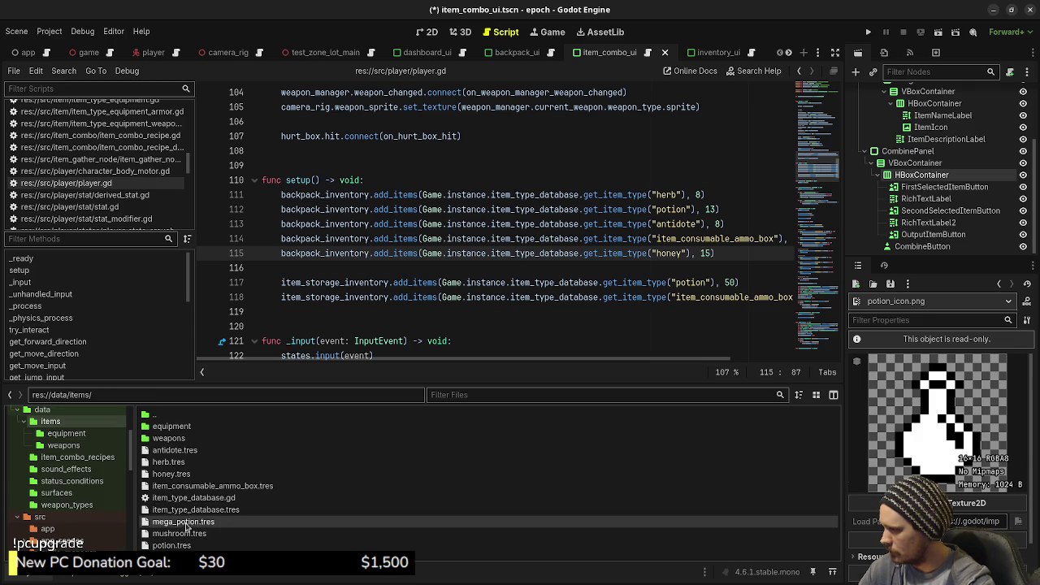
{"action": "left_click", "coordinate": [1005, 461]}
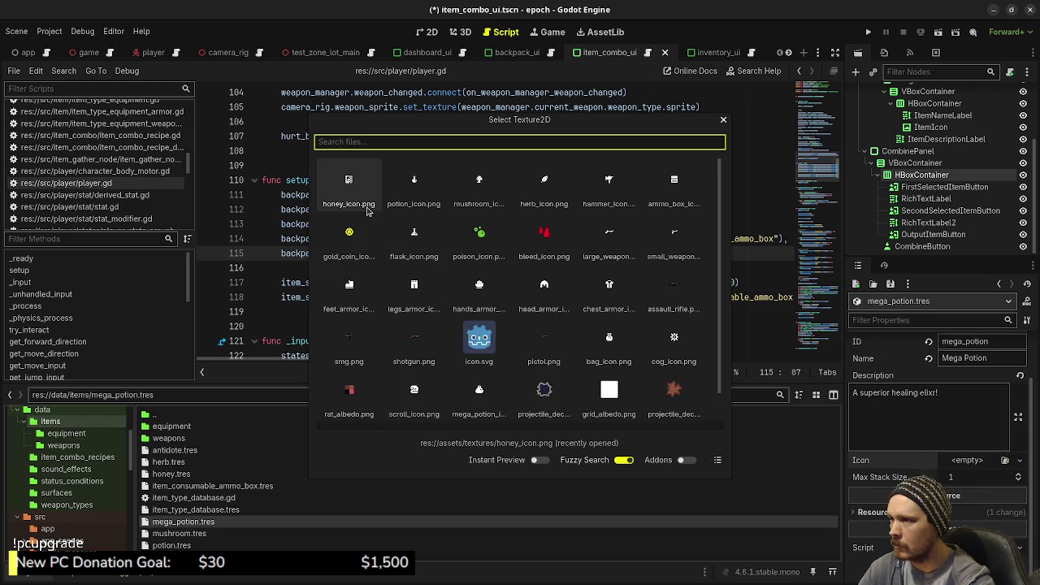
- Give Mega Potion the mega_potion_icon.png icon and max stack size 5, and save
{"action": "type", "text": "mega"}
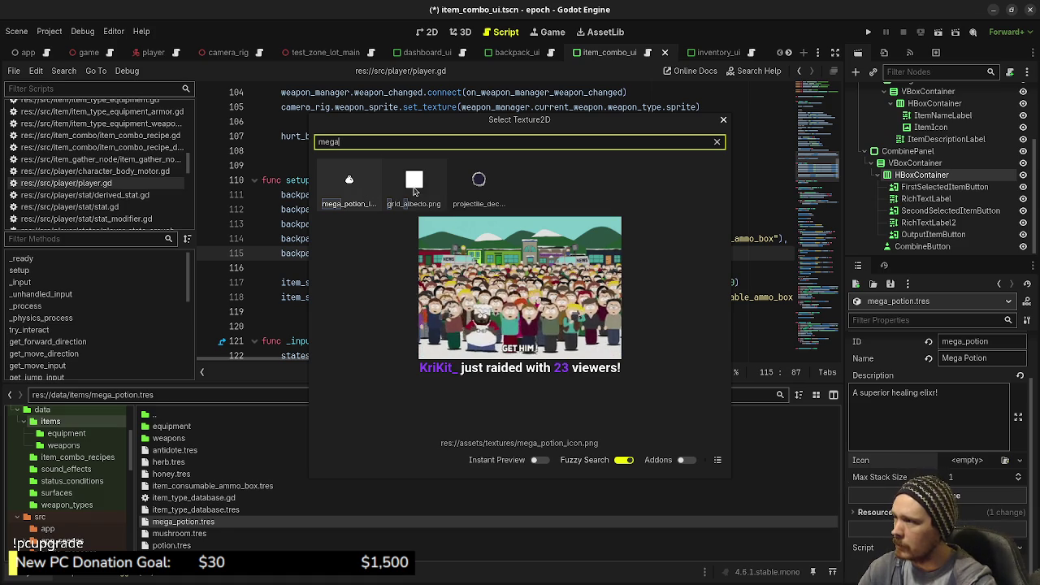
{"action": "double_click", "coordinate": [358, 192]}
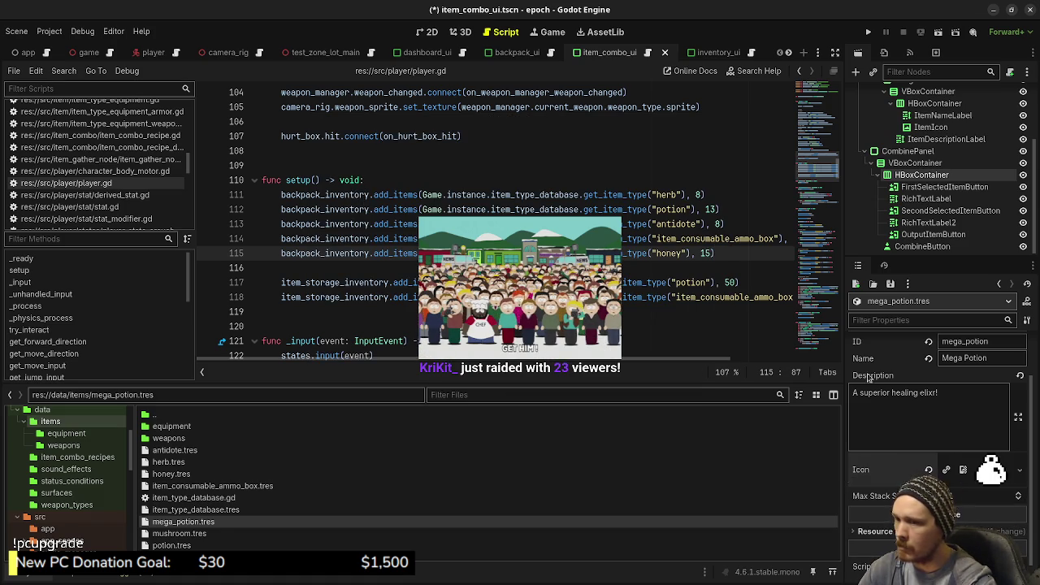
{"action": "type", "text": "5"}
{"action": "key", "text": "Return"}
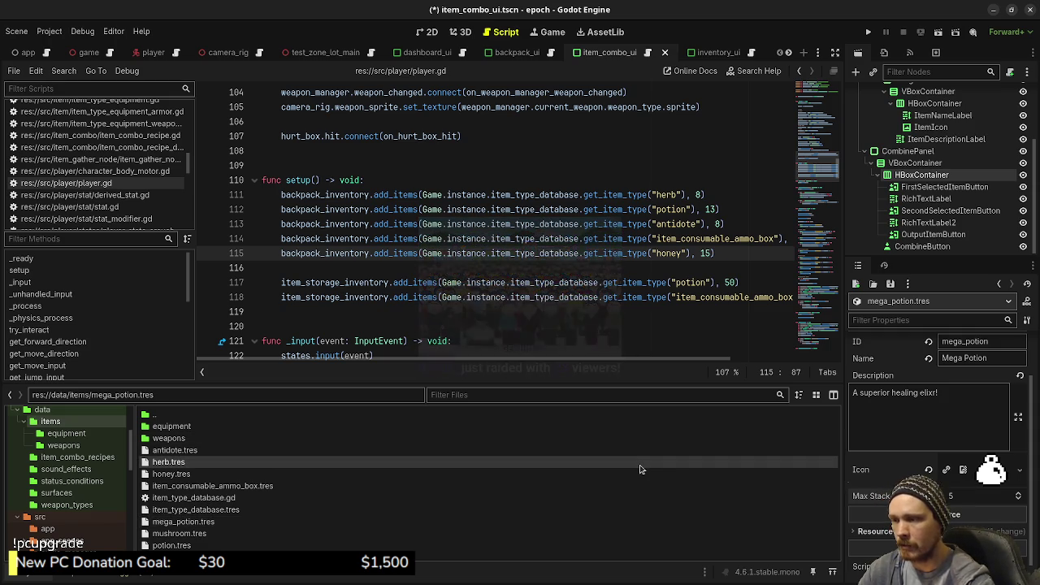
{"action": "key", "text": "ctrl+s"}
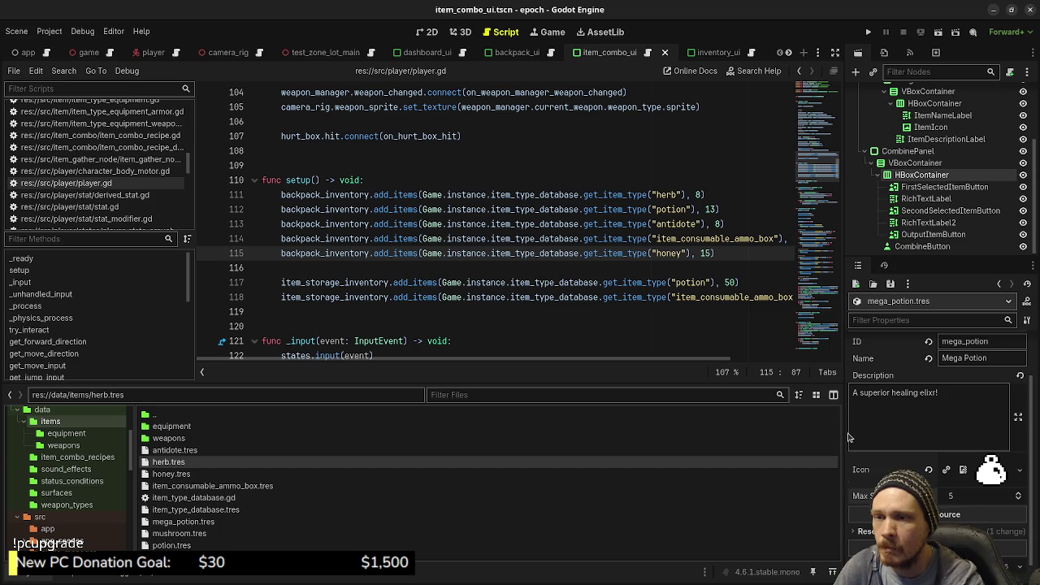
{"action": "left_click", "coordinate": [78, 458]}
- In item_combo_recipe_mega_potion.tres, set Input A to potion.tres and Input B to honey.tres
{"action": "left_click", "coordinate": [220, 426]}
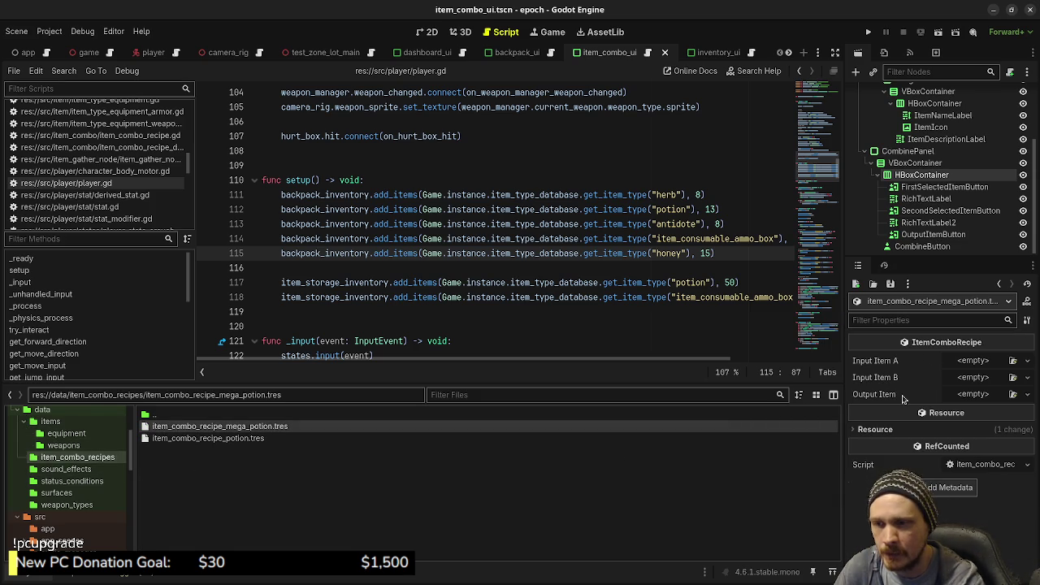
{"action": "left_click", "coordinate": [1013, 361]}
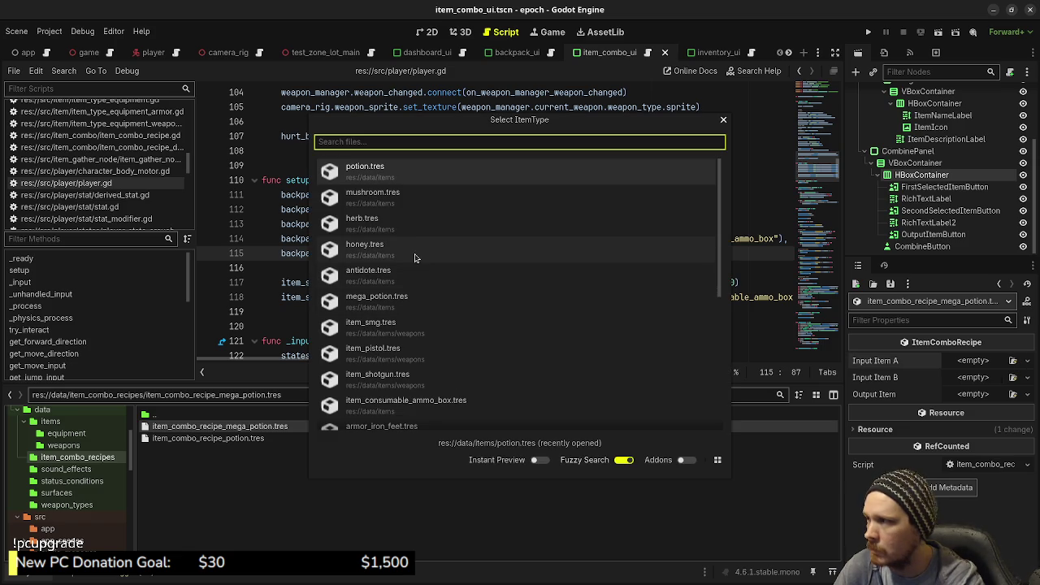
{"action": "double_click", "coordinate": [385, 178]}
{"action": "left_click", "coordinate": [1013, 377]}
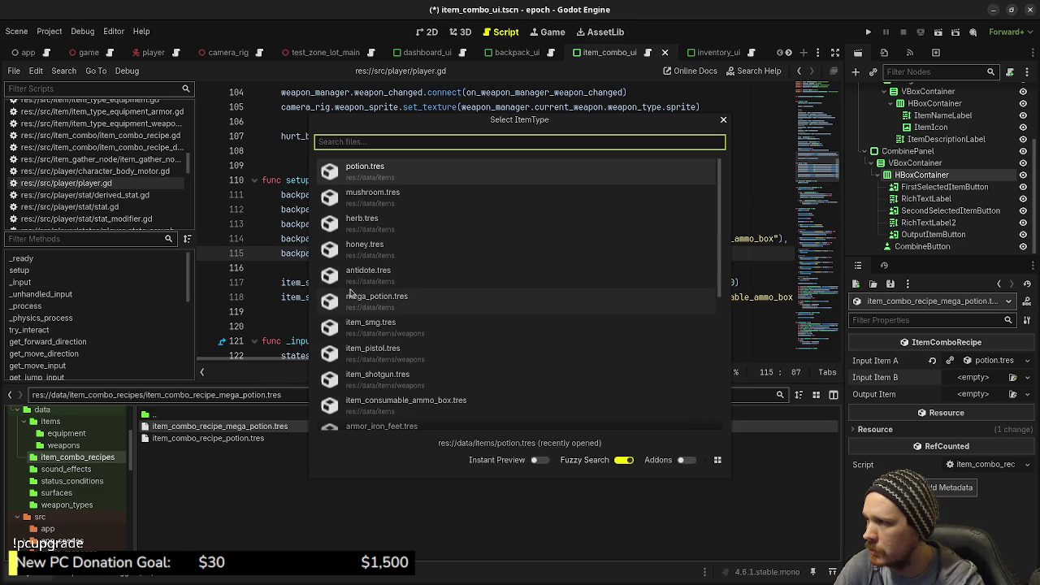
{"action": "double_click", "coordinate": [400, 260]}
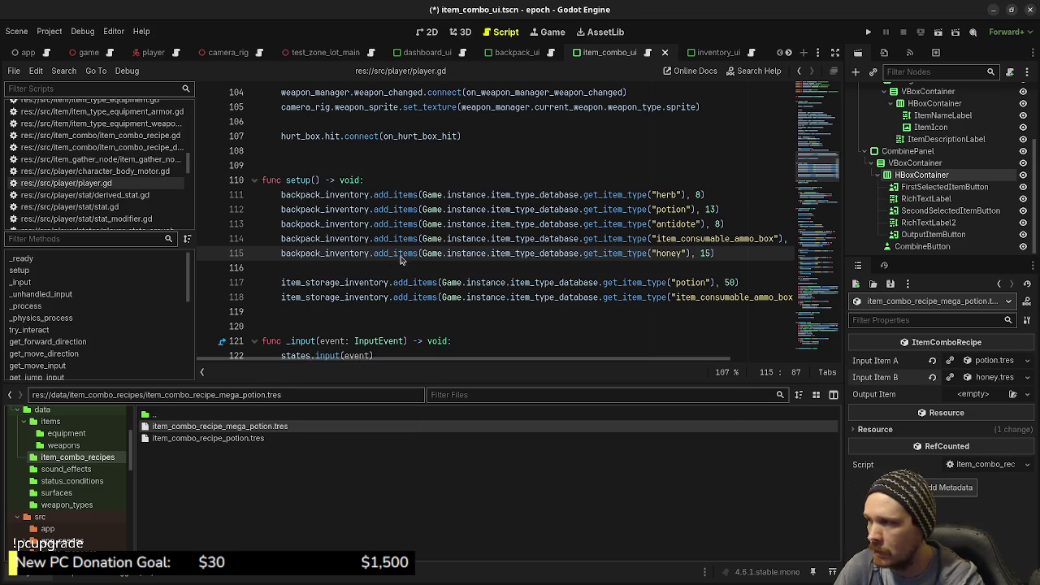
- Set the recipe Output to mega_potion.tres and save with Ctrl+S
{"action": "left_click", "coordinate": [1013, 394]}
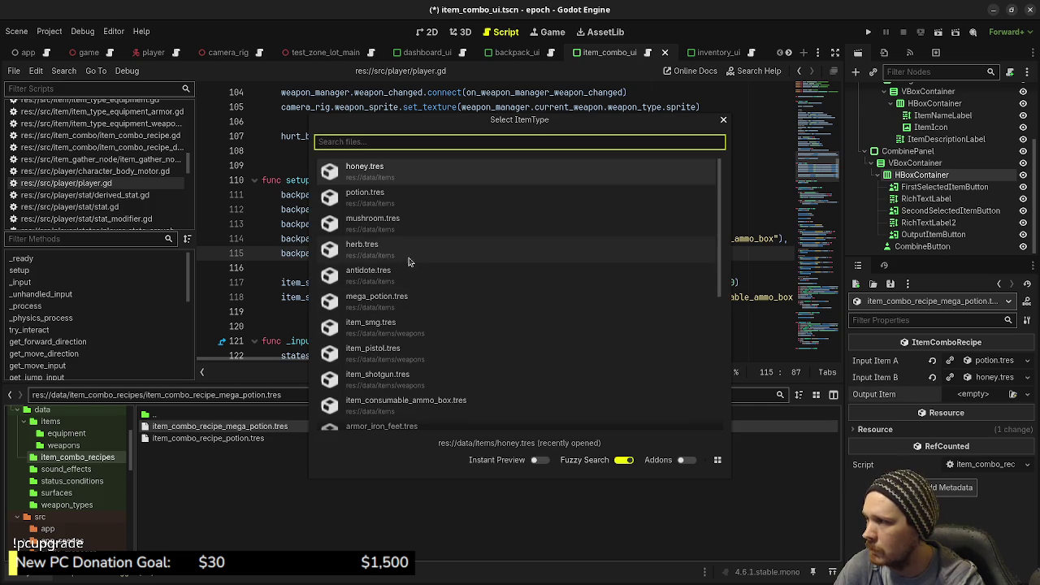
{"action": "double_click", "coordinate": [398, 304]}
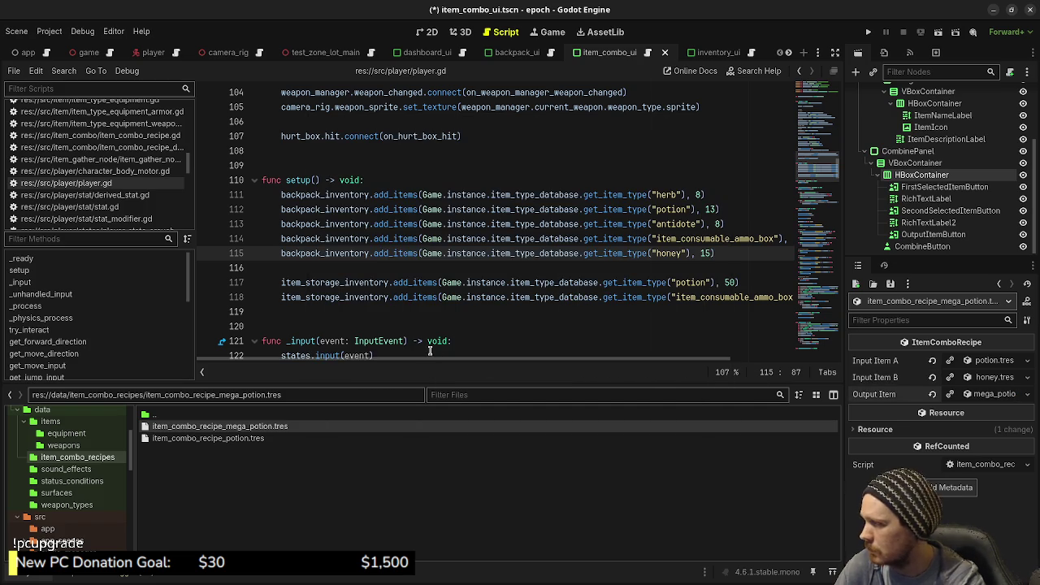
{"action": "left_click", "coordinate": [484, 314]}
{"action": "key", "text": "ctrl+s"}
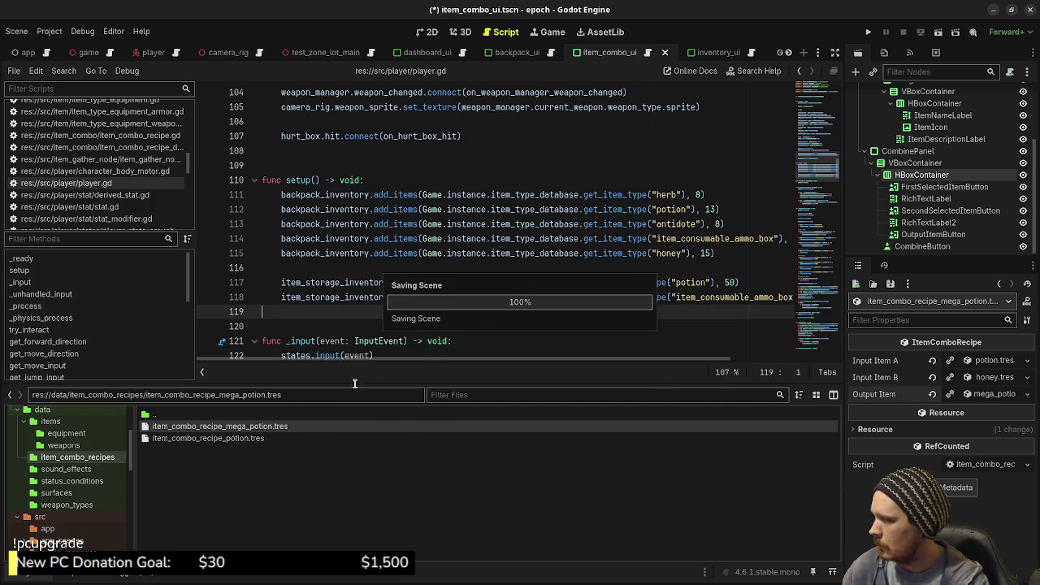
- In game.tscn, add a Recipes element 1 holding the mega potion recipe, then run the project
{"action": "left_click", "coordinate": [83, 53]}
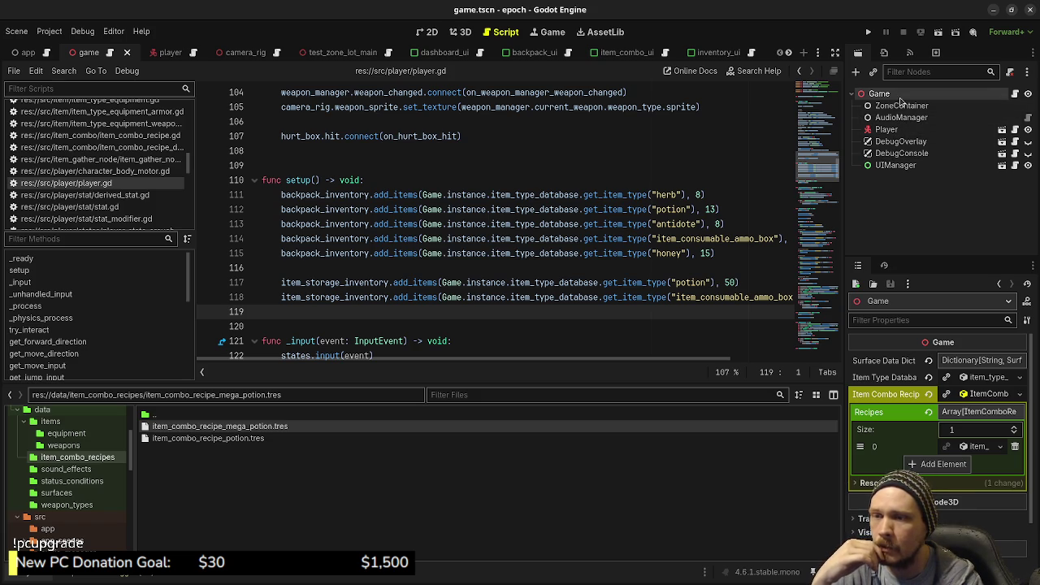
{"action": "left_click", "coordinate": [941, 465]}
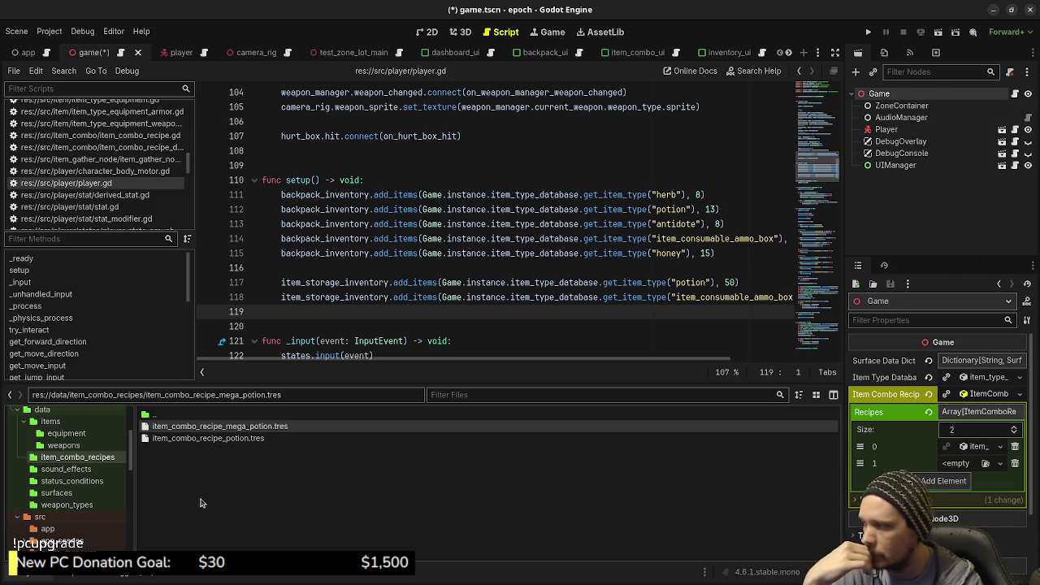
{"action": "left_click_drag", "start_coordinate": [213, 427], "coordinate": [949, 468]}
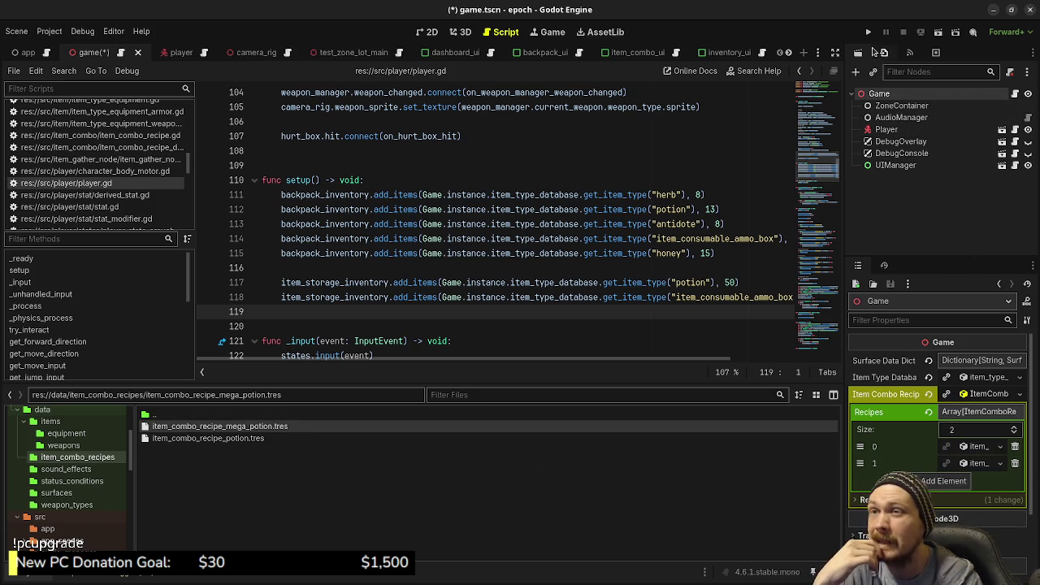
{"action": "left_click", "coordinate": [868, 33]}
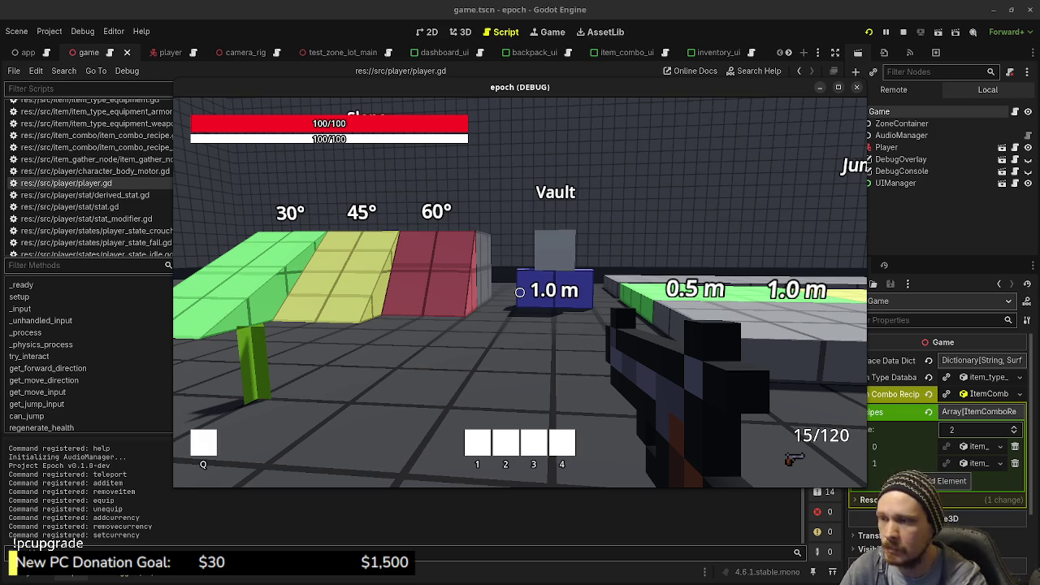
- Walk past the item and armour pedestals up to the SMG weapon pedestal
{"action": "mouse_move", "coordinate": [520, 292]}
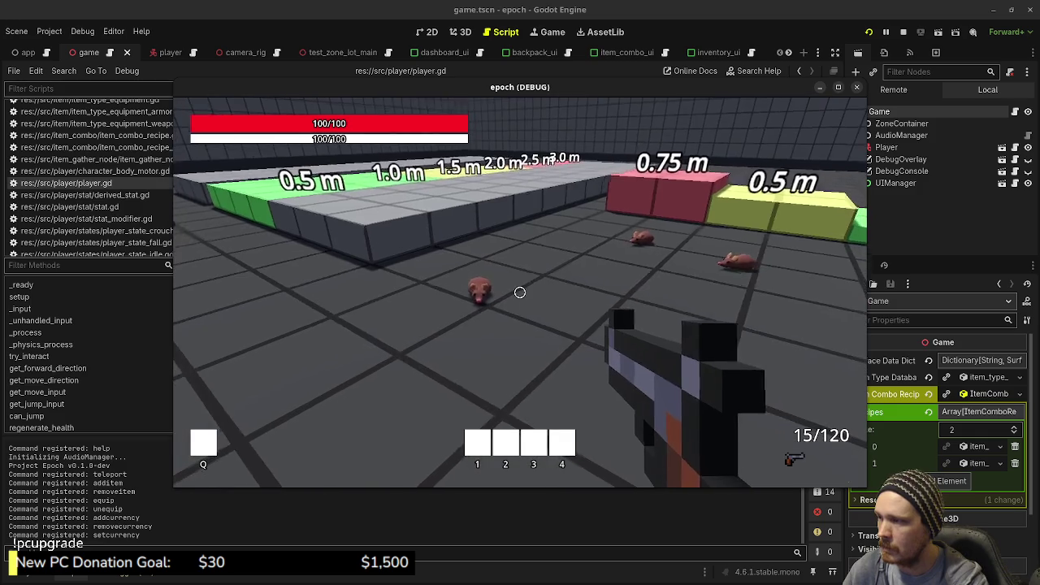
{"action": "key", "text": "w"}
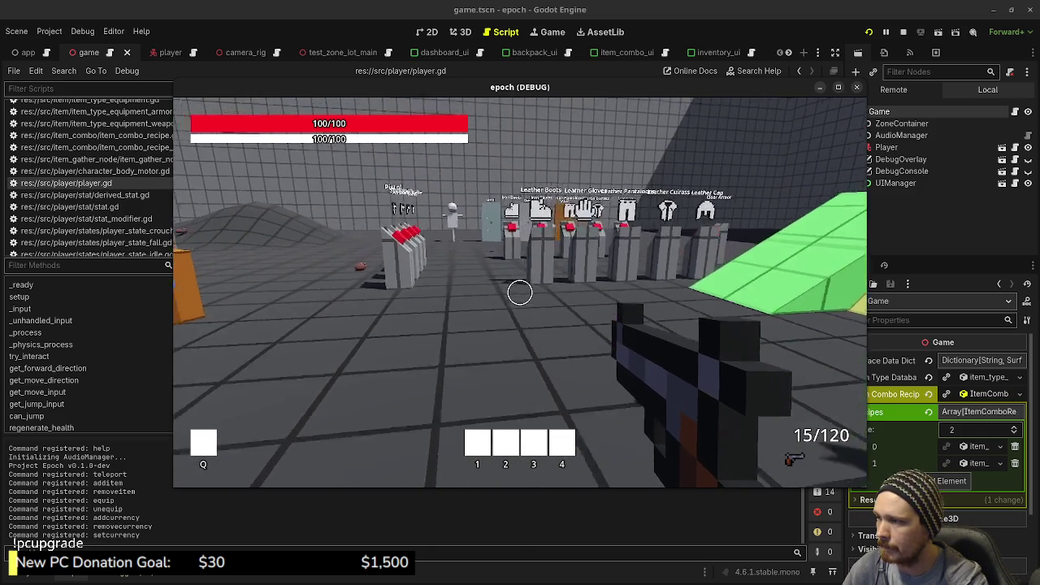
{"action": "key", "text": "w"}
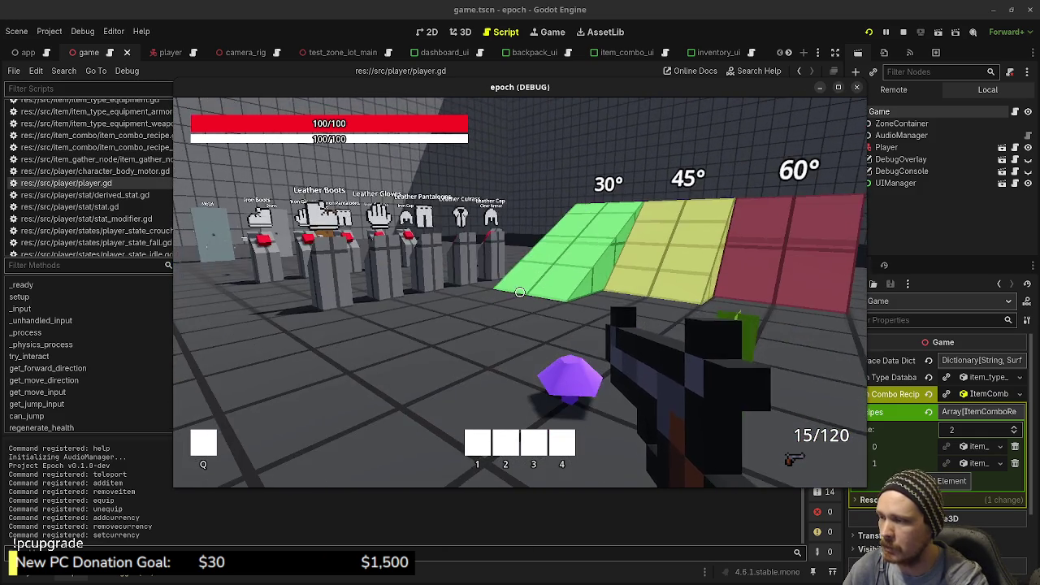
{"action": "key", "text": "s"}
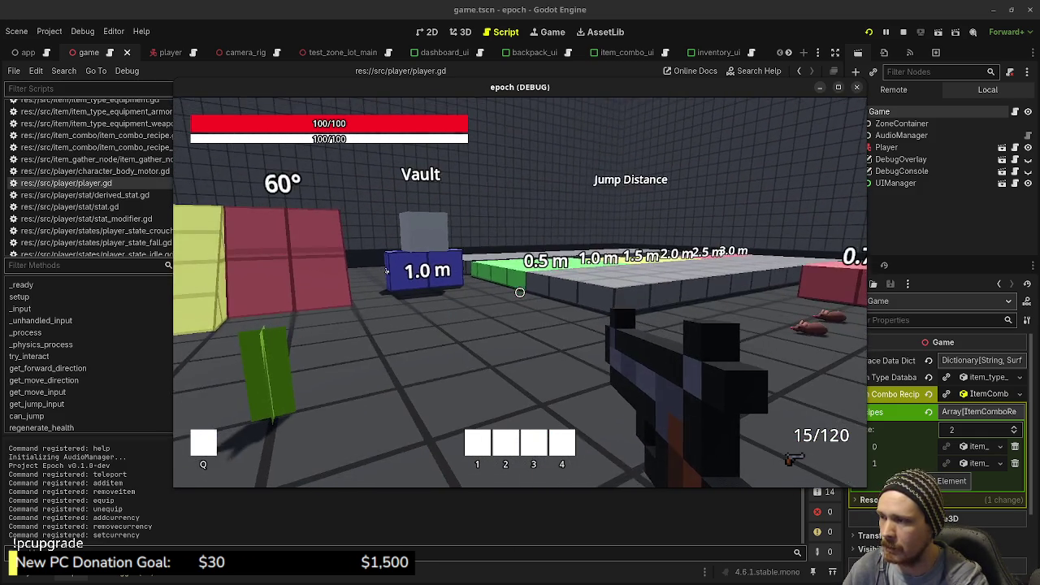
{"action": "key", "text": "w"}
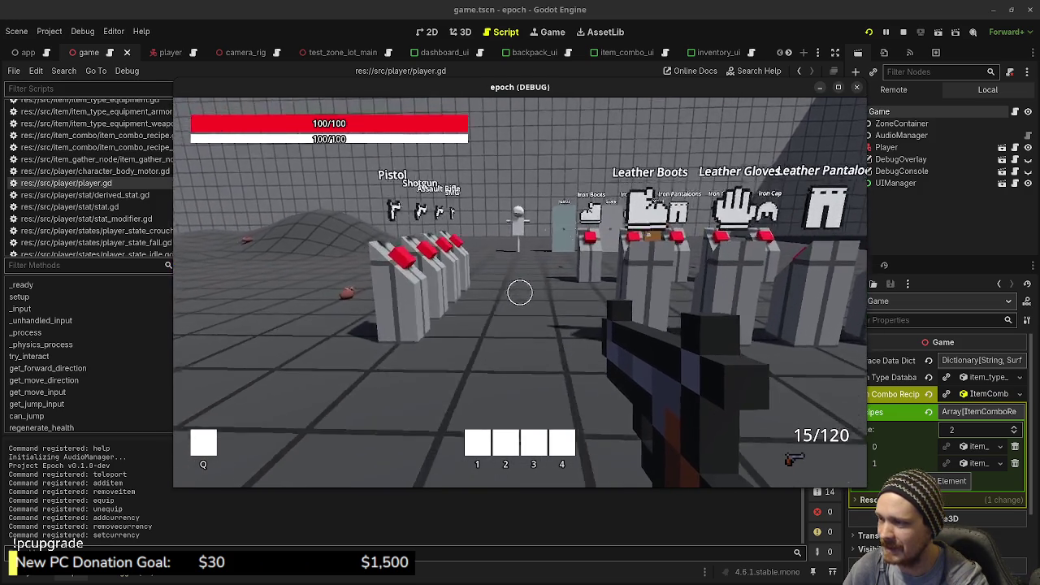
{"action": "key", "text": "s"}
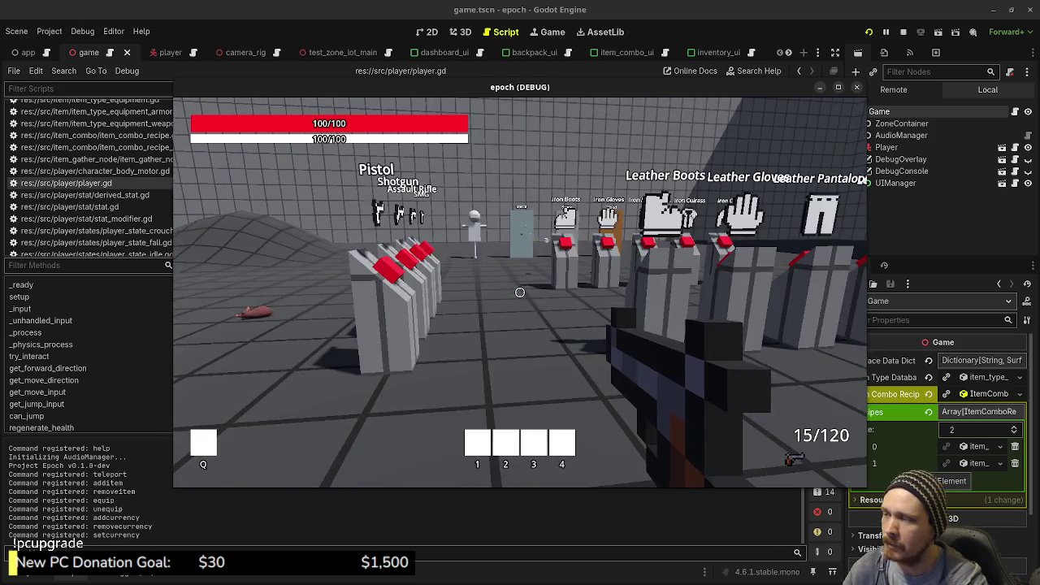
{"action": "key", "text": "w"}
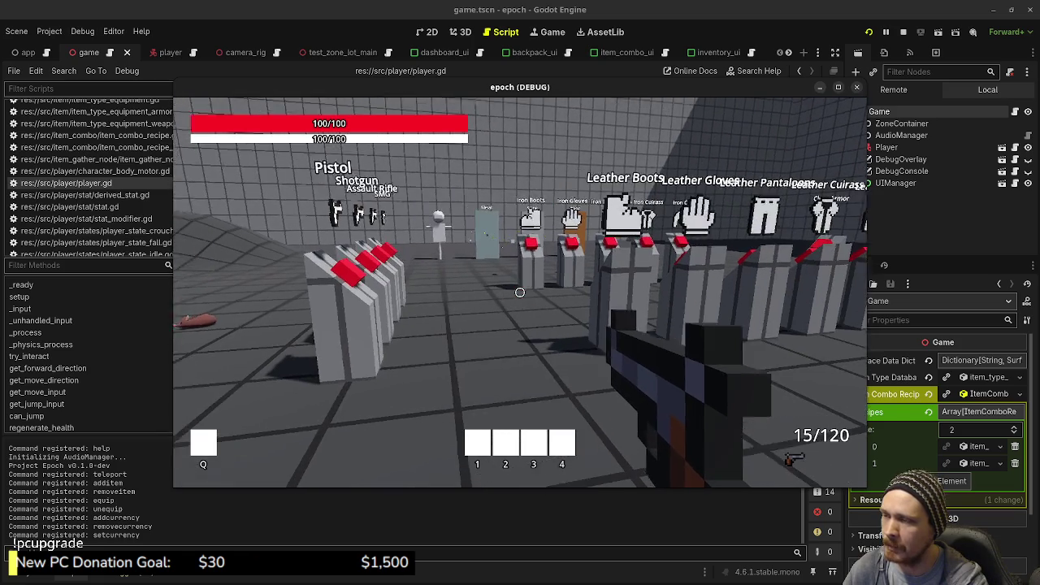
{"action": "key", "text": "w"}
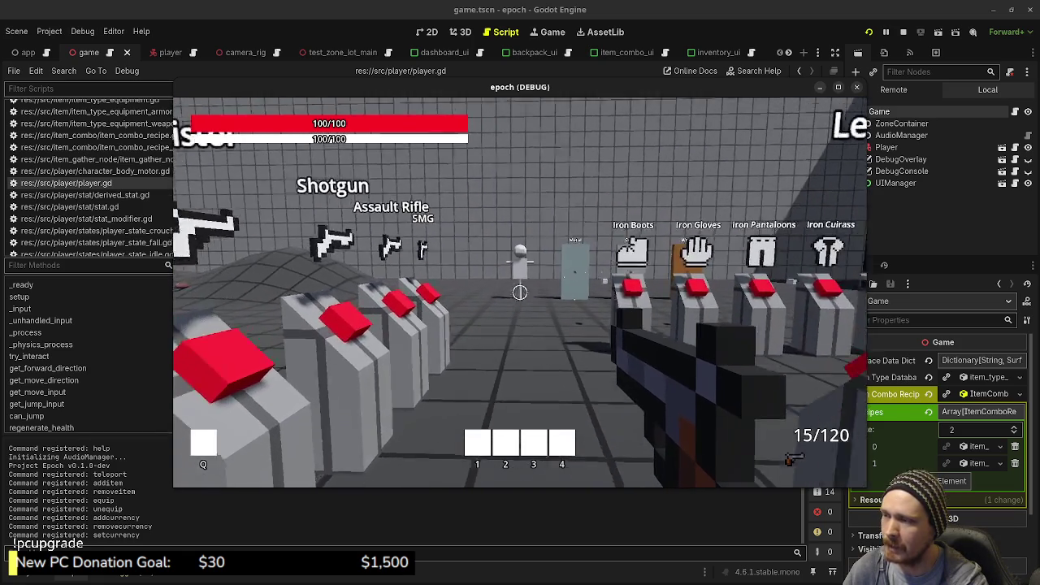
{"action": "key", "text": "w"}
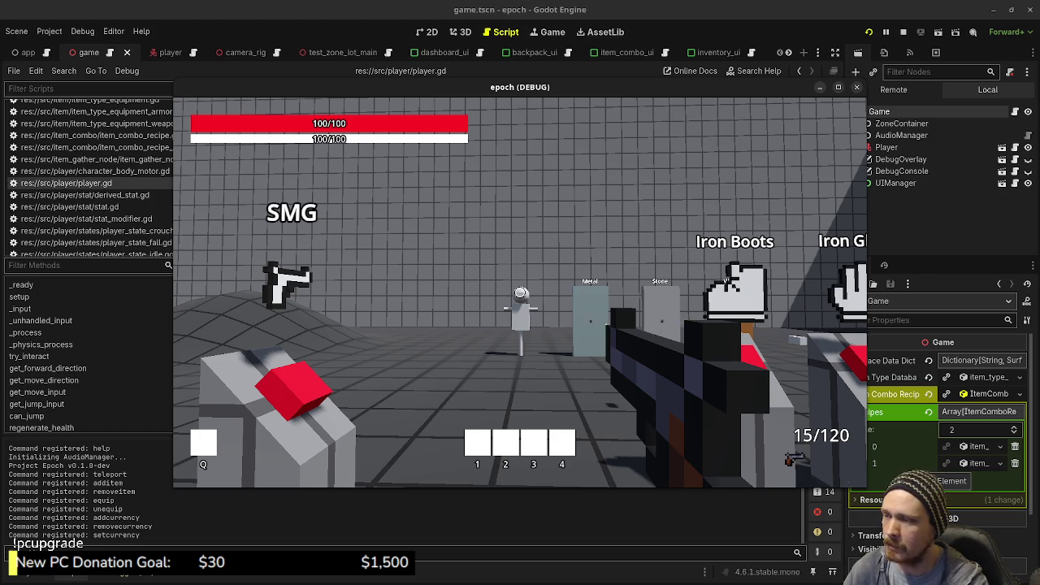
- Shoot the training dummy twice with the SMG and open the inventory and stats panels
{"action": "left_click", "coordinate": [520, 292]}
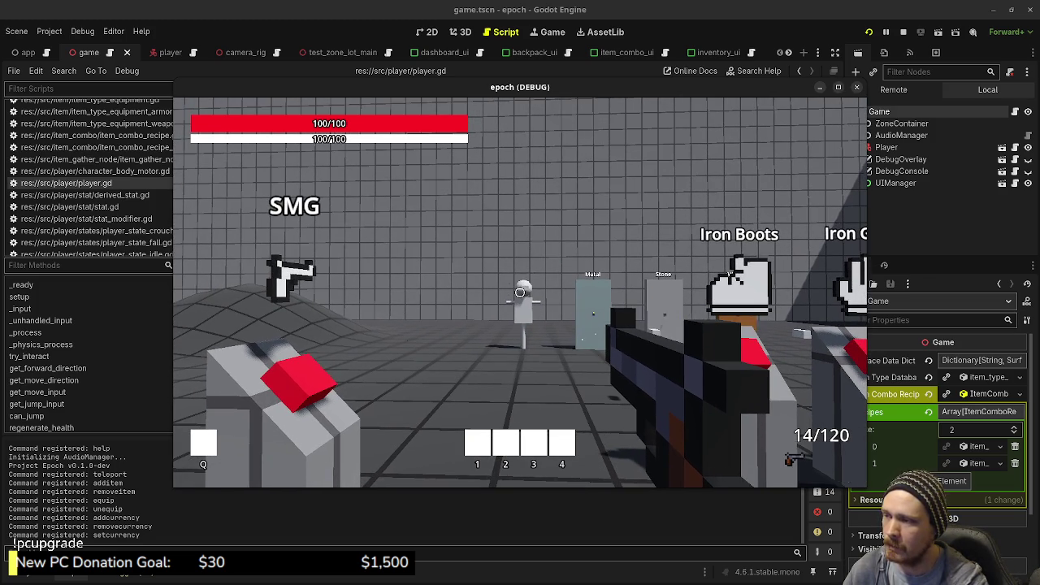
{"action": "left_click", "coordinate": [521, 292]}
{"action": "key", "text": "Tab"}
{"action": "key", "text": "Tab"}
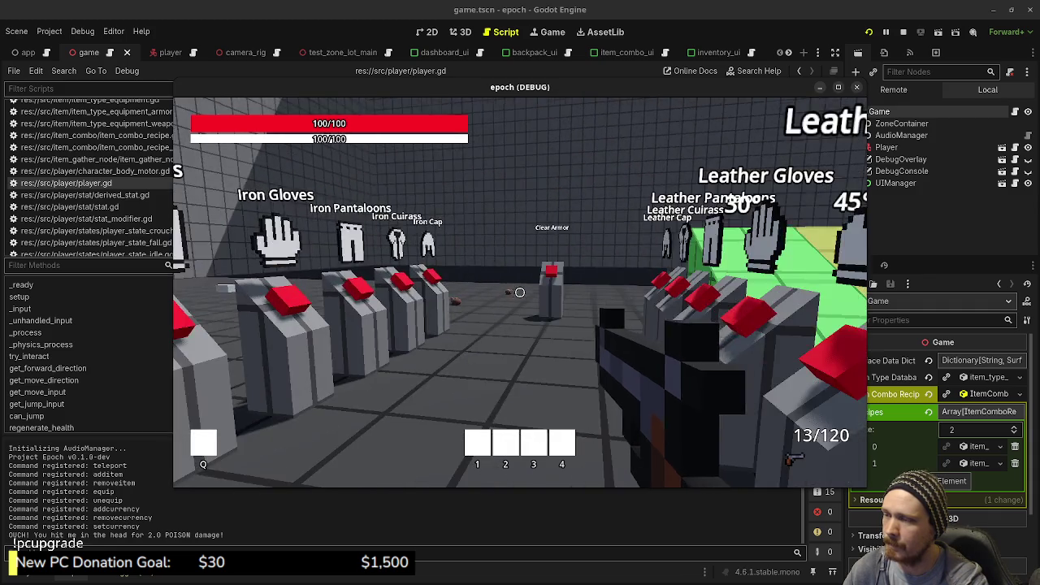
{"action": "key", "text": "Tab"}
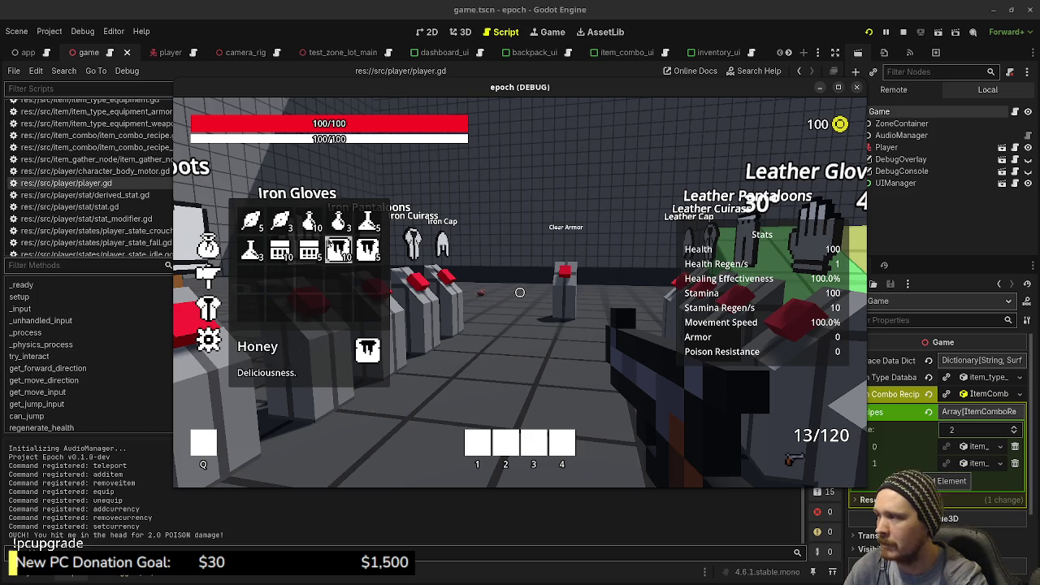
- Browse the Combine and Equipment inventory tabs, then close the inventory
{"action": "left_click", "coordinate": [217, 271]}
{"action": "left_click", "coordinate": [215, 308]}
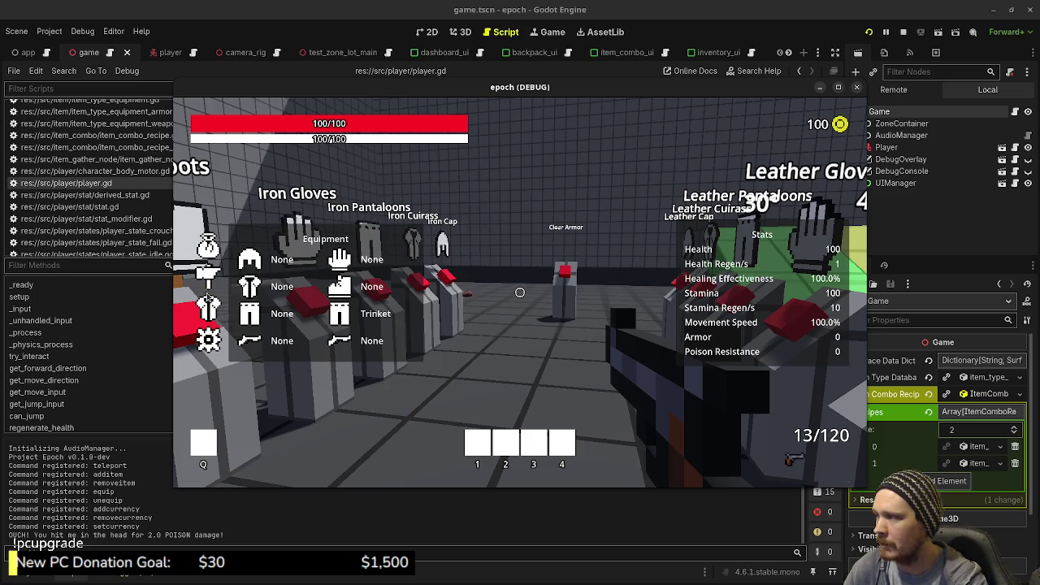
{"action": "left_click", "coordinate": [208, 244]}
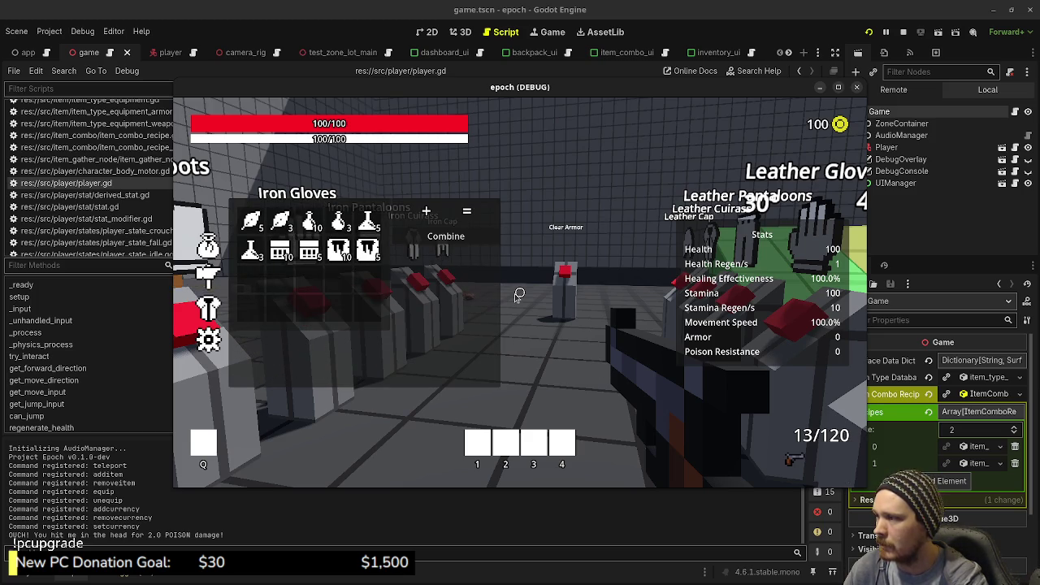
{"action": "key", "text": "Tab"}
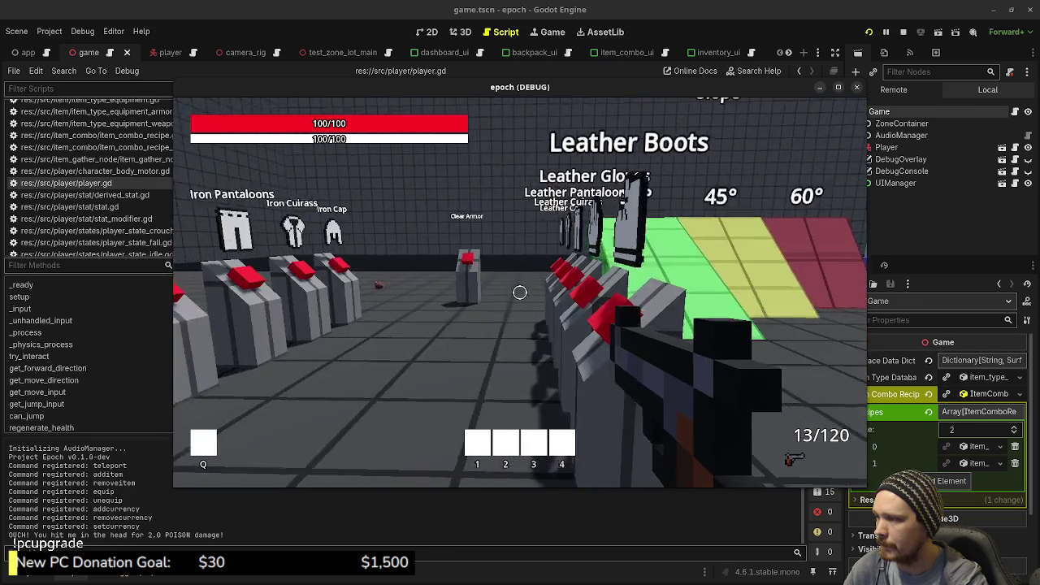
- Pick up the Assault Rifle, SMG, Iron Gloves and leather armour from the pedestals, then reopen stats
{"action": "key", "text": "w"}
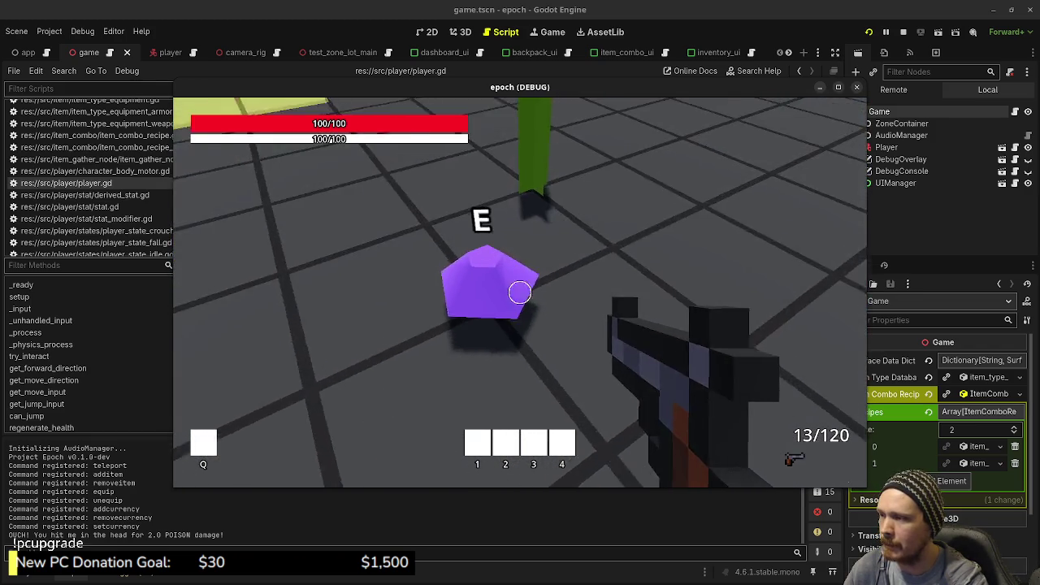
{"action": "key", "text": "e"}
{"action": "key", "text": "w"}
{"action": "key", "text": "e"}
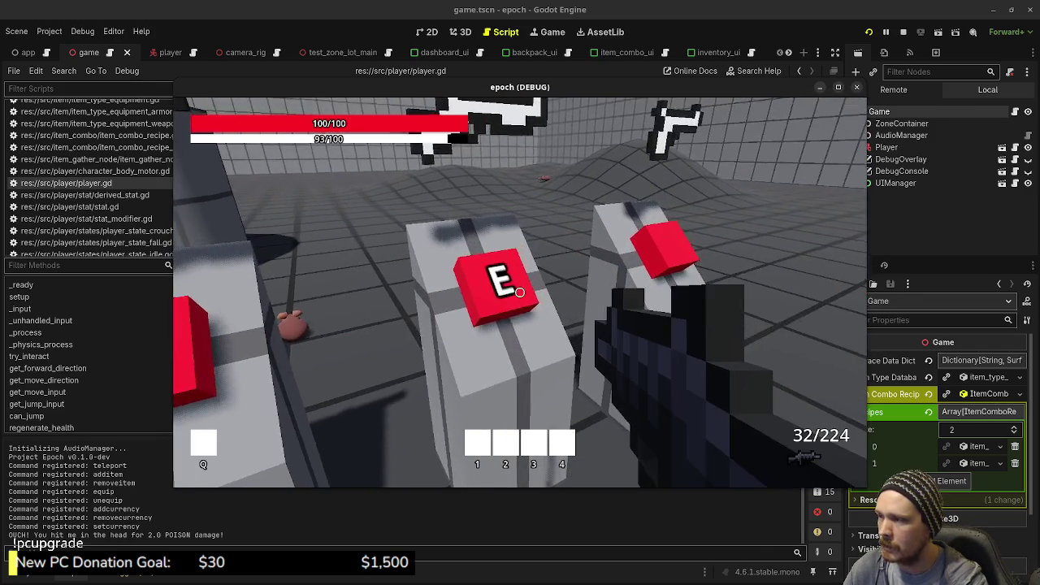
{"action": "key", "text": "e"}
{"action": "key", "text": "e"}
{"action": "key", "text": "s"}
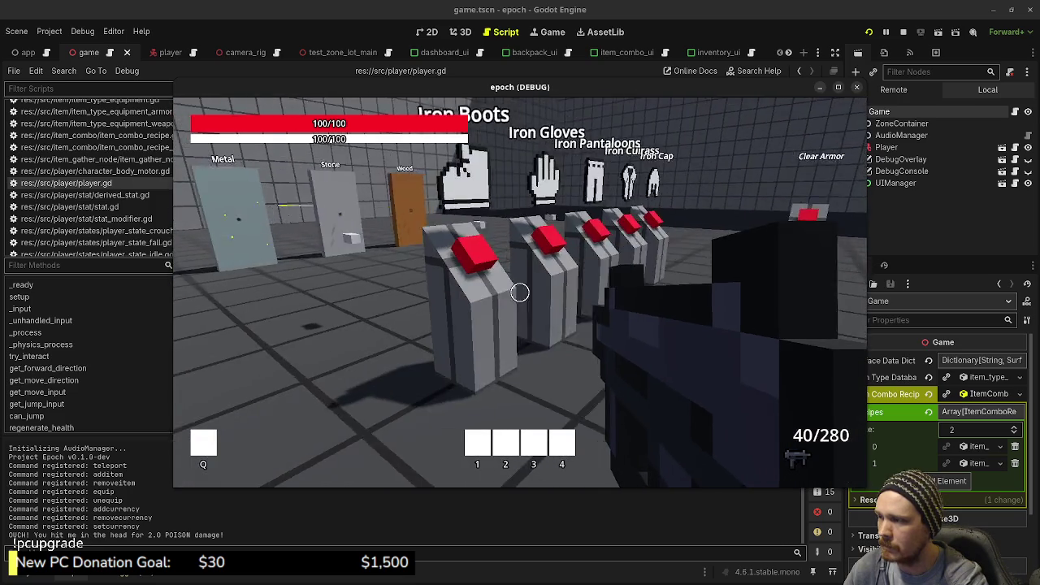
{"action": "key", "text": "w"}
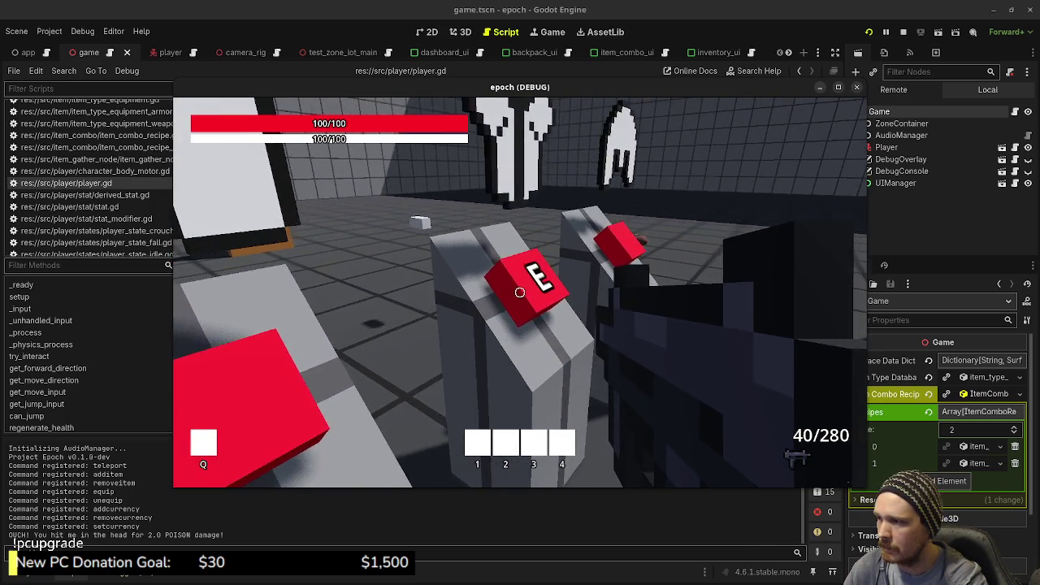
{"action": "key", "text": "w"}
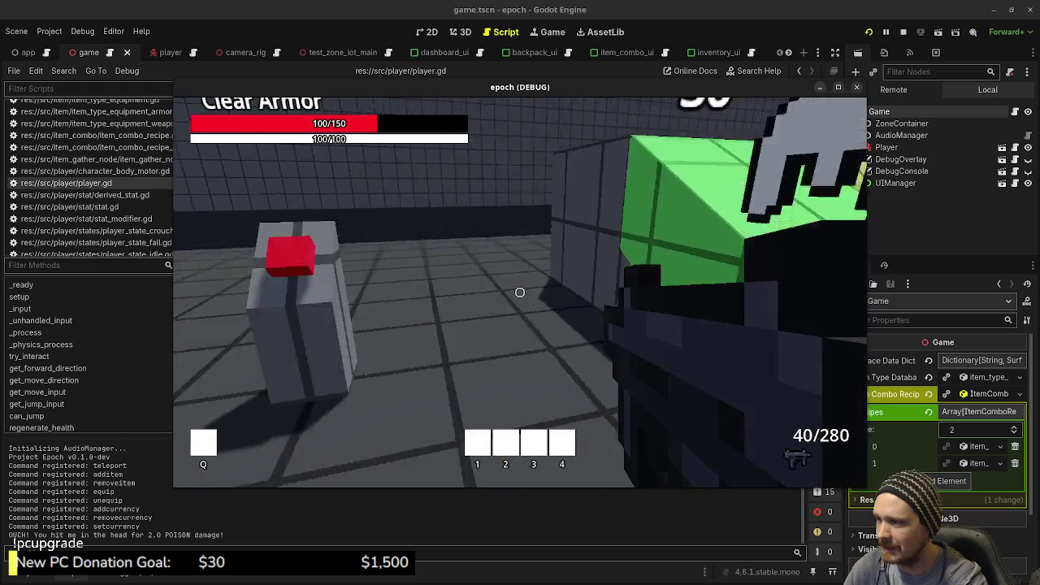
{"action": "key", "text": "Tab"}
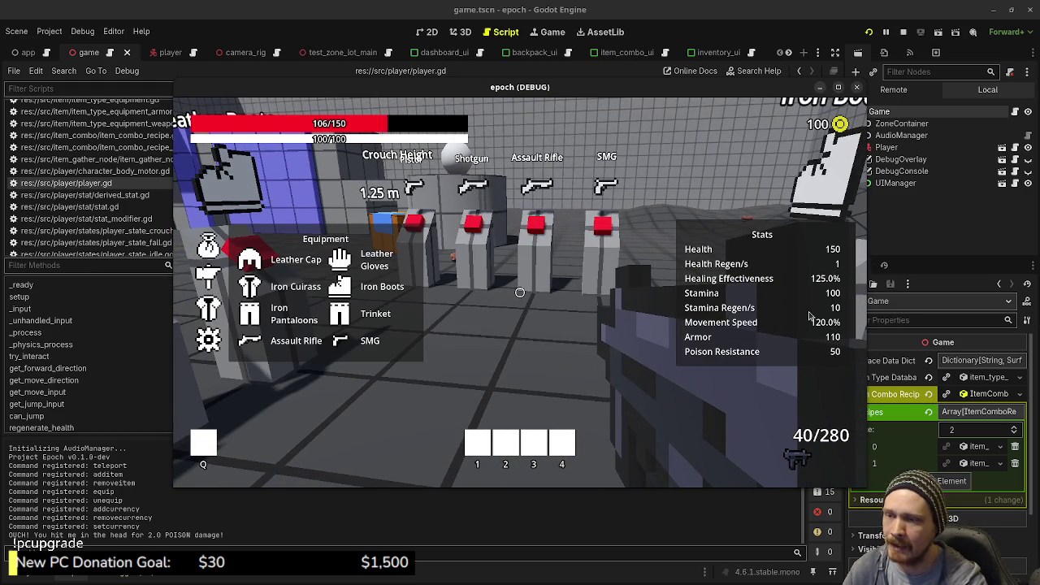
- Reopen the inventory on the bag tab and drink a Potion to restore health
{"action": "key", "text": "Tab"}
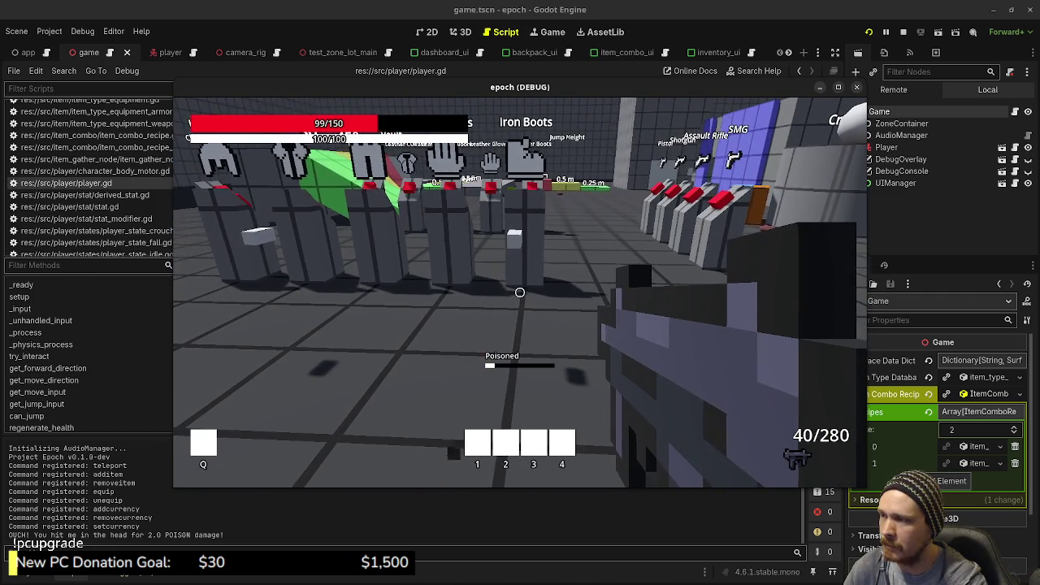
{"action": "key", "text": "Tab"}
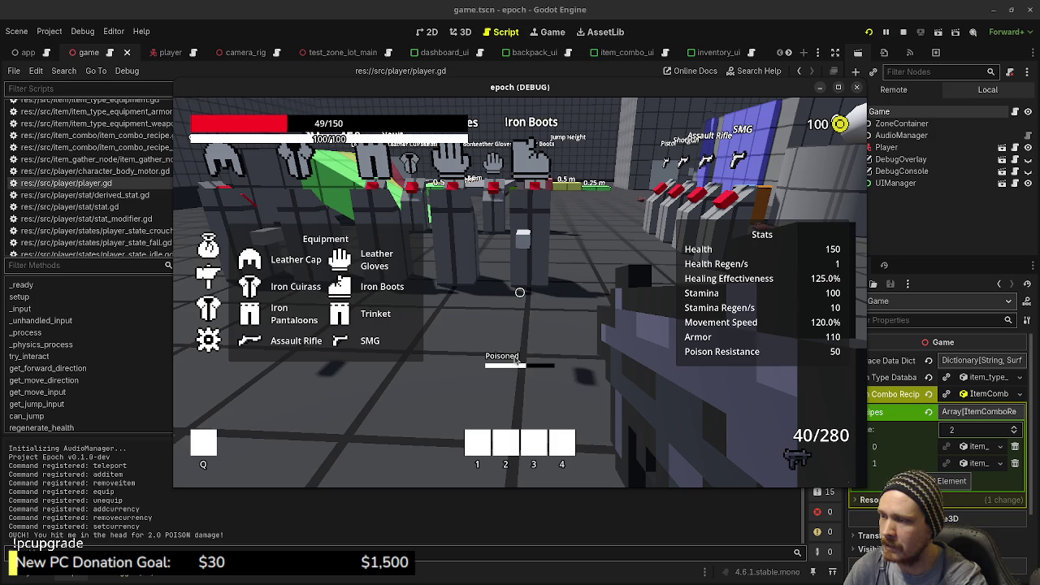
{"action": "left_click", "coordinate": [209, 248]}
{"action": "left_click", "coordinate": [310, 221]}
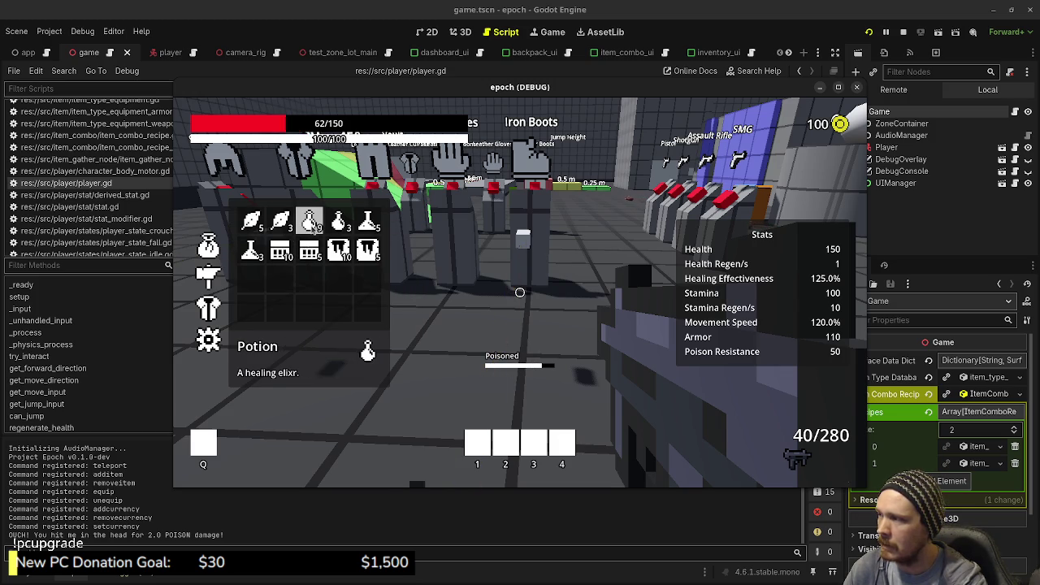
- Use the Antidote to cure the poison and close the inventory
{"action": "left_click", "coordinate": [339, 250]}
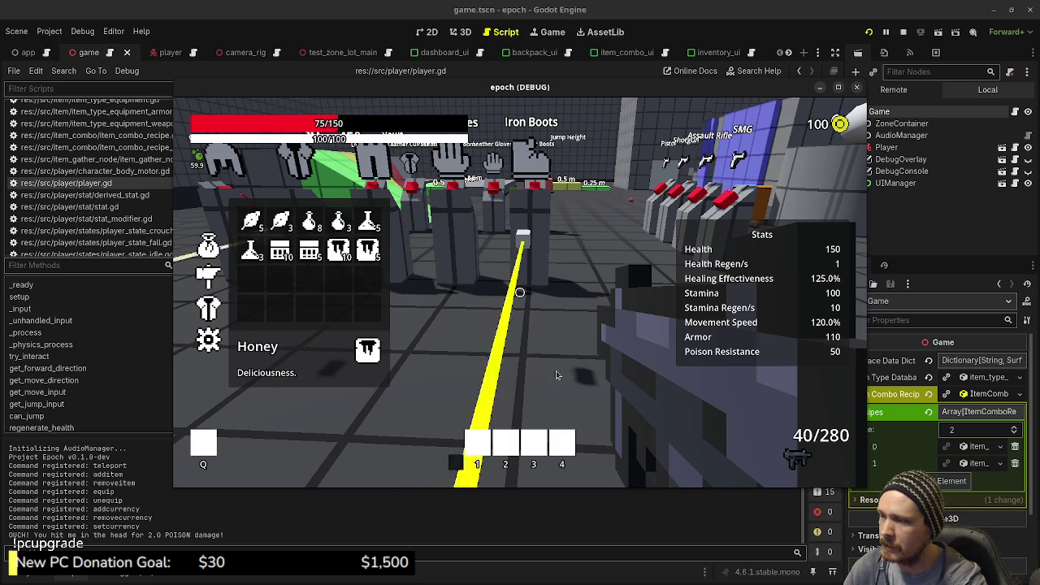
{"action": "left_click", "coordinate": [368, 220]}
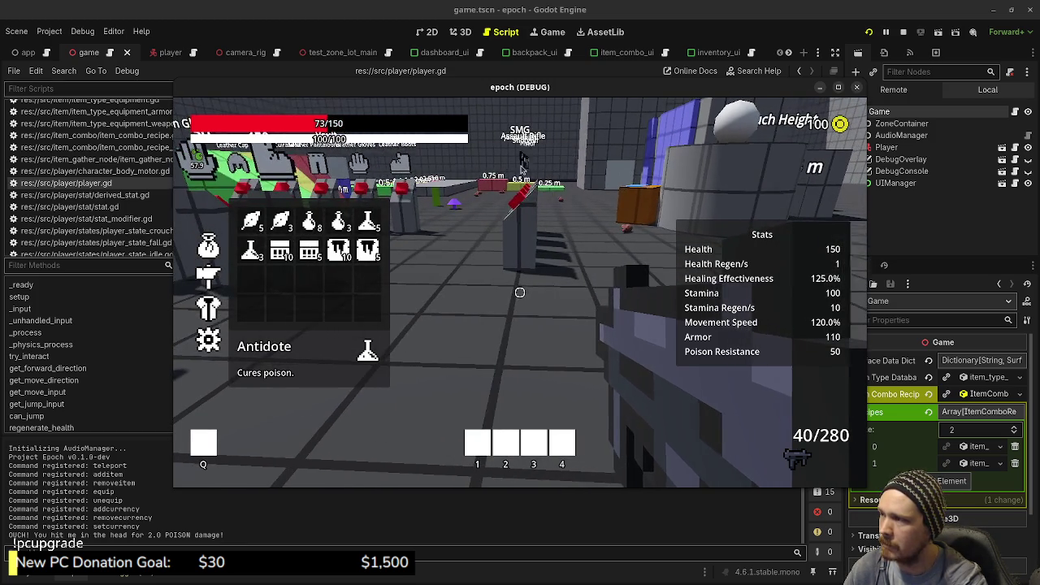
{"action": "key", "text": "Tab"}
{"action": "key", "text": "Tab"}
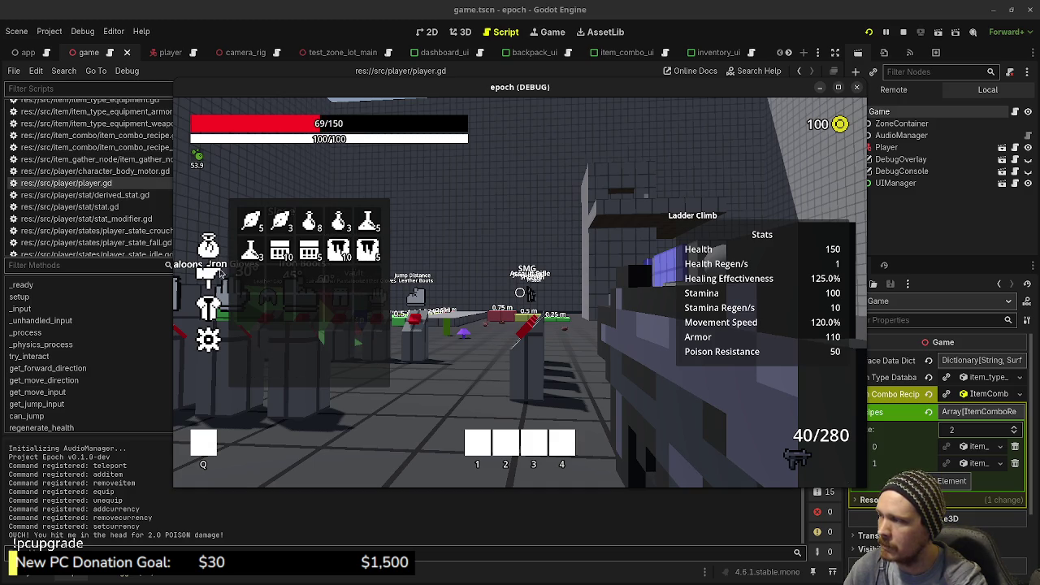
{"action": "left_click", "coordinate": [252, 252]}
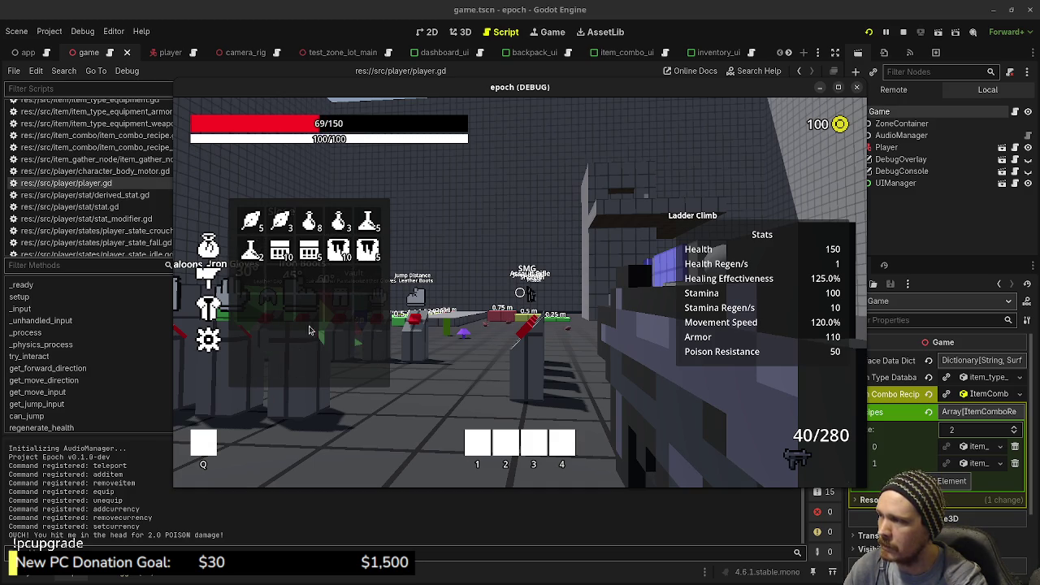
{"action": "key", "text": "Tab"}
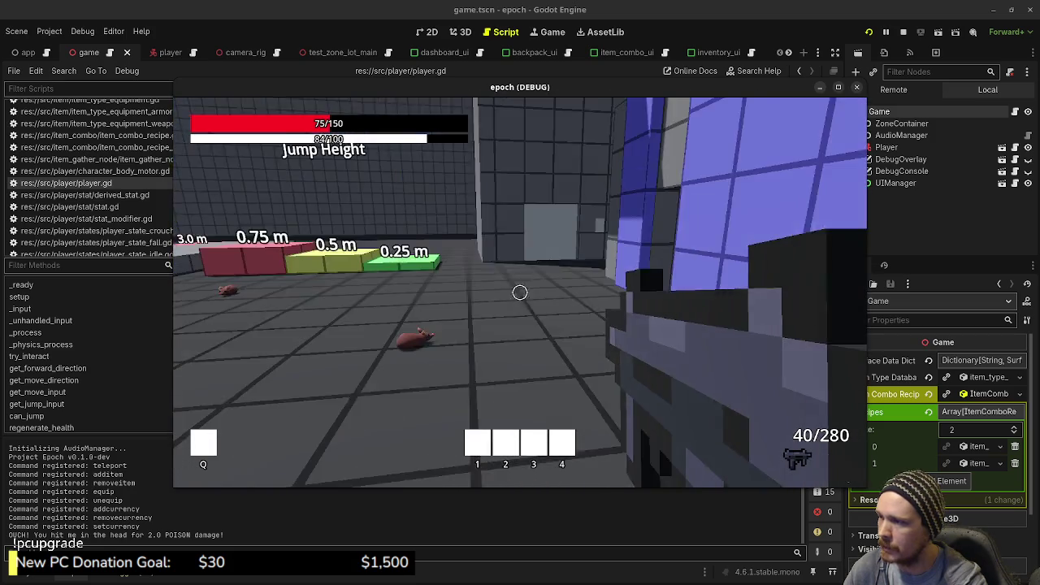
- Walk past the Item Storage Box and shop keepers, then sprint down the grey corridor
{"action": "key", "text": "space"}
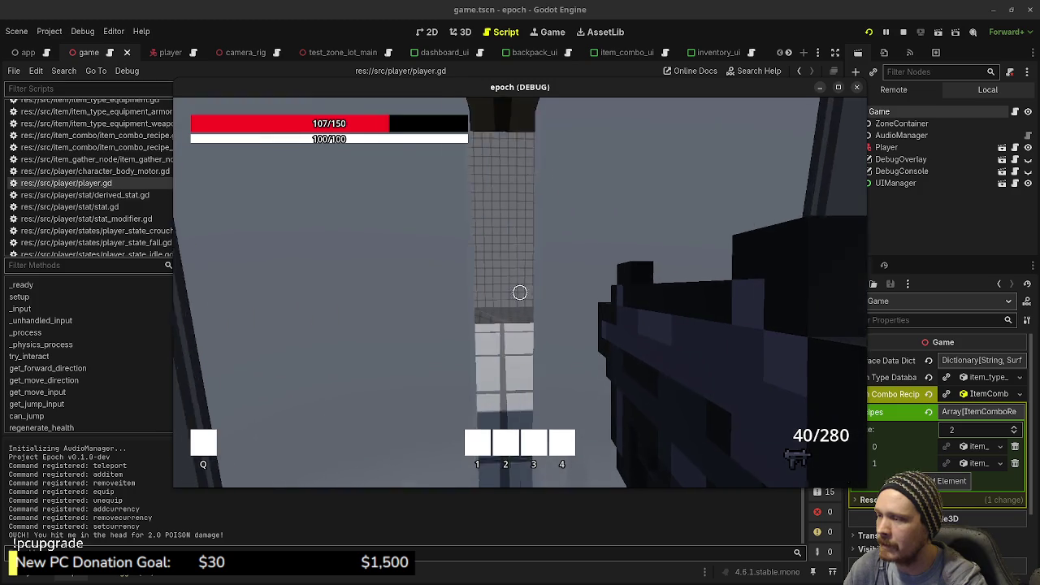
{"action": "key", "text": "w"}
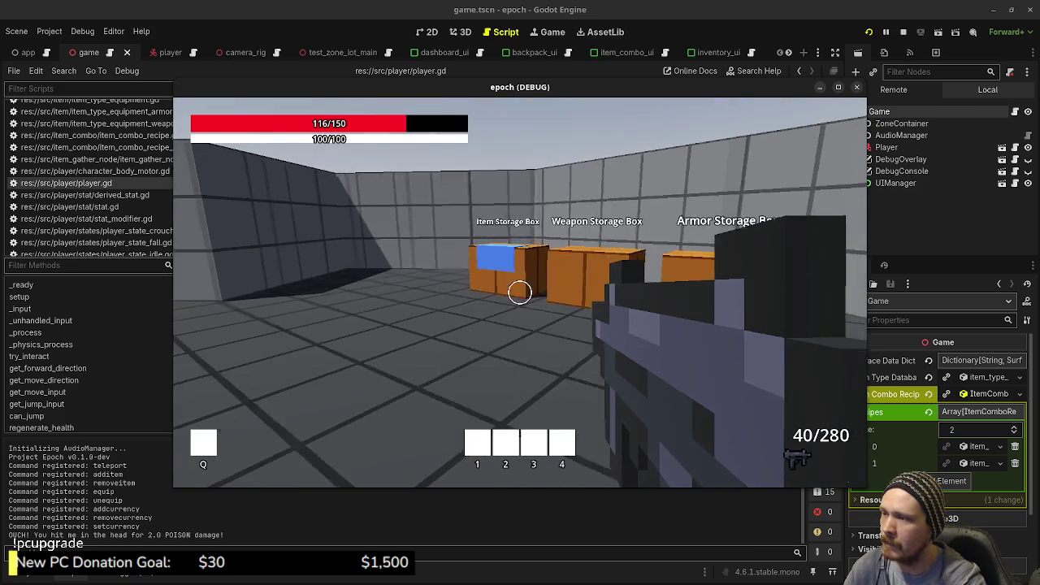
{"action": "key", "text": "w"}
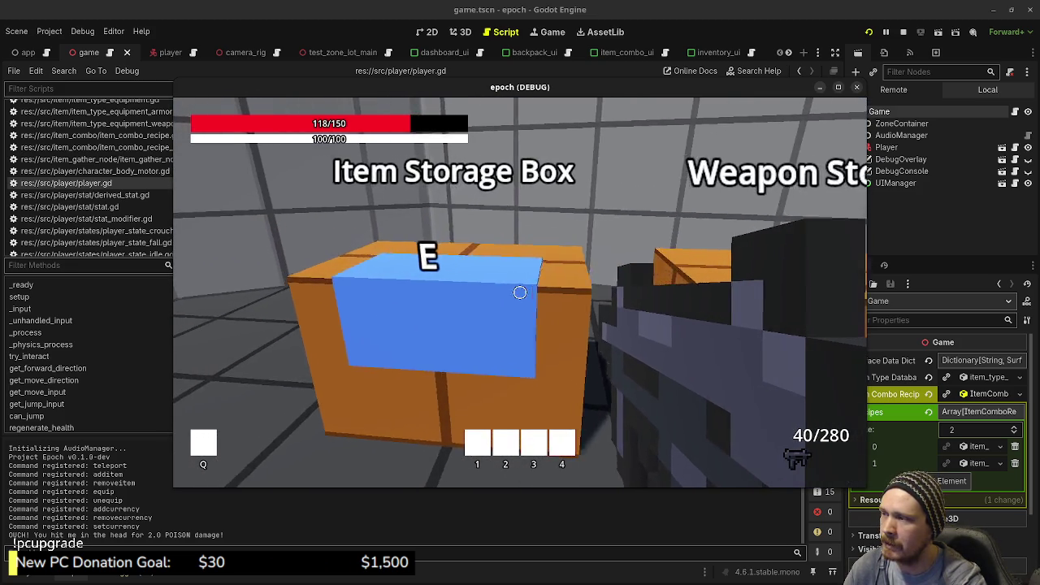
{"action": "key", "text": "w"}
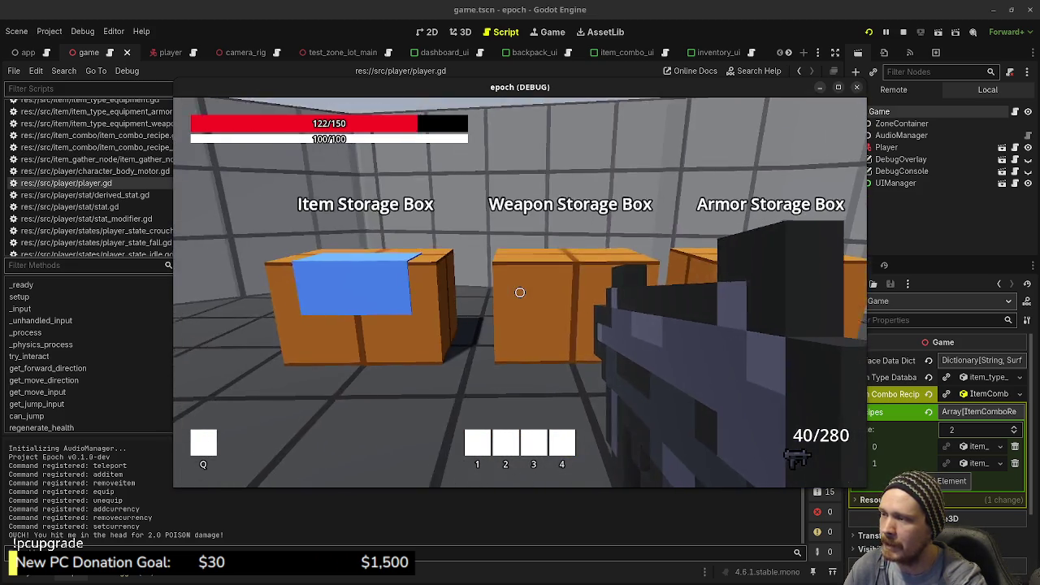
{"action": "key", "text": "w"}
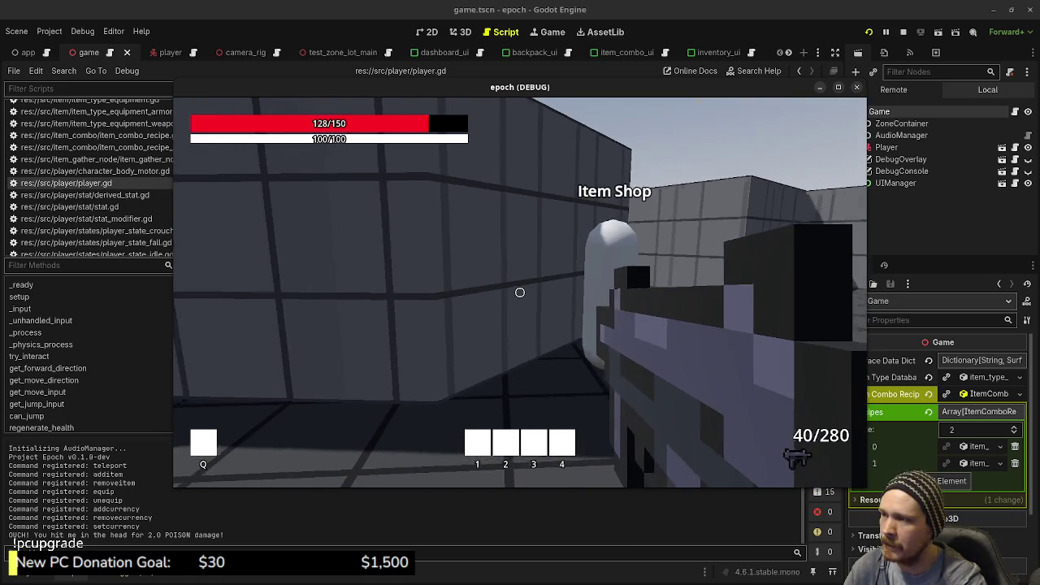
{"action": "key", "text": "w"}
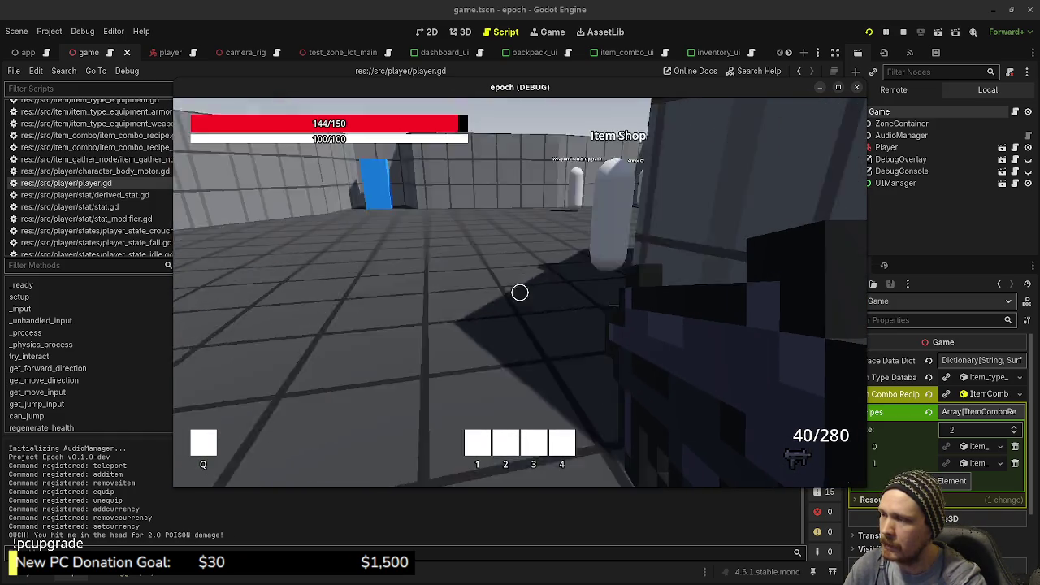
{"action": "key", "text": "w"}
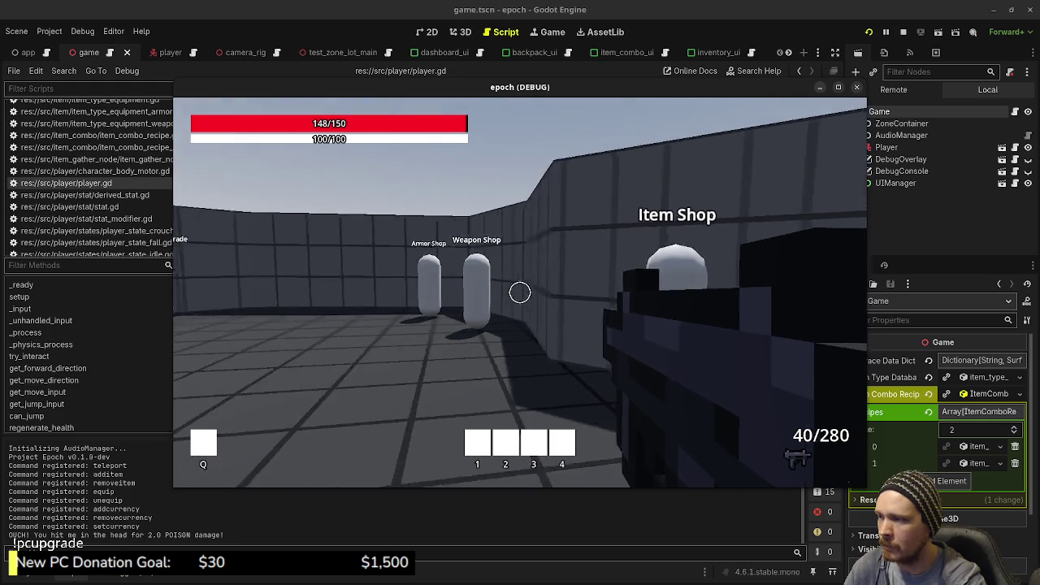
{"action": "key", "text": "w"}
{"action": "key", "text": "shift+w"}
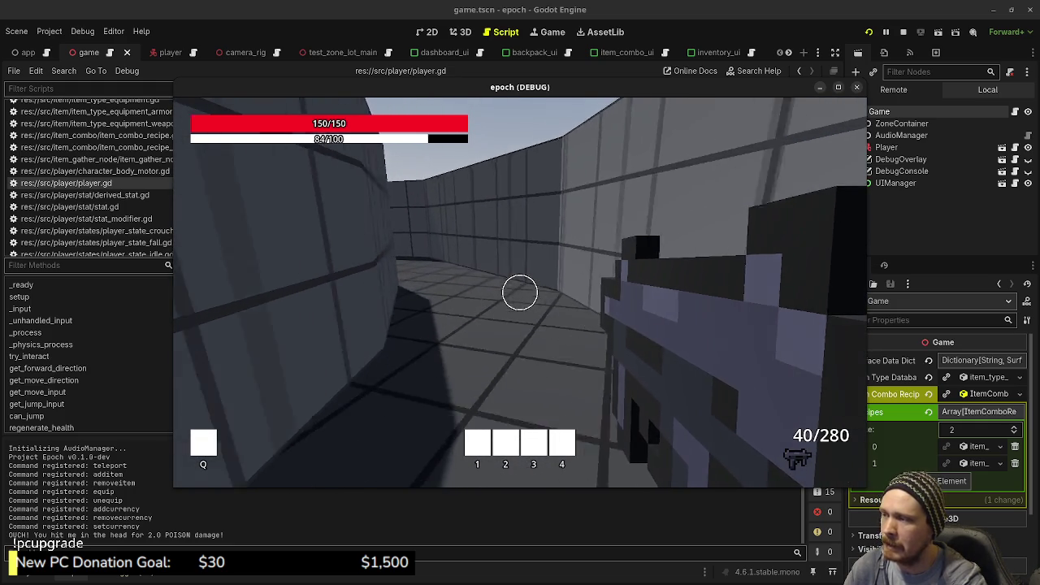
- Sprint across the field past the trees and green post up to the brown crate
{"action": "key", "text": "shift+w"}
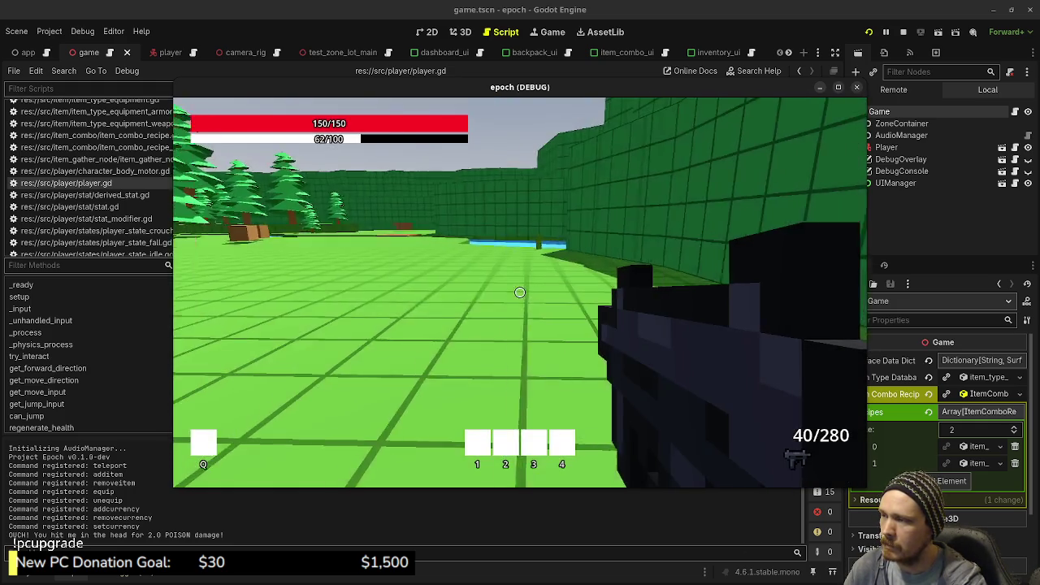
{"action": "key", "text": "shift+w"}
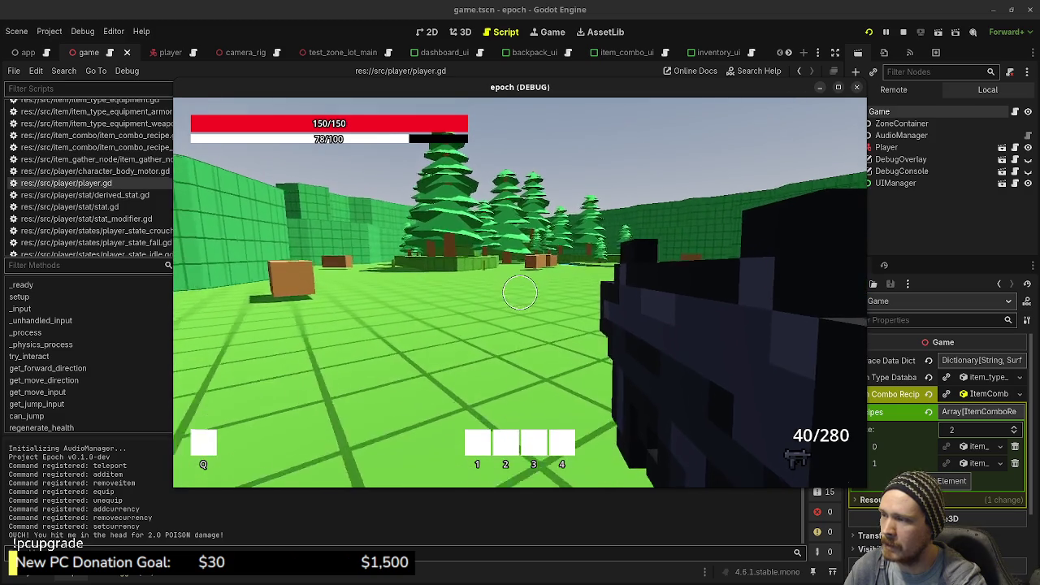
{"action": "key", "text": "w"}
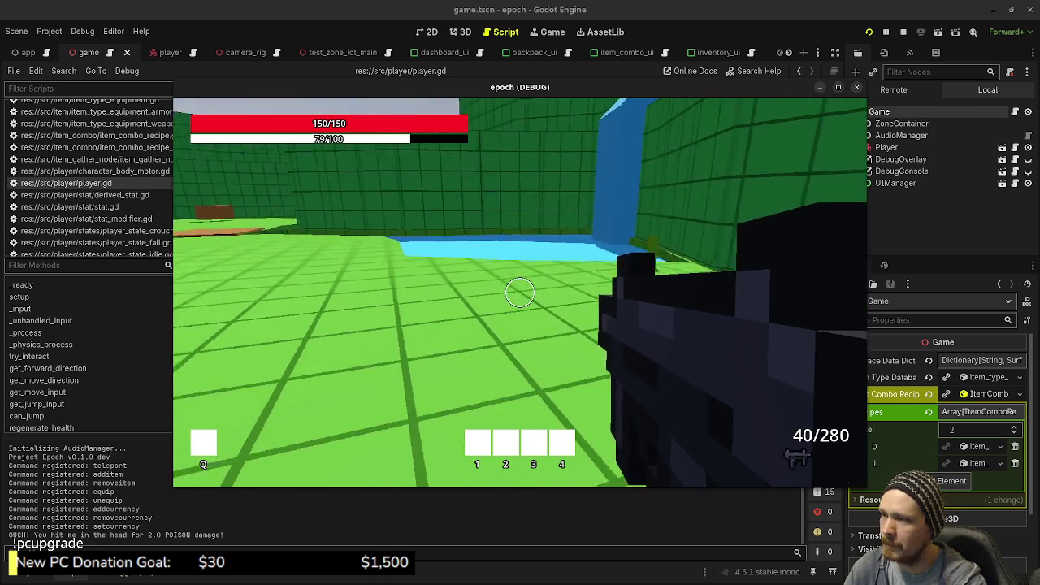
{"action": "key", "text": "w"}
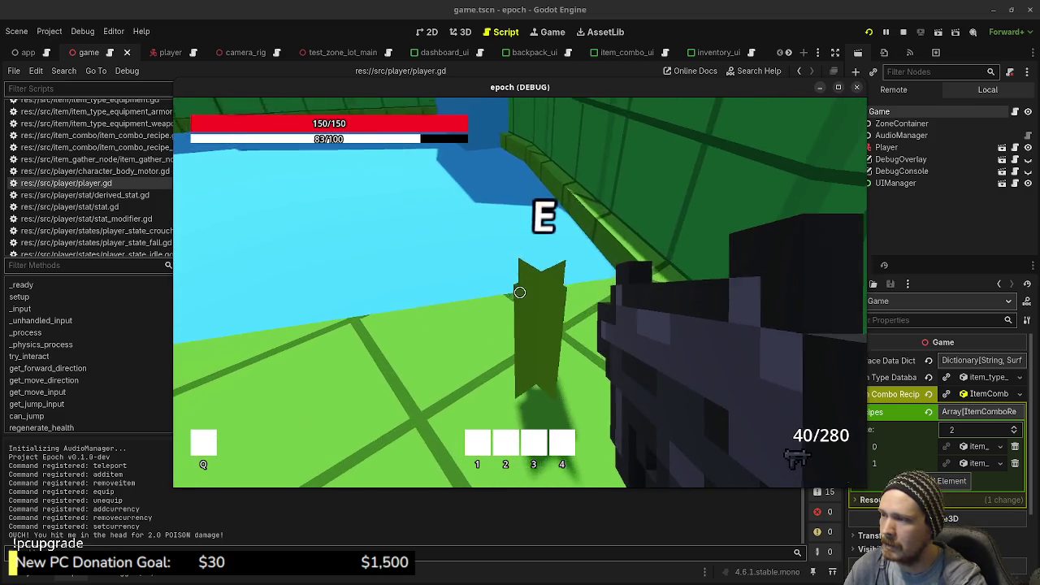
{"action": "key", "text": "shift+w"}
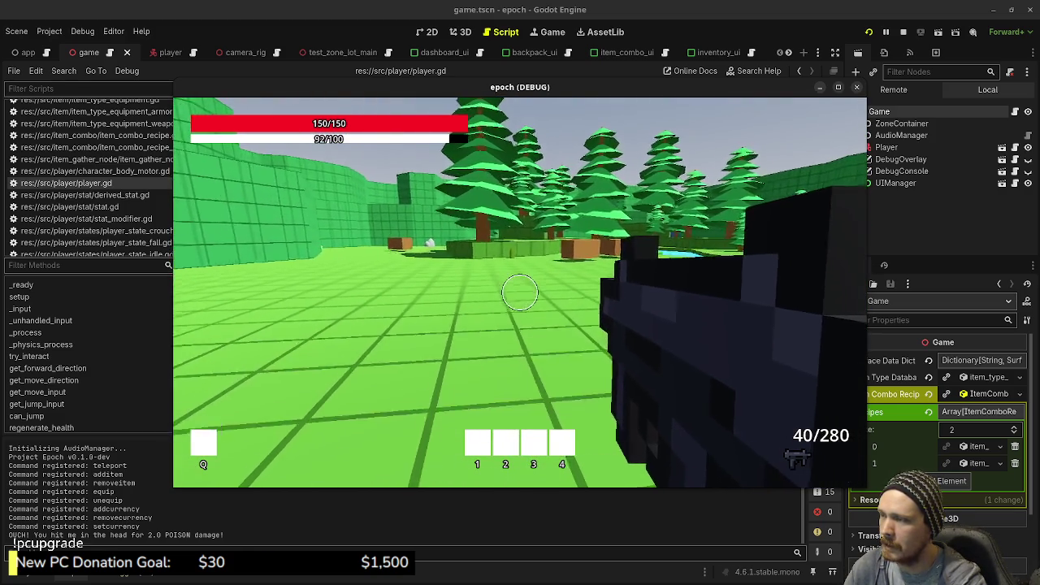
{"action": "key", "text": "shift+w"}
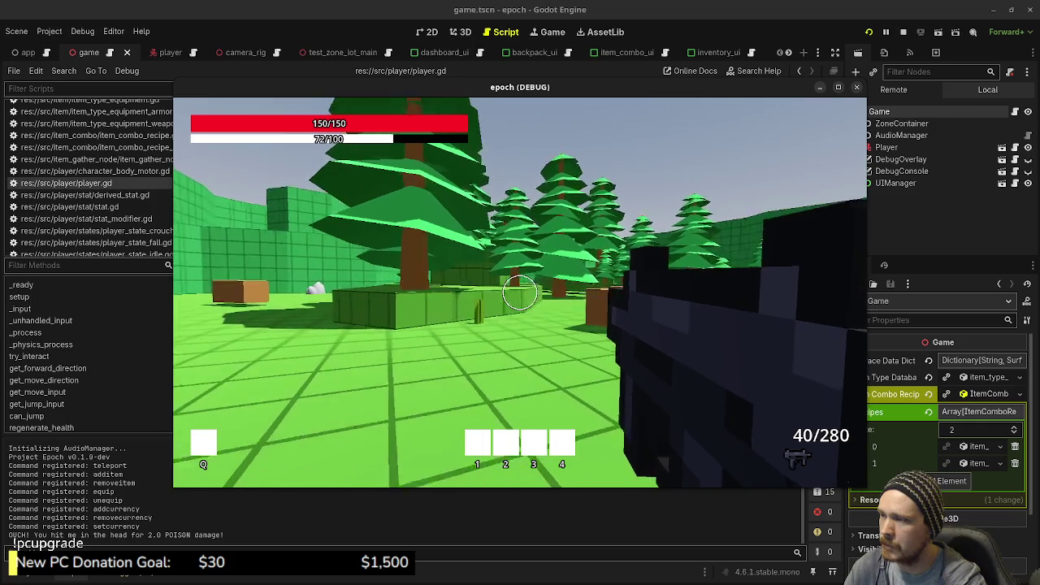
{"action": "key", "text": "w"}
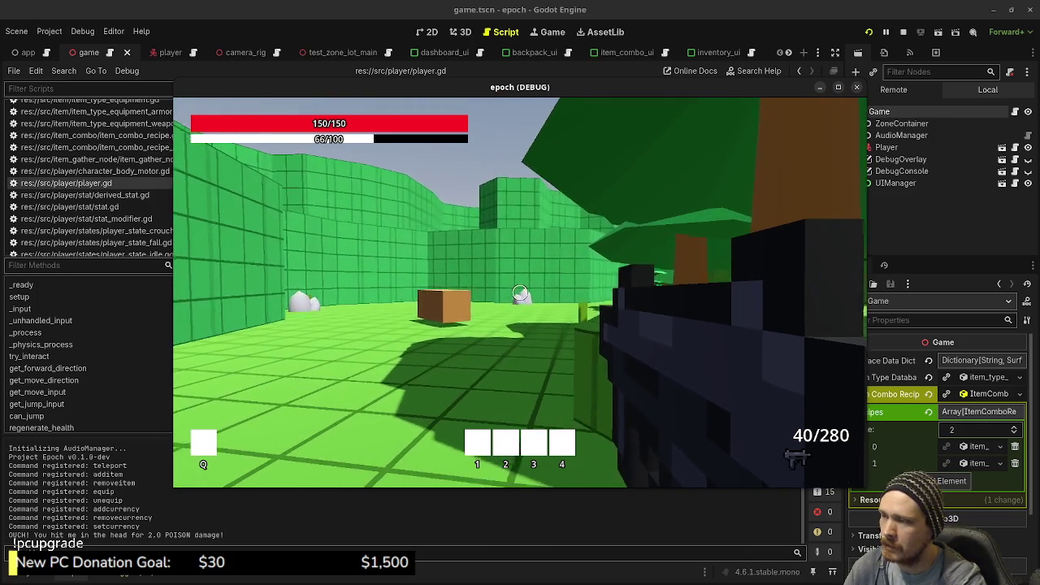
{"action": "key", "text": "w"}
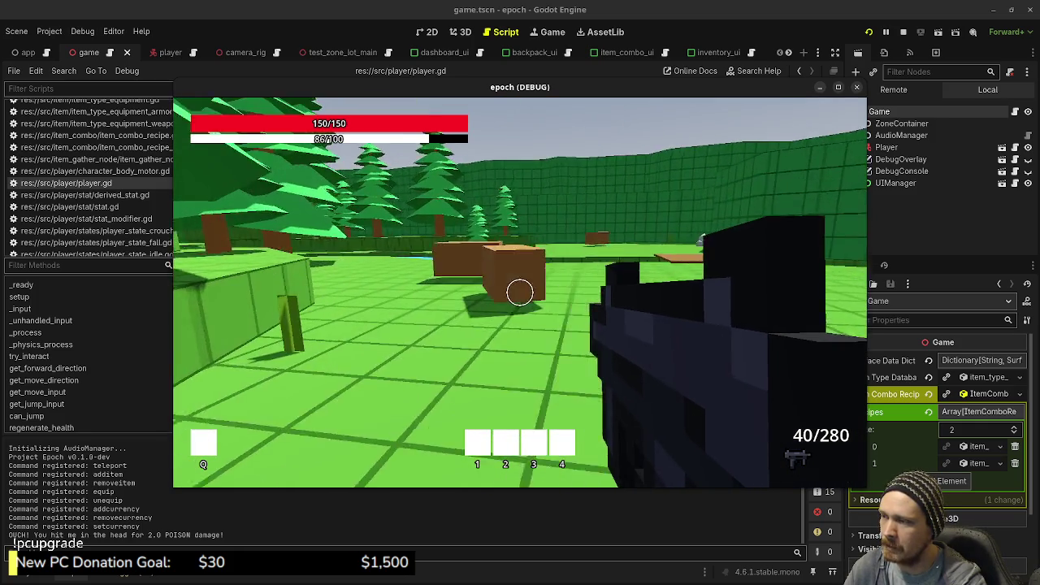
{"action": "key", "text": "a"}
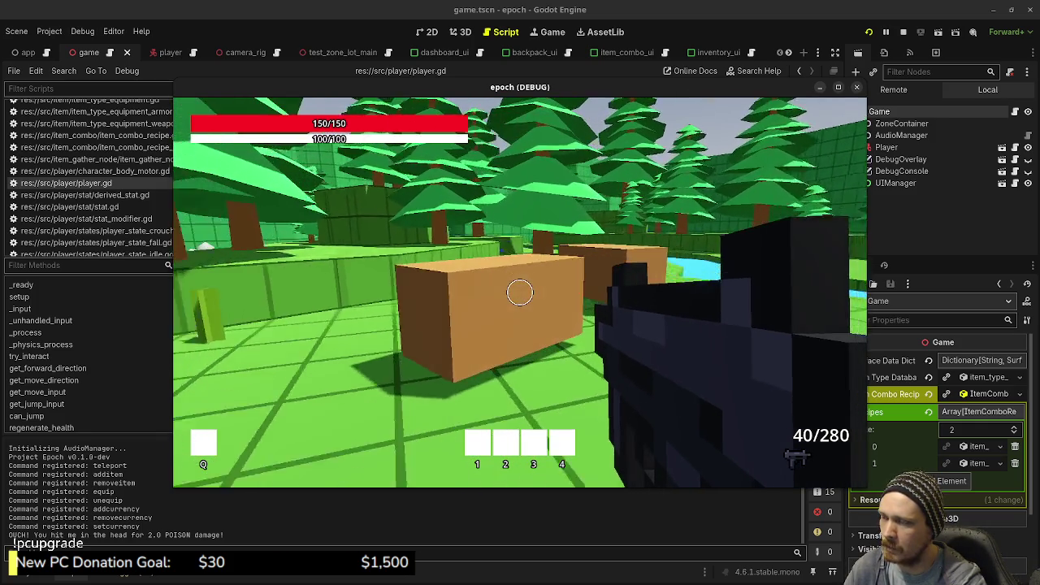
{"action": "key", "text": "s"}
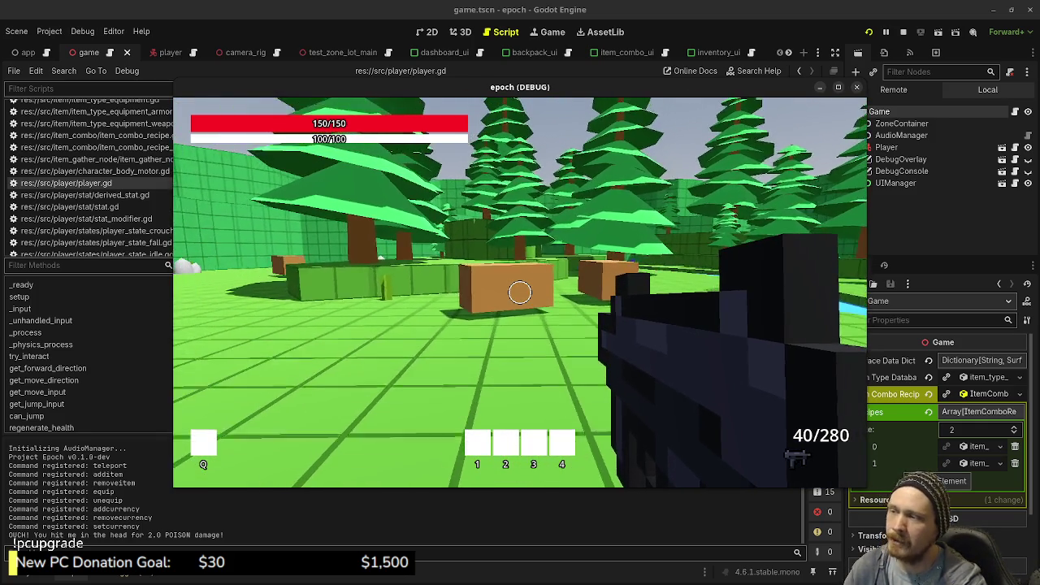
{"action": "key", "text": "w"}
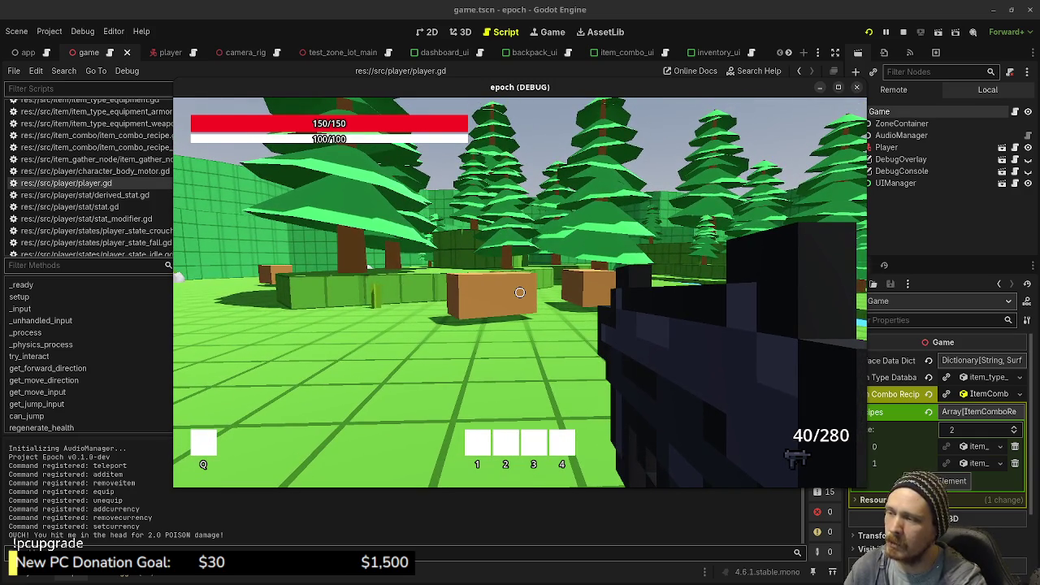
- Shoot the brown crate twice, then cross the river plank toward the blue door
{"action": "left_click", "coordinate": [520, 293]}
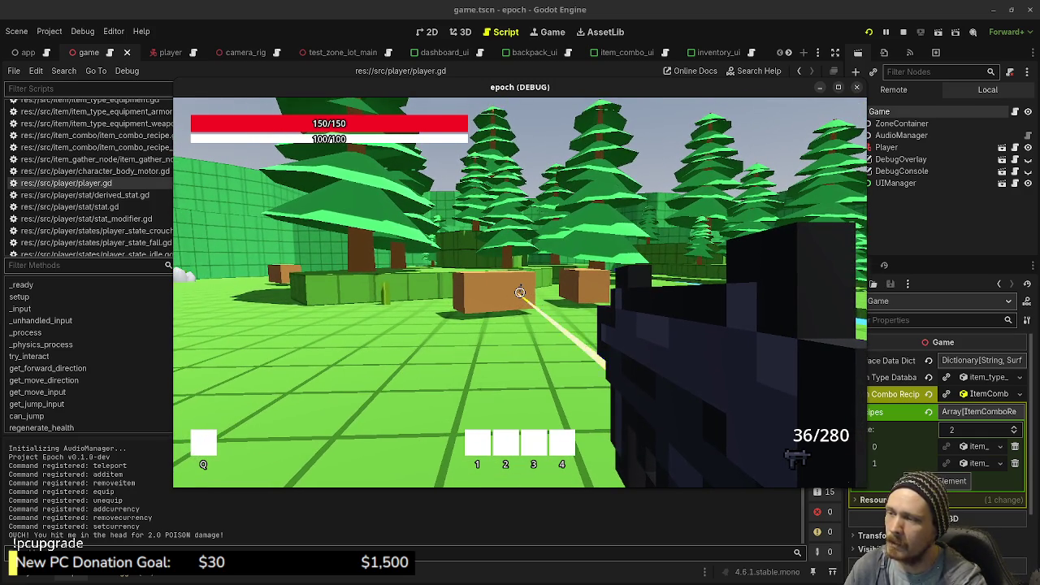
{"action": "left_click", "coordinate": [520, 292]}
{"action": "key", "text": "w"}
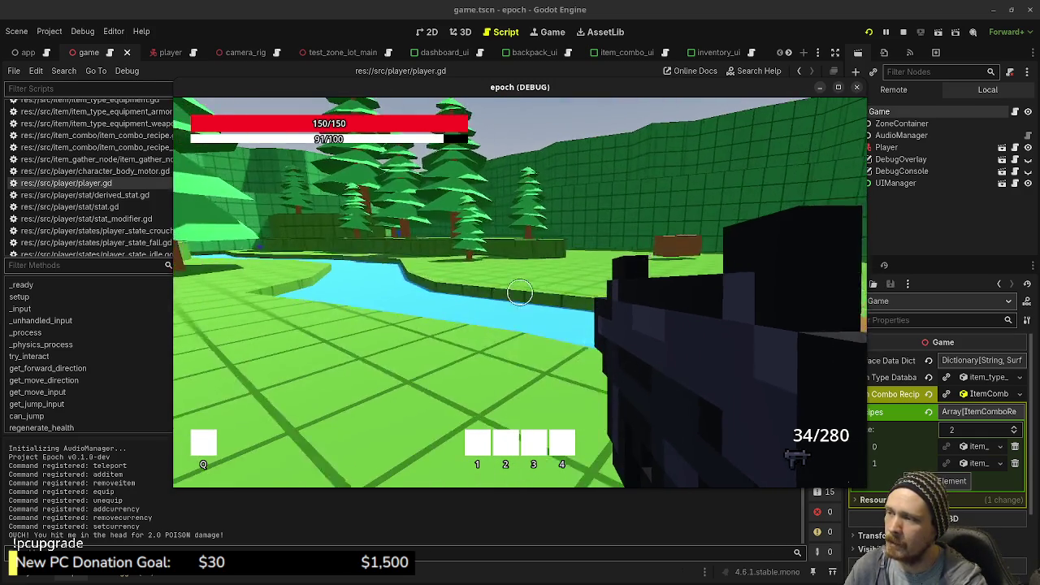
{"action": "key", "text": "w"}
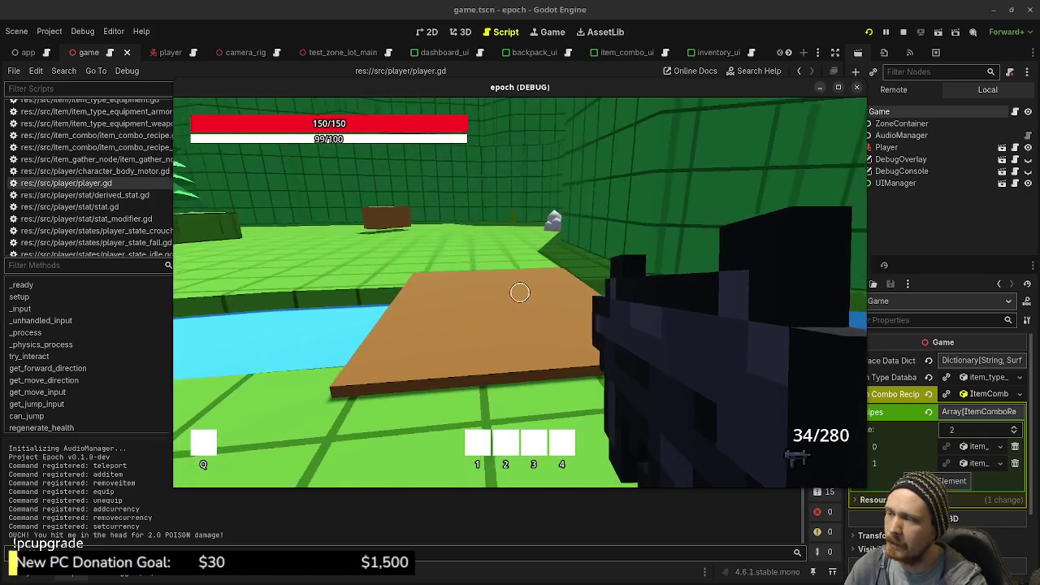
{"action": "key", "text": "w"}
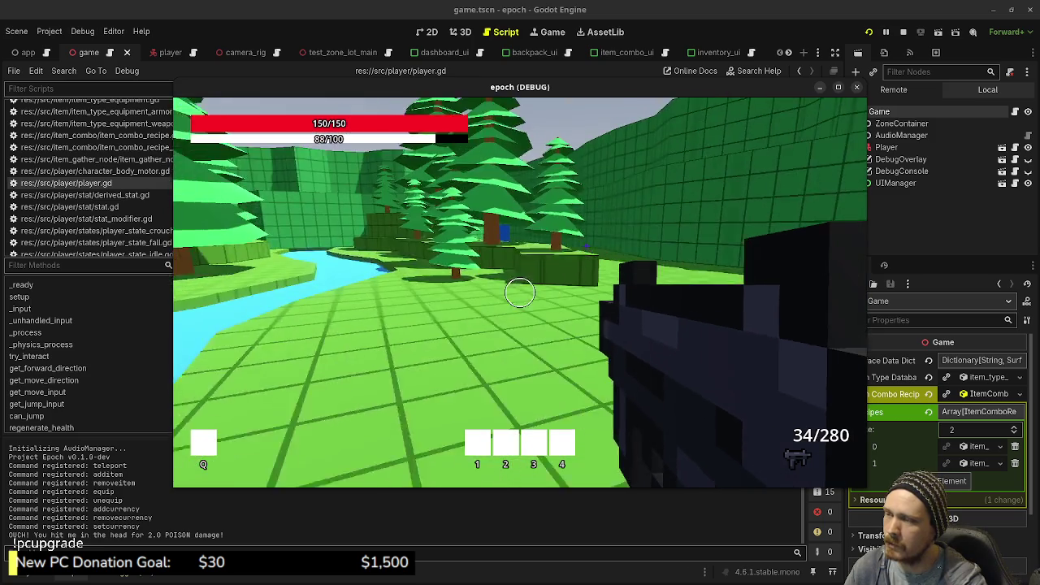
{"action": "key", "text": "w"}
{"action": "key", "text": "w"}
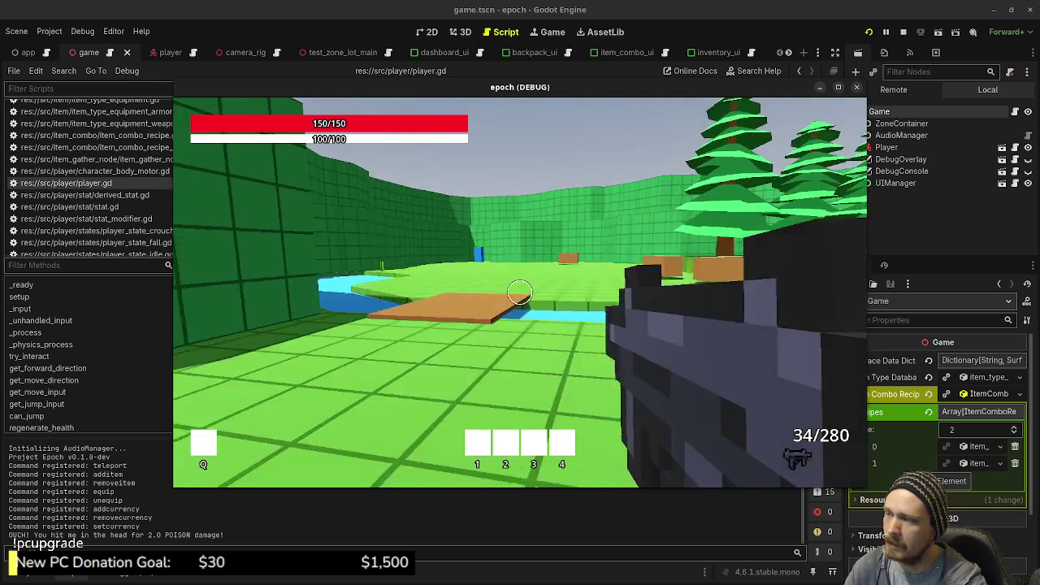
{"action": "key", "text": "w"}
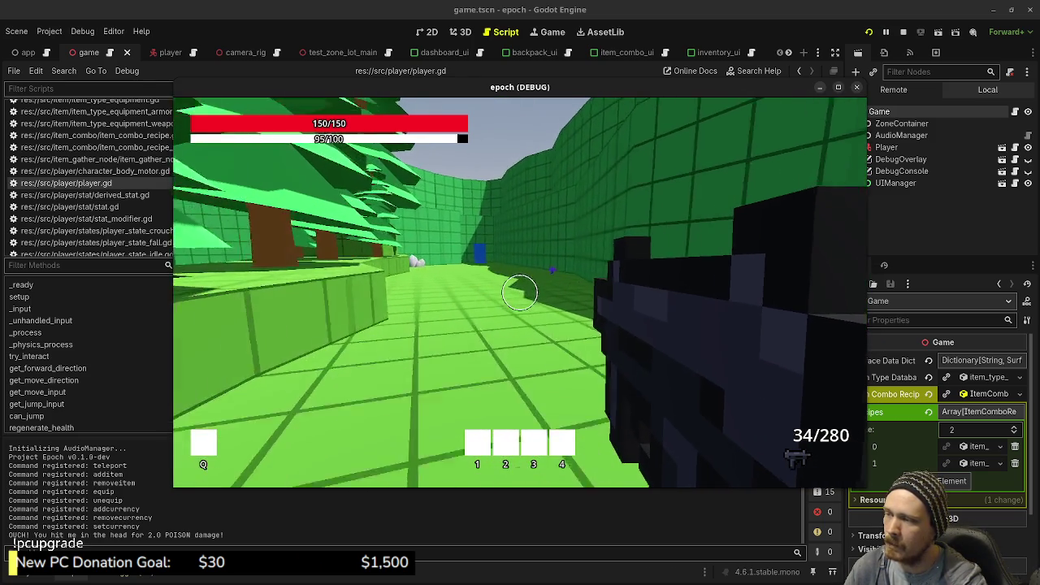
{"action": "key", "text": "w"}
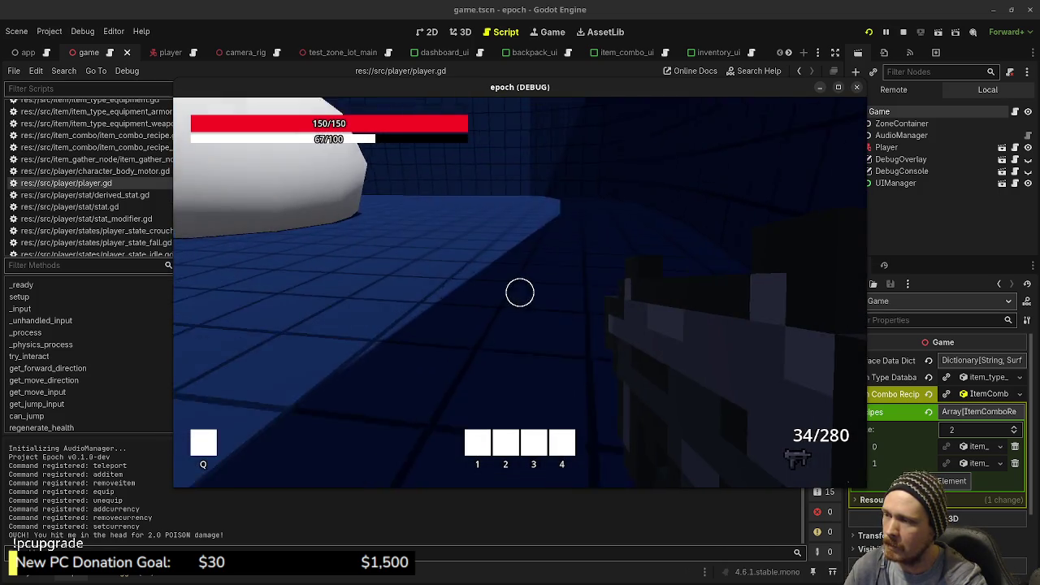
- Fire continuously at the white blob in the blue zone, then walk toward it
{"action": "mouse_move", "coordinate": [520, 293]}
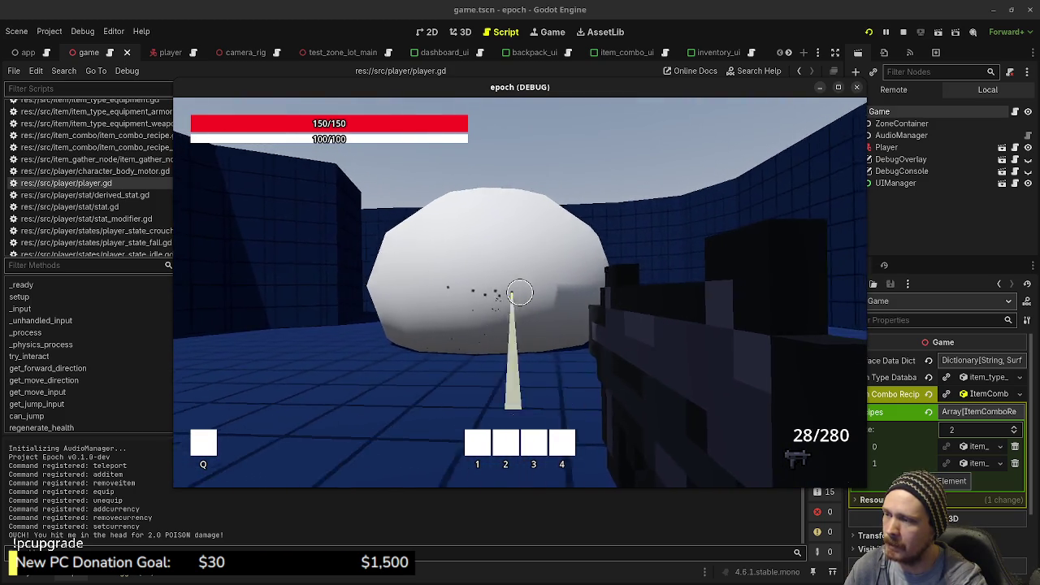
{"action": "left_click_drag", "start_coordinate": [521, 293], "coordinate": [521, 293]}
{"action": "mouse_move", "coordinate": [520, 292]}
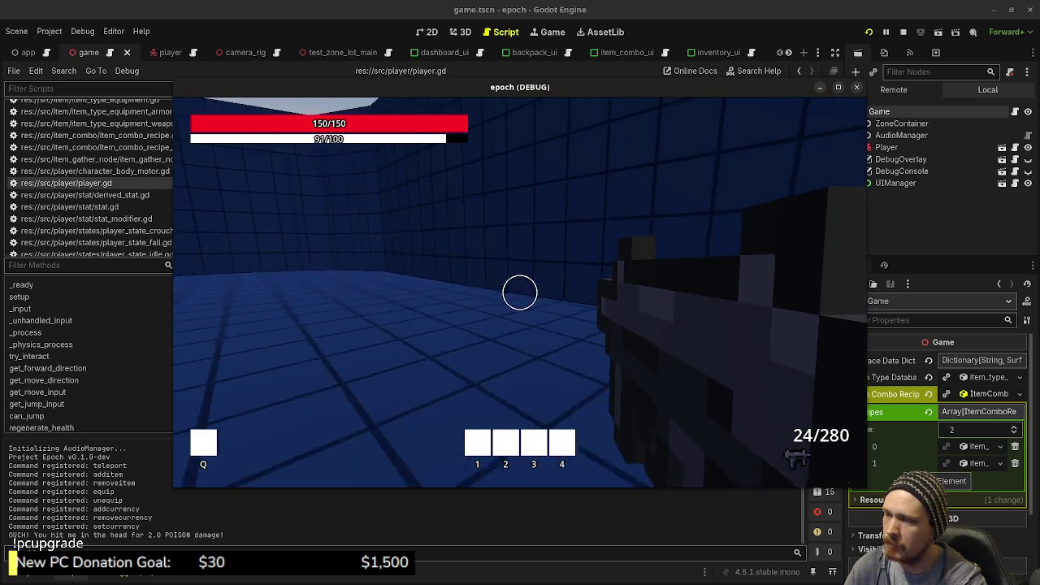
{"action": "left_click_drag", "start_coordinate": [520, 292], "coordinate": [520, 292]}
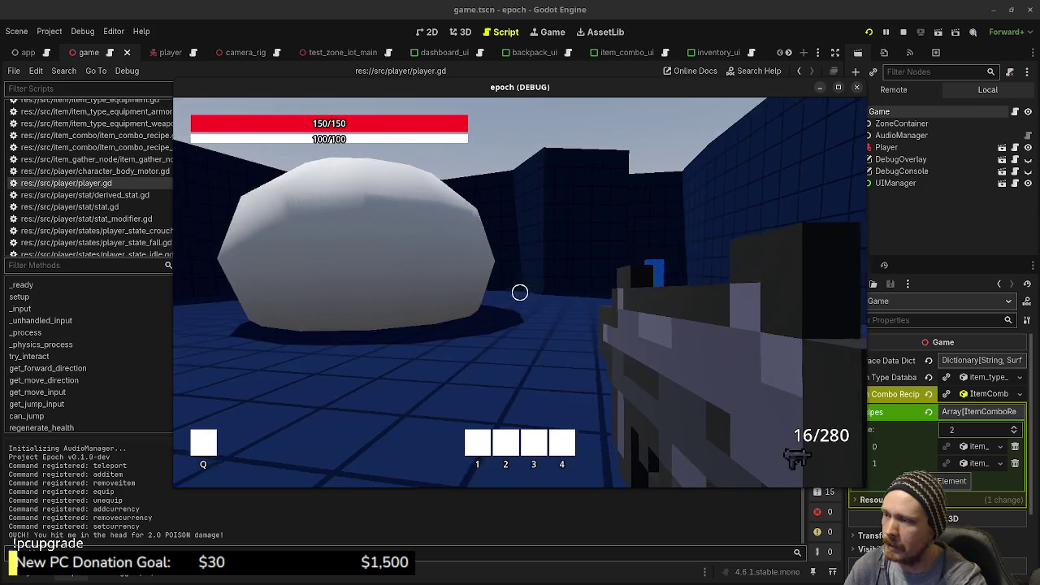
{"action": "key", "text": "w"}
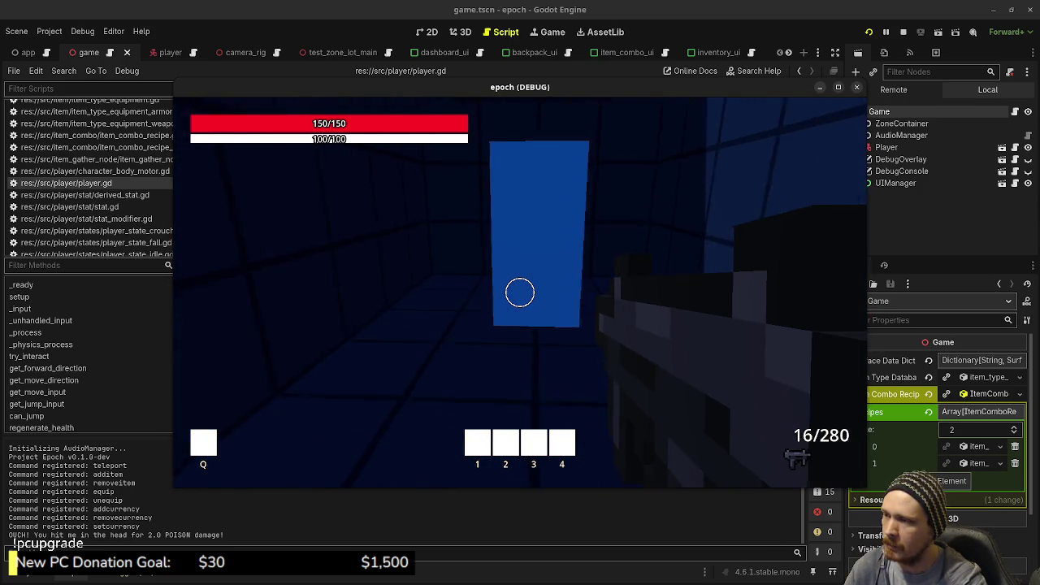
- Go through the blue portal and sprint across the green zone into the blue pillar
{"action": "key", "text": "w"}
{"action": "key", "text": "shift+w"}
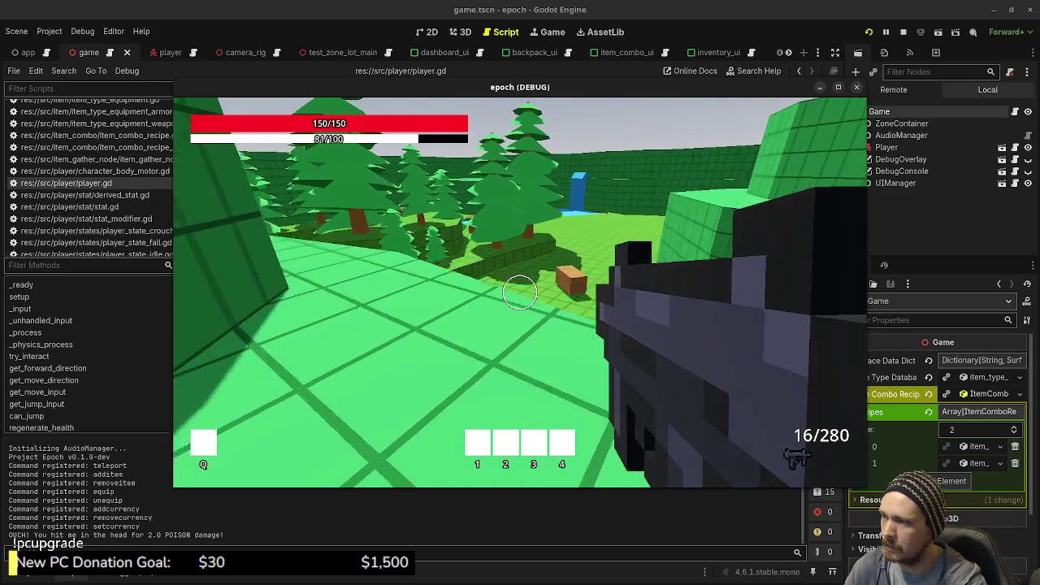
{"action": "key", "text": "w"}
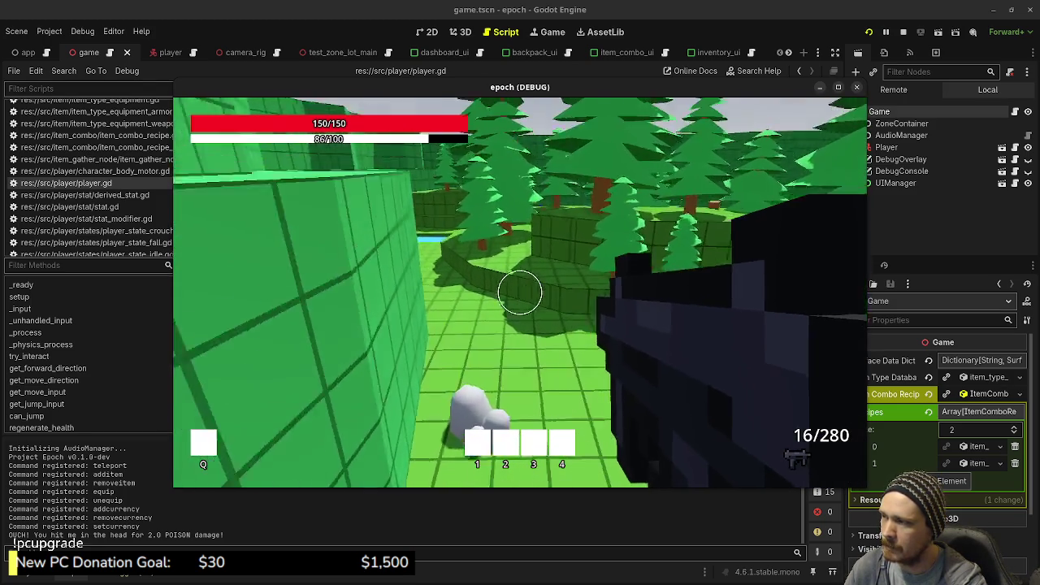
{"action": "key", "text": "shift+w"}
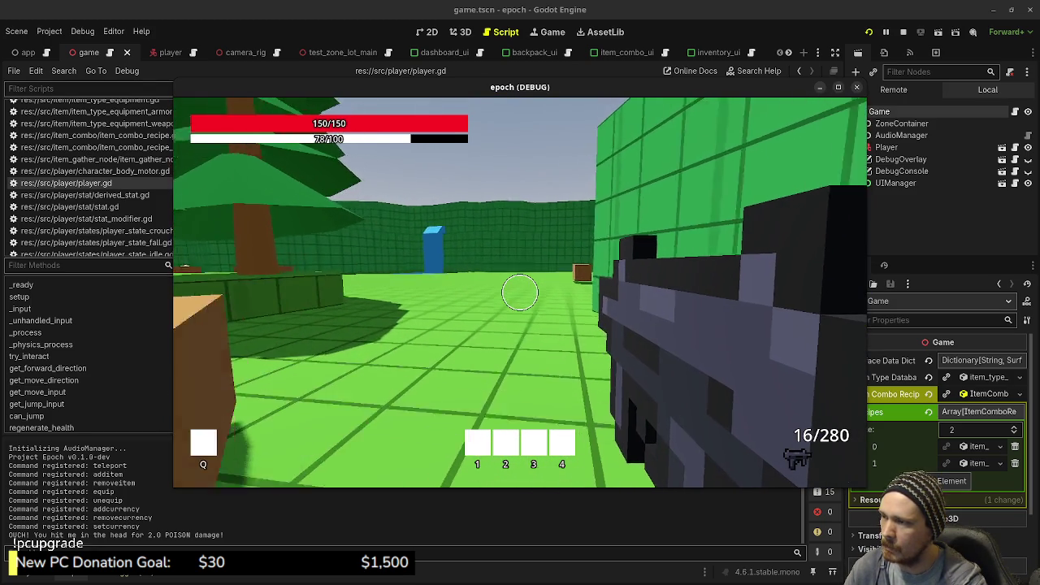
{"action": "key", "text": "shift+w"}
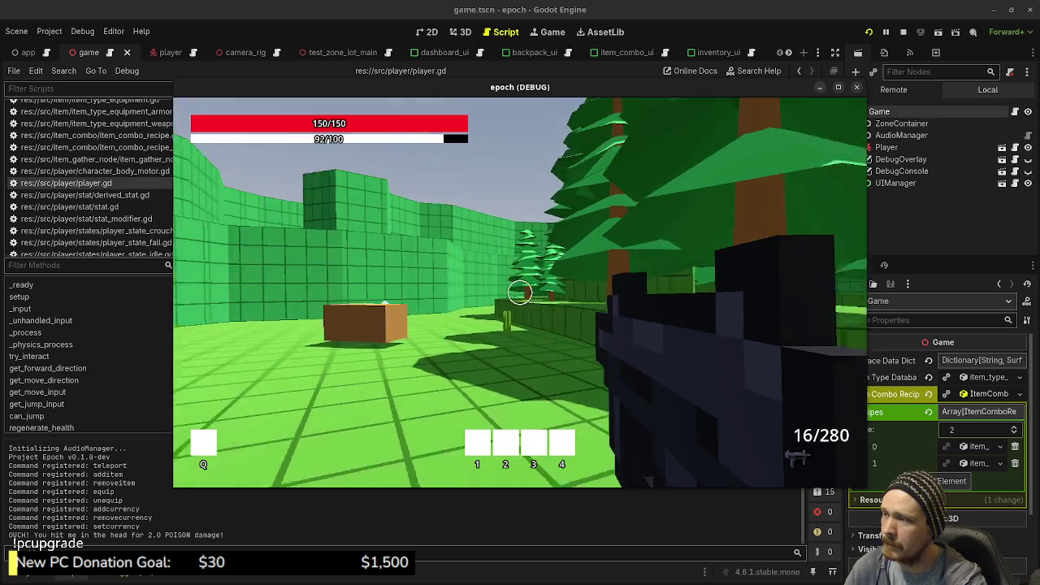
{"action": "key", "text": "shift+w"}
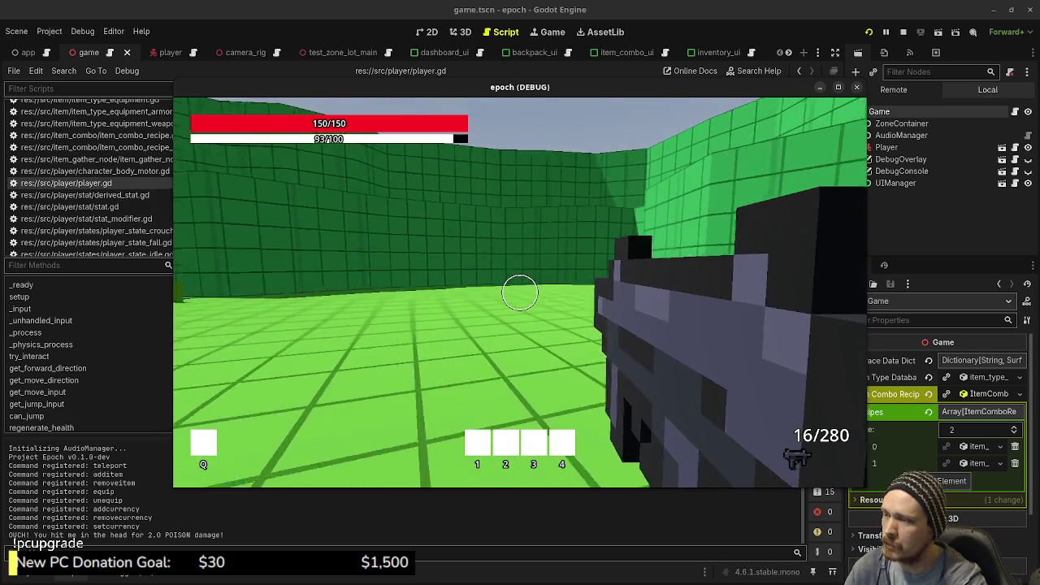
{"action": "key", "text": "shift+w"}
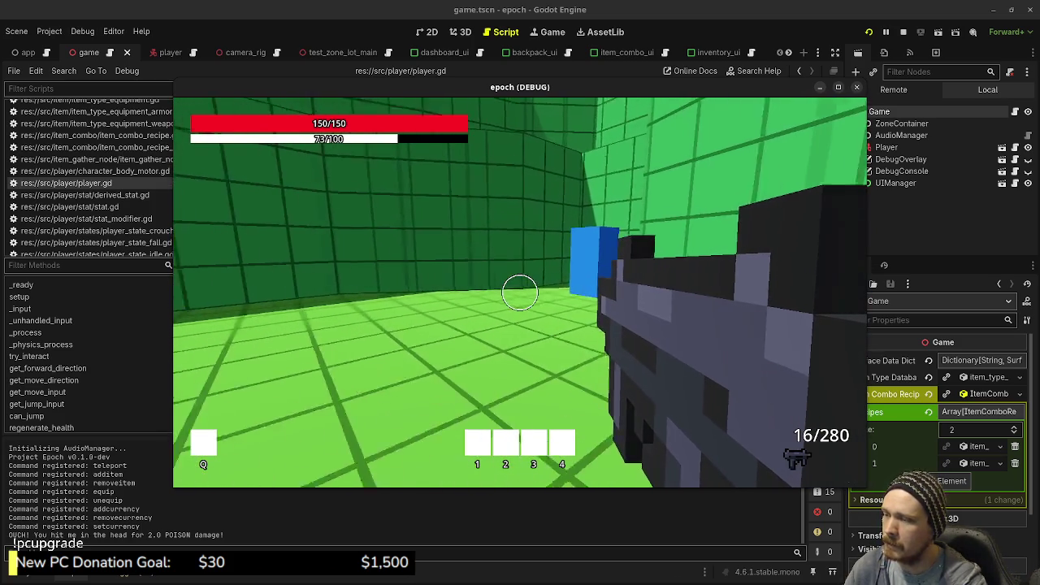
{"action": "key", "text": "shift+w"}
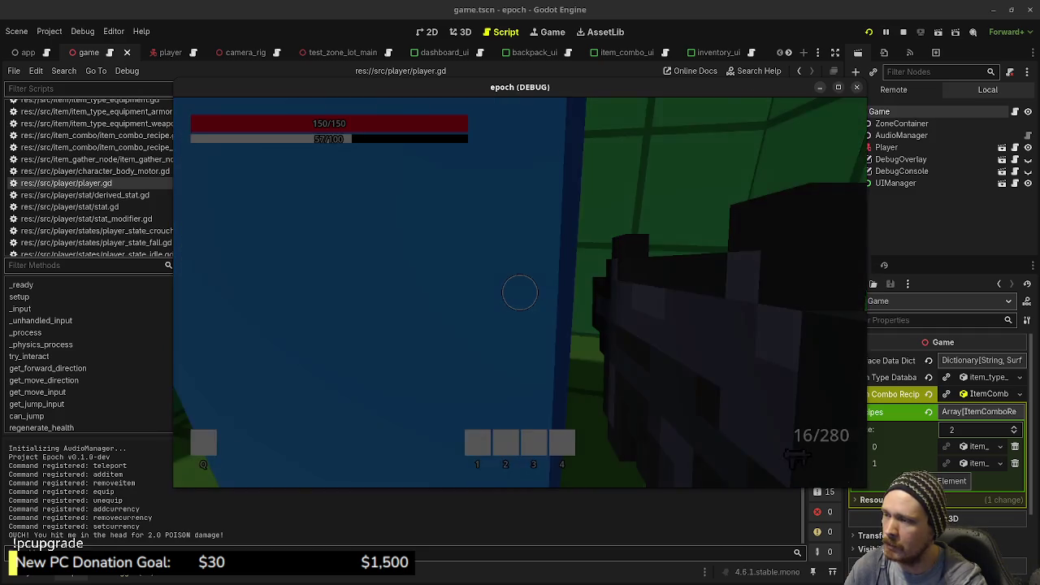
- Walk past the orange storage boxes and the Armor, Weapon and Craft & Upgrade vendors
{"action": "key", "text": "shift+w"}
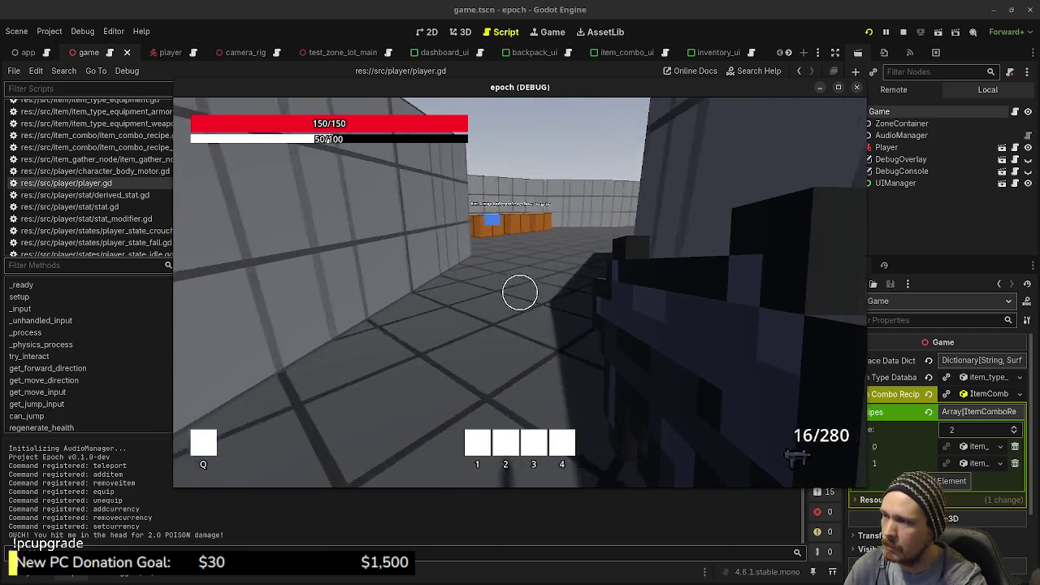
{"action": "key", "text": "w"}
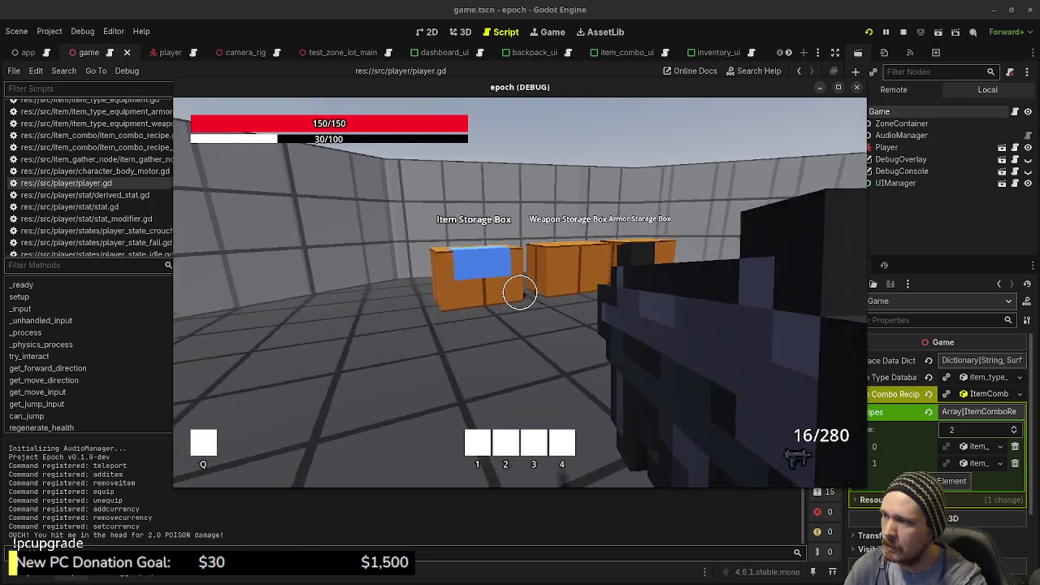
{"action": "key", "text": "w"}
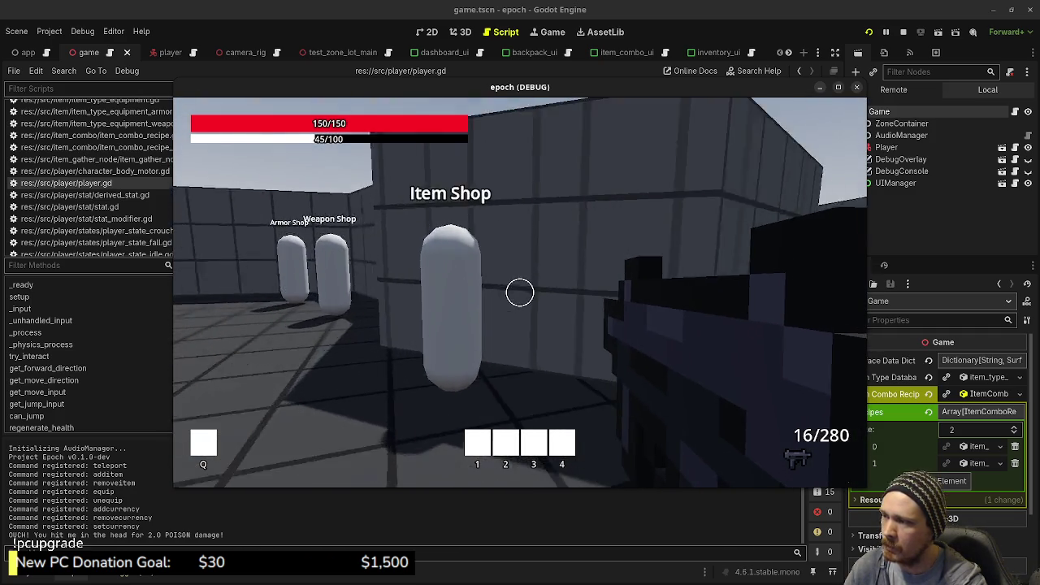
{"action": "key", "text": "w"}
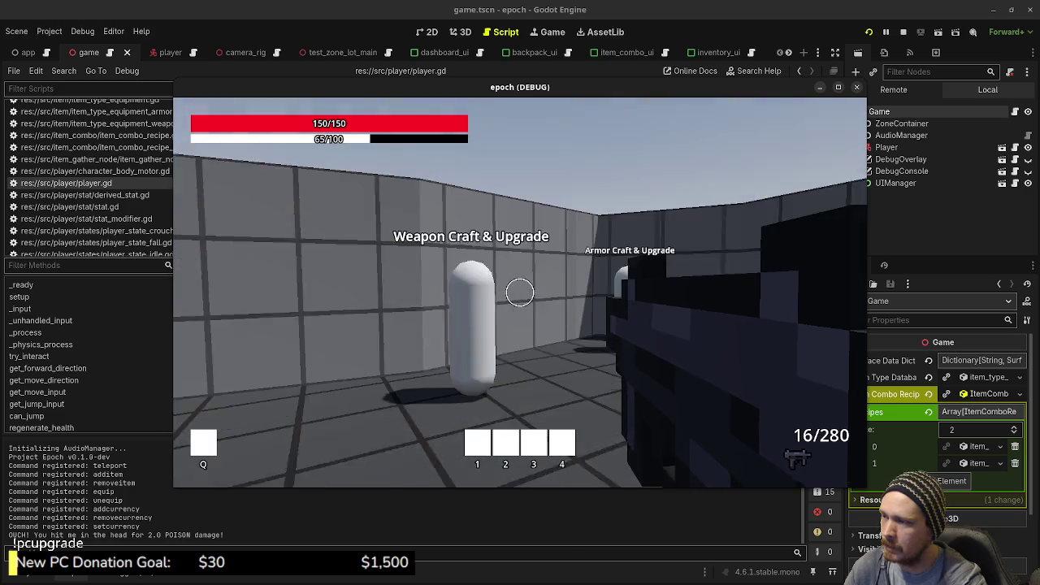
{"action": "key", "text": "w"}
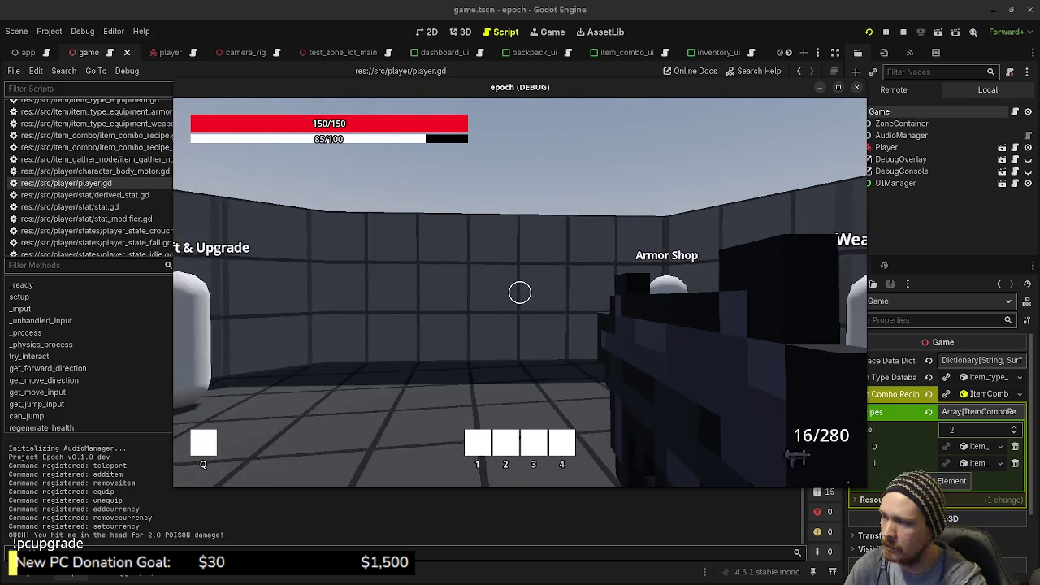
{"action": "key", "text": "w"}
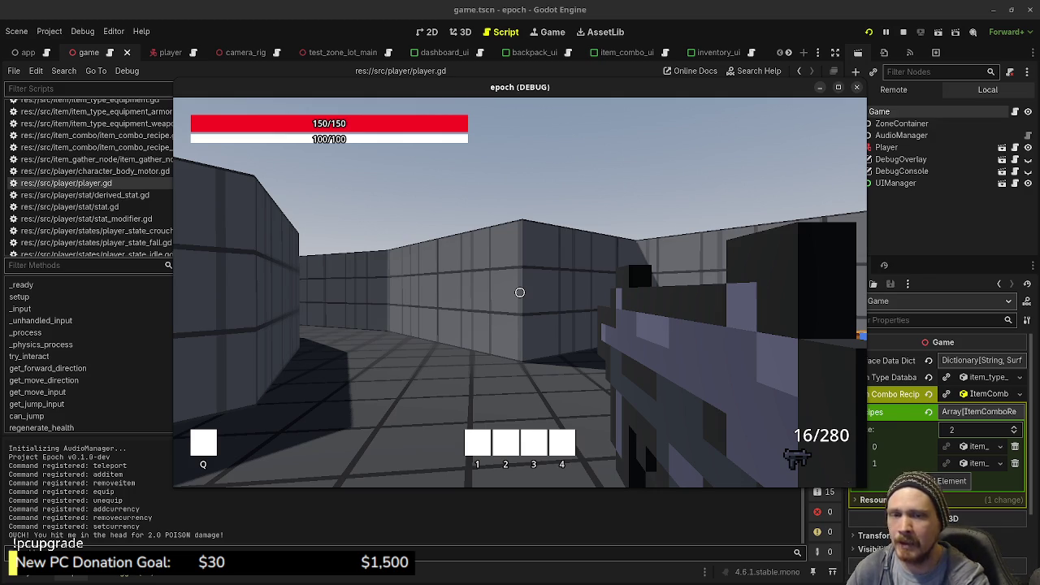
- Look around the test area by the 0.5 m and 0.25 m jump blocks
{"action": "mouse_move", "coordinate": [520, 293]}
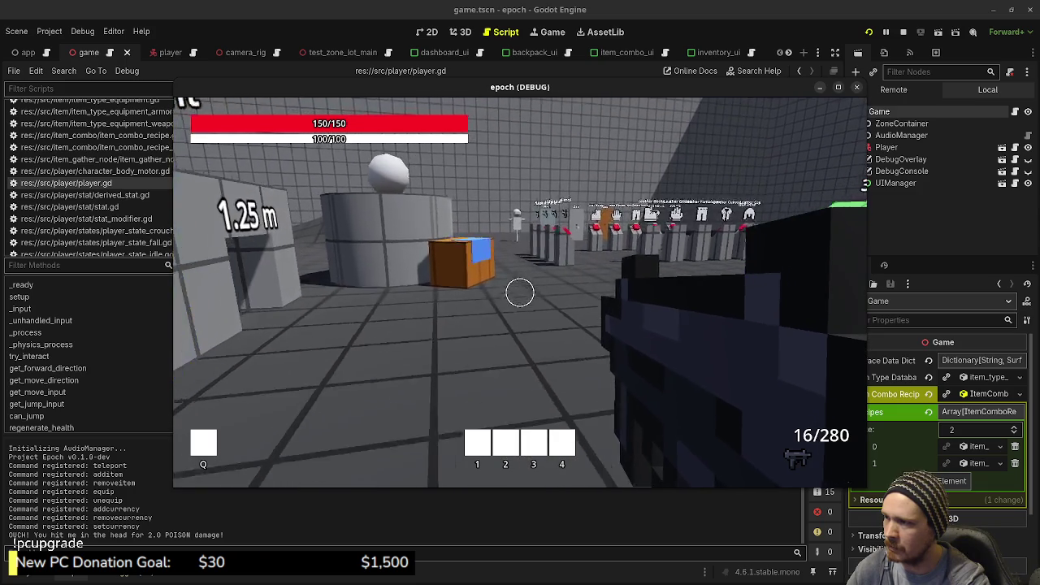
- Walk up to the weapon racks and fire several shots at them
{"action": "key", "text": "w"}
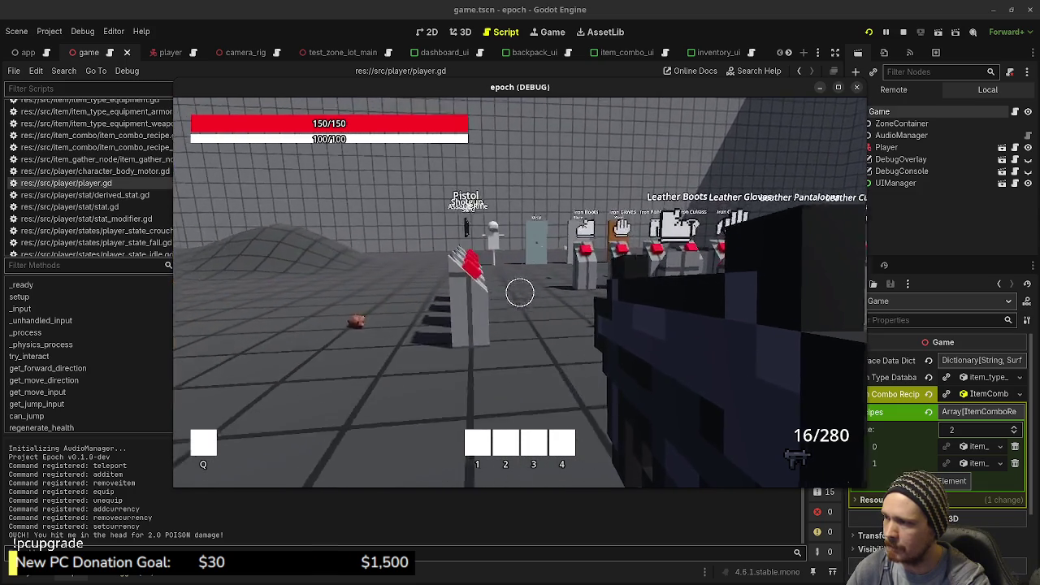
{"action": "left_click", "coordinate": [520, 292]}
{"action": "left_click", "coordinate": [520, 292]}
{"action": "left_click", "coordinate": [520, 293]}
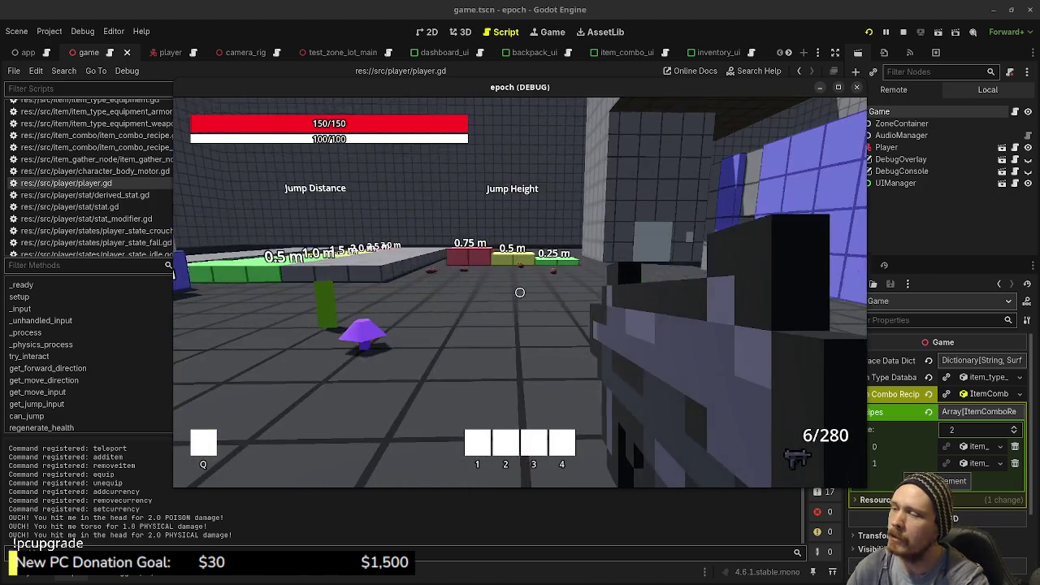
- Roam the jump boxes, angle ramps and ledge markers, then reload to 32/224 ammo
{"action": "key", "text": "w"}
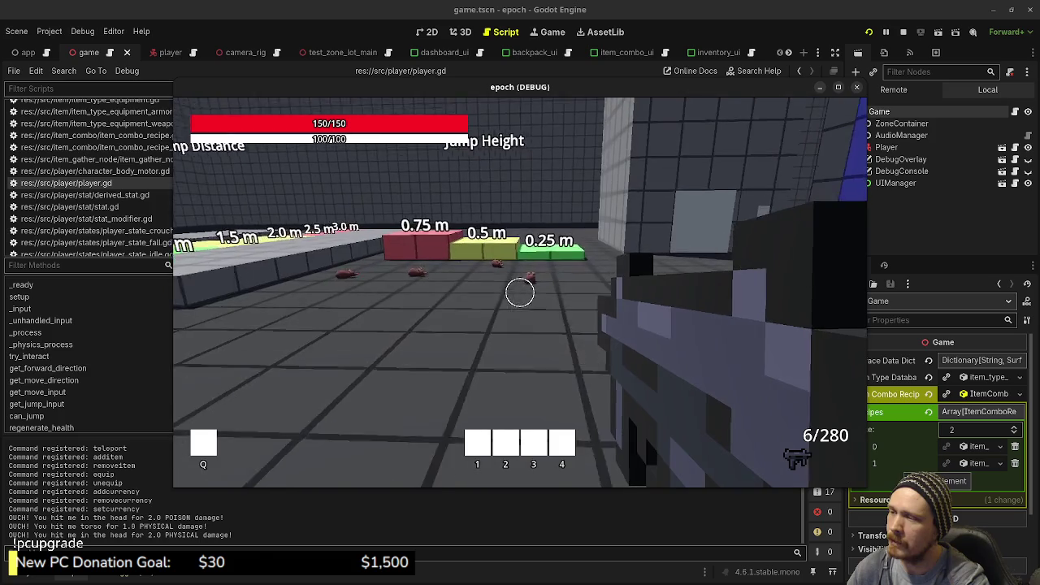
{"action": "key", "text": "w"}
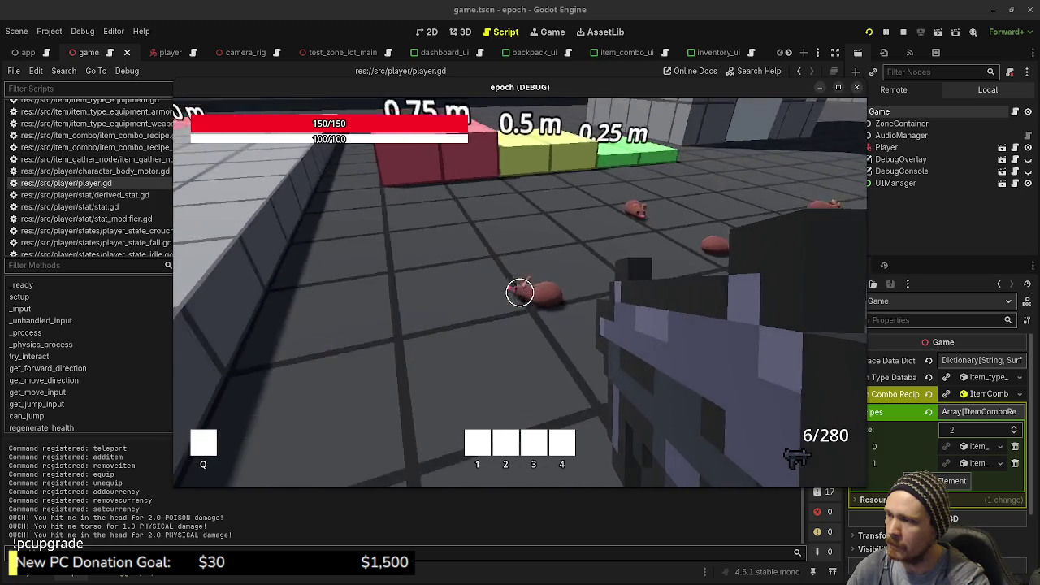
{"action": "key", "text": "w"}
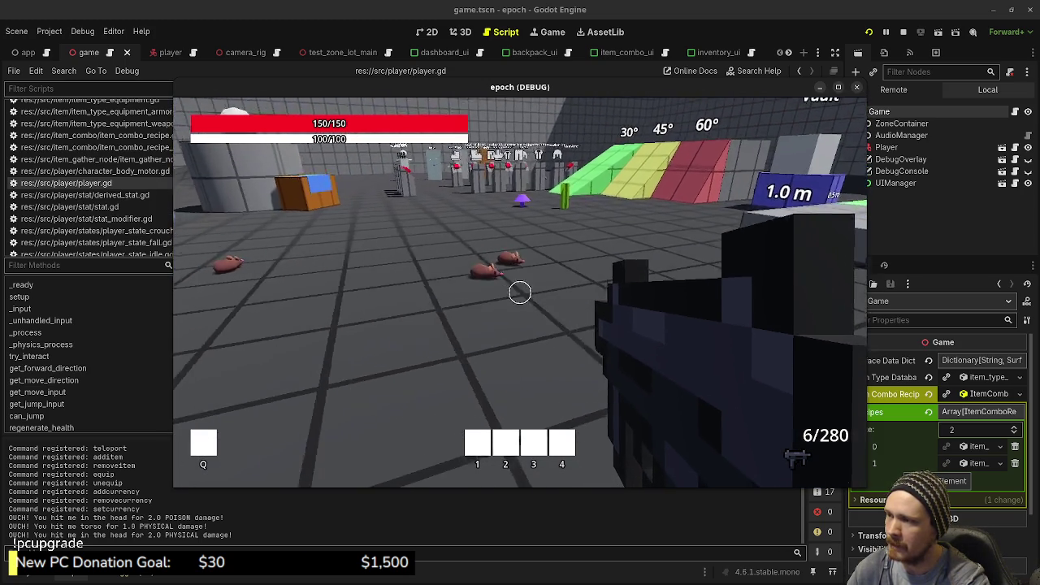
{"action": "key", "text": "w"}
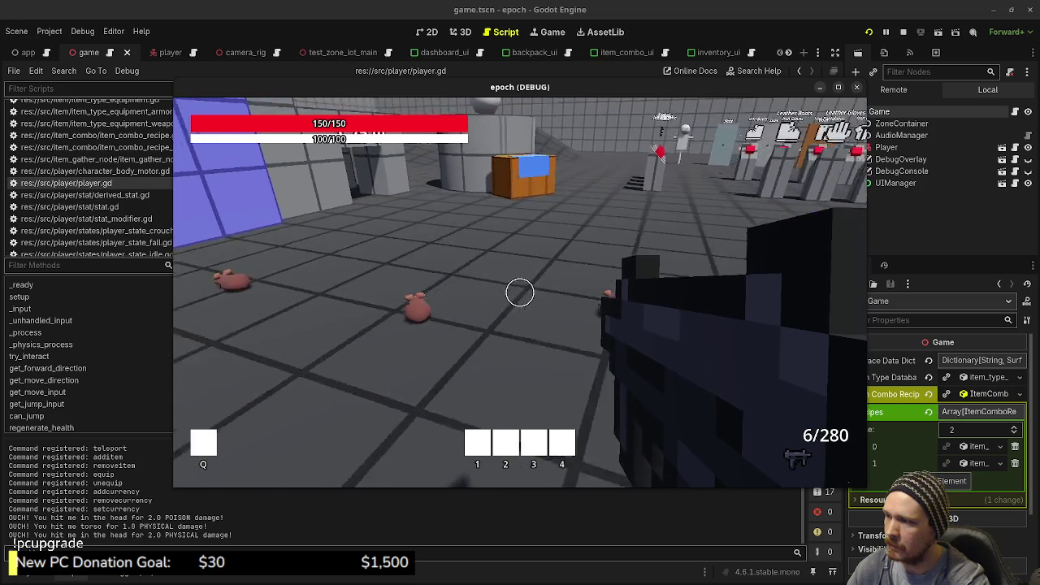
{"action": "key", "text": "s"}
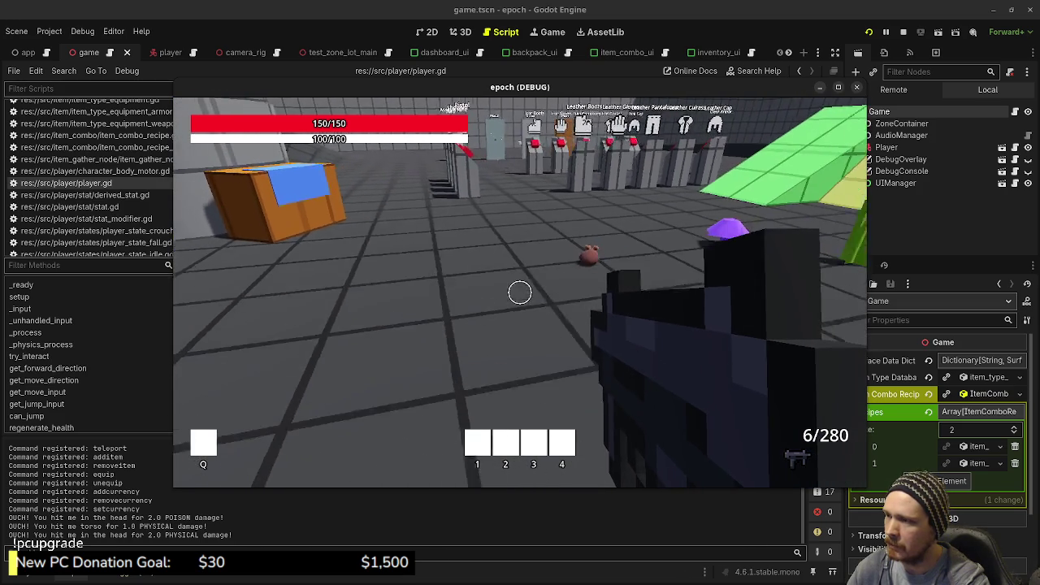
{"action": "key", "text": "s"}
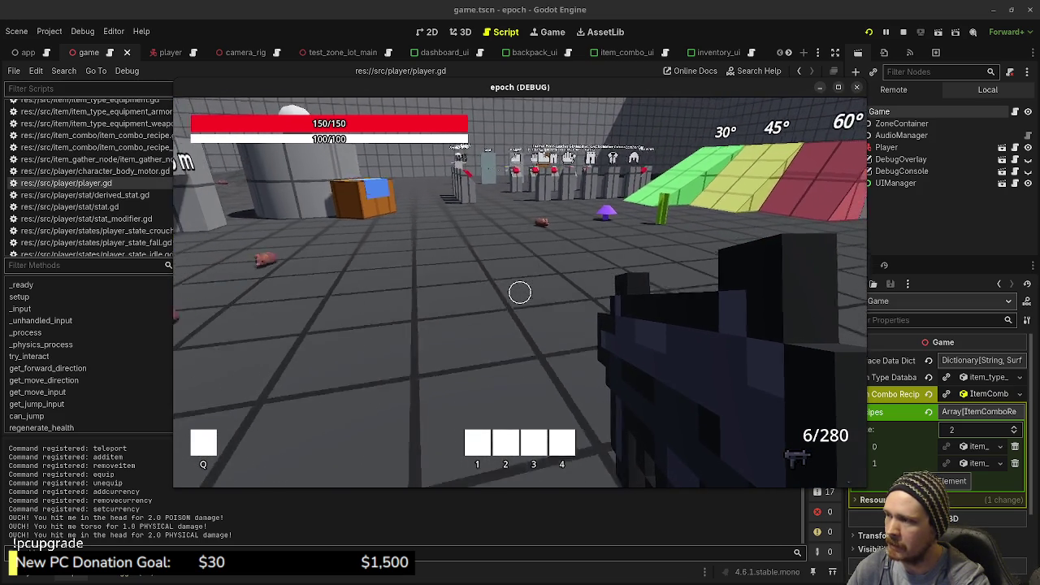
{"action": "key", "text": "s"}
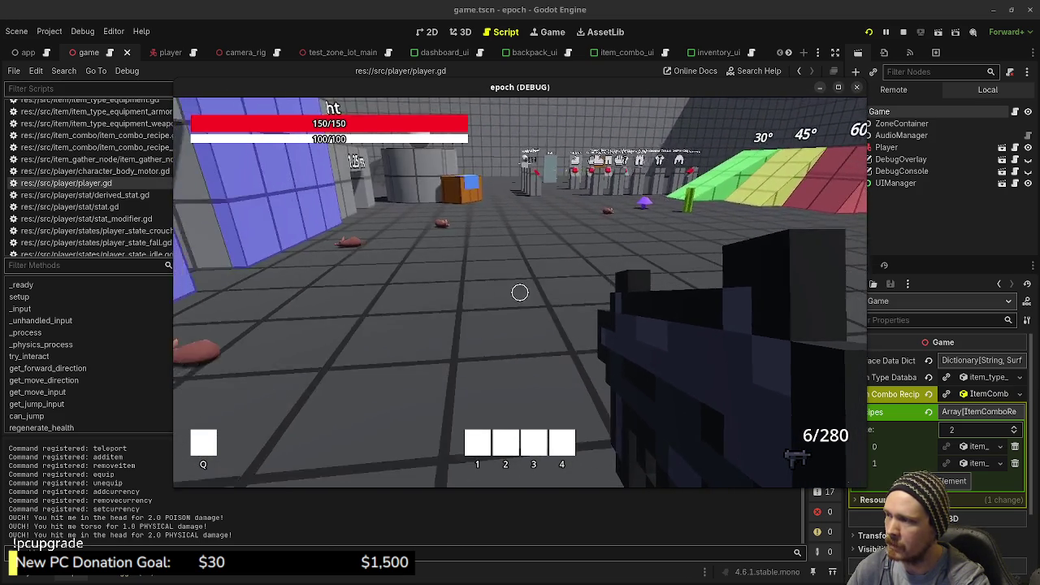
{"action": "key", "text": "s"}
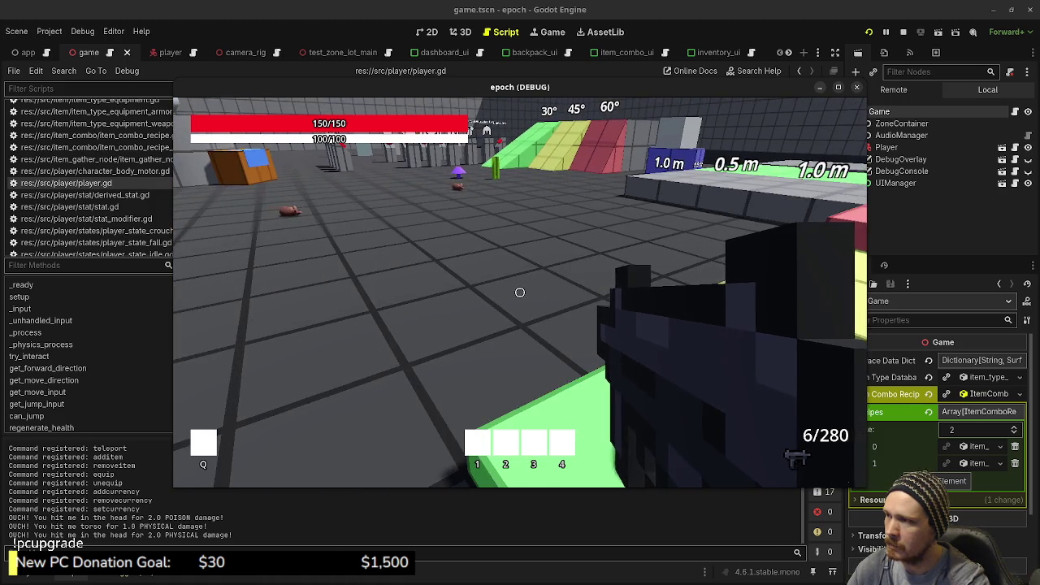
{"action": "key", "text": "space"}
{"action": "key", "text": "s"}
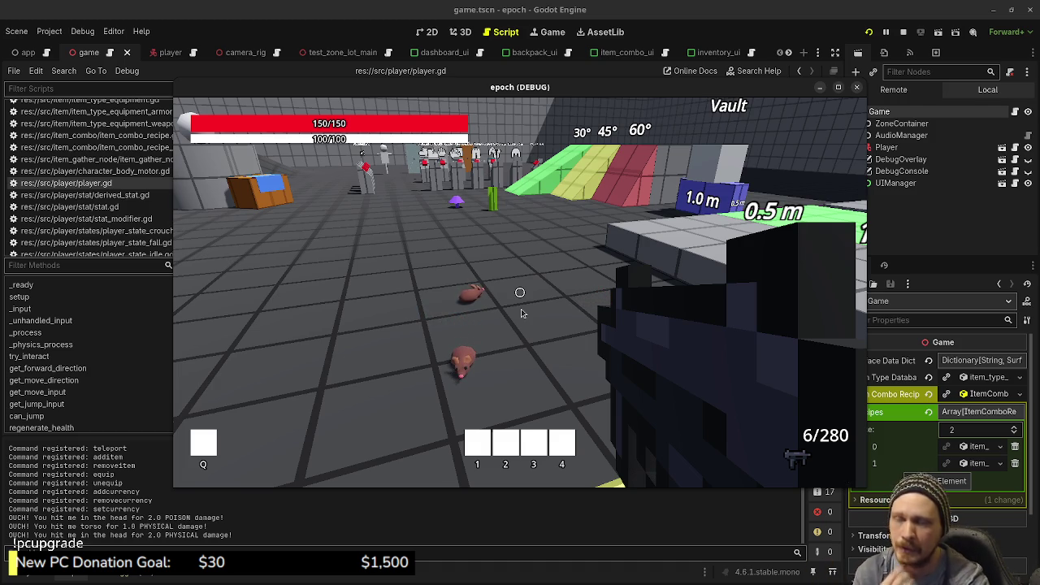
{"action": "key", "text": "r"}
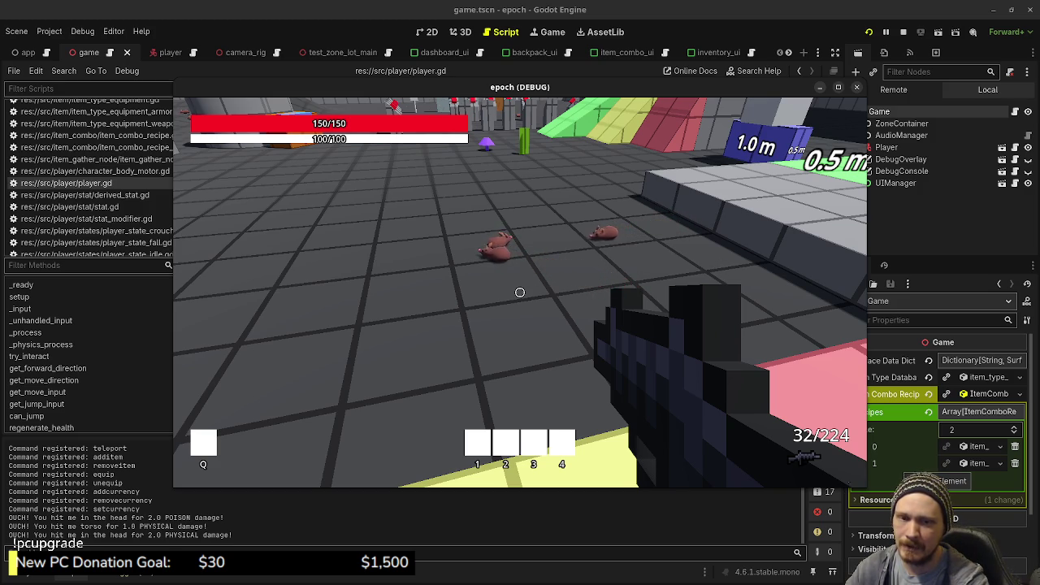
- Walk past the rats, purple mushroom and slope ramps, then jump over the step blocks
{"action": "key", "text": "w"}
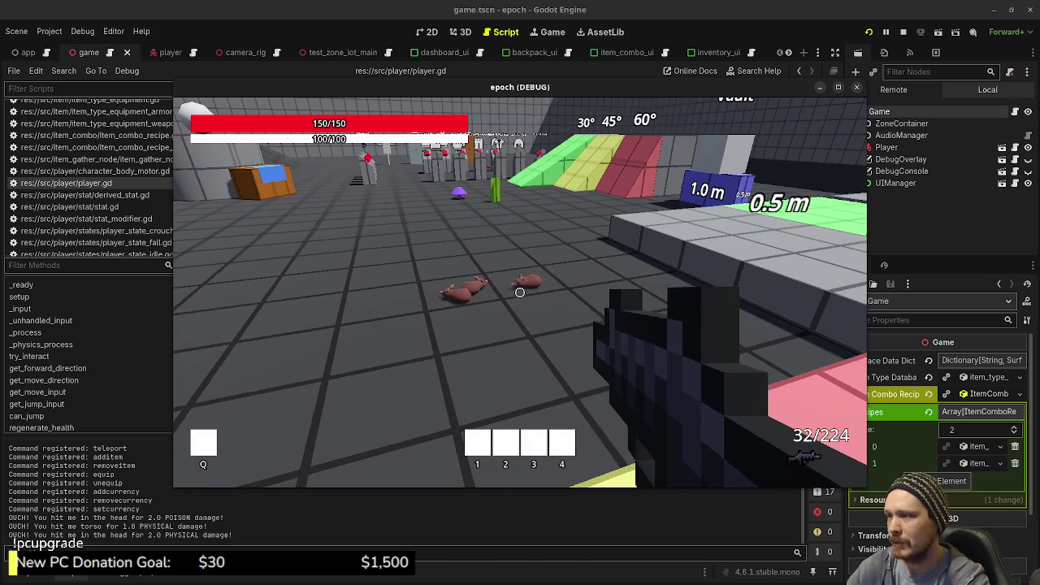
{"action": "key", "text": "w"}
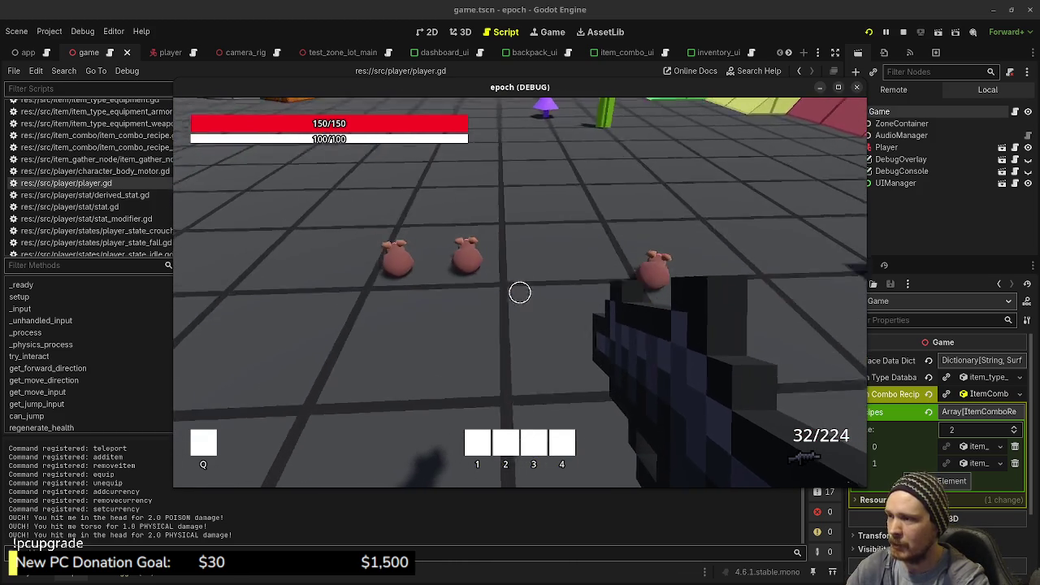
{"action": "key", "text": "w"}
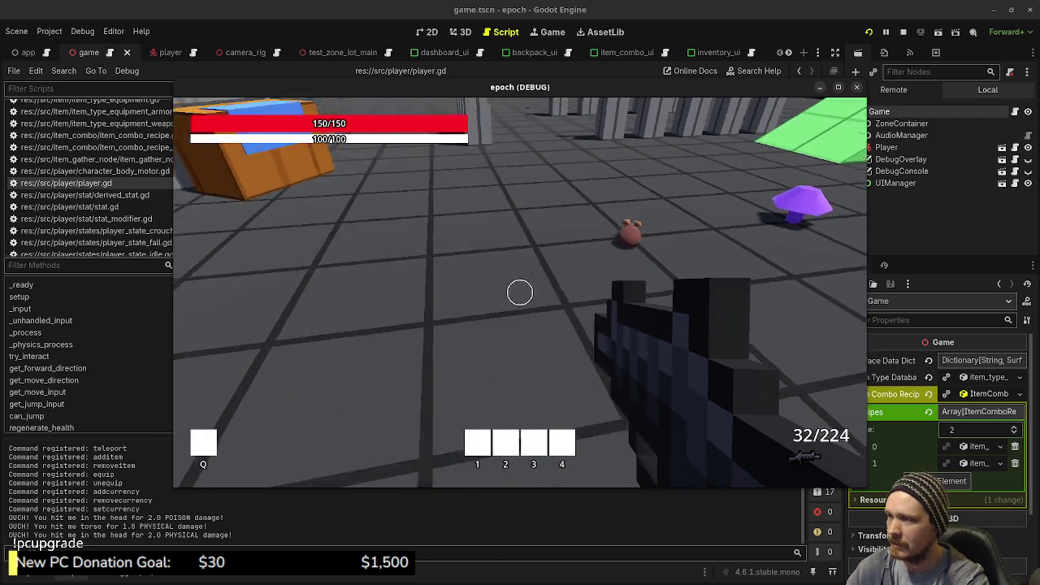
{"action": "key", "text": "w"}
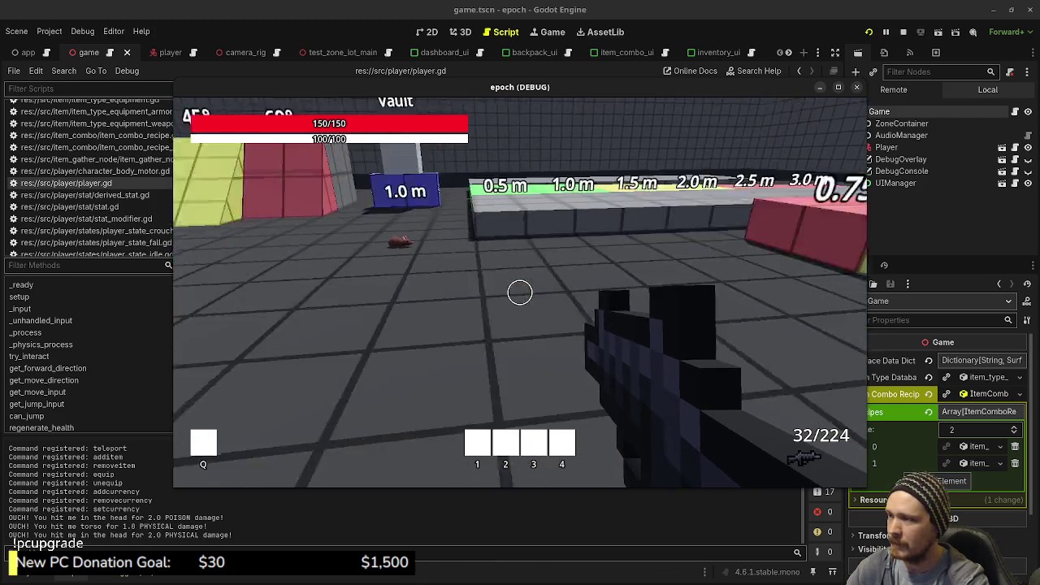
{"action": "key", "text": "w"}
{"action": "key", "text": "space"}
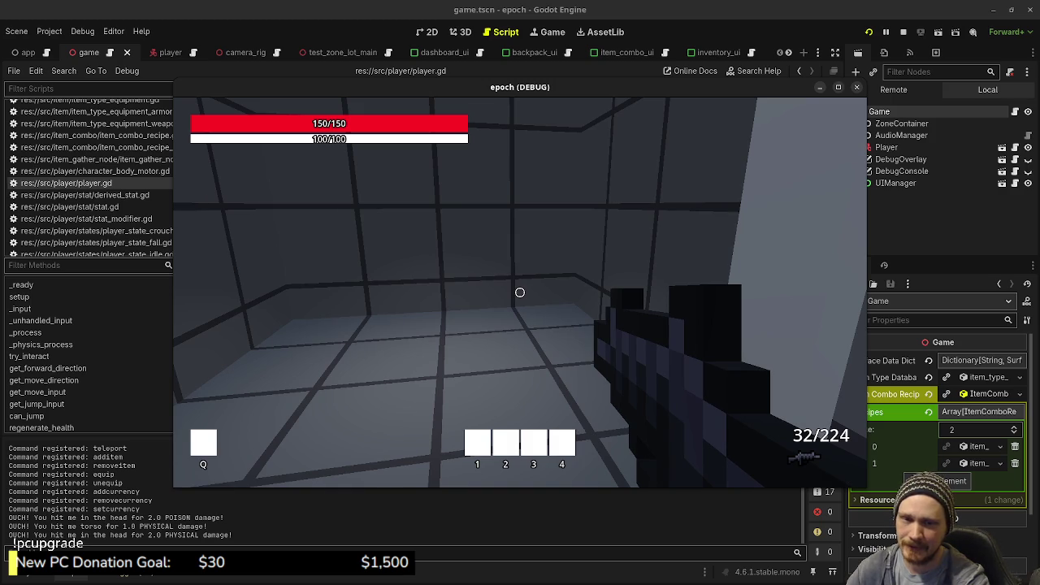
- Walk through the doorway into the pale-walled corner
{"action": "key", "text": "w"}
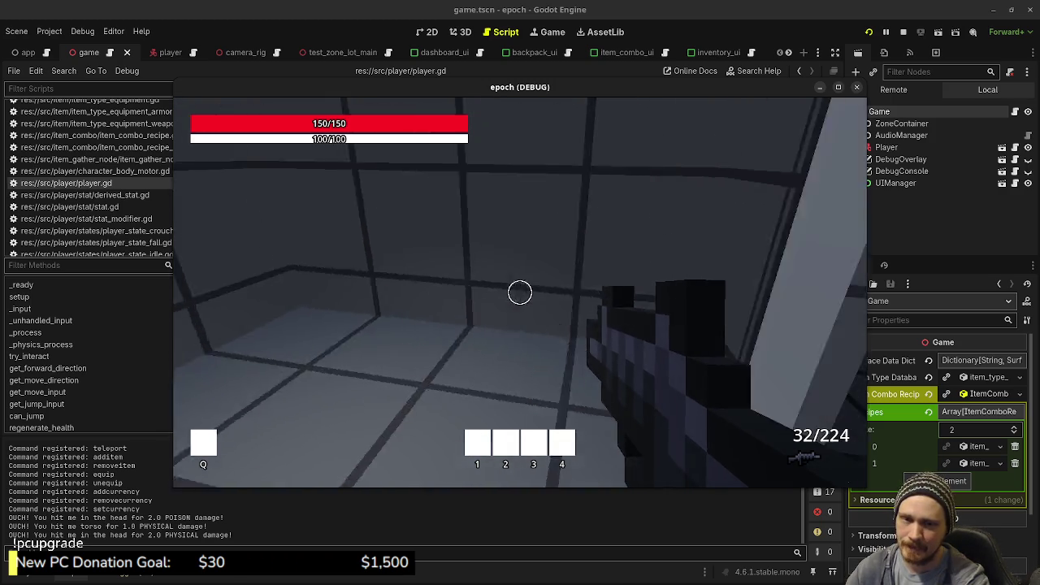
{"action": "key", "text": "w"}
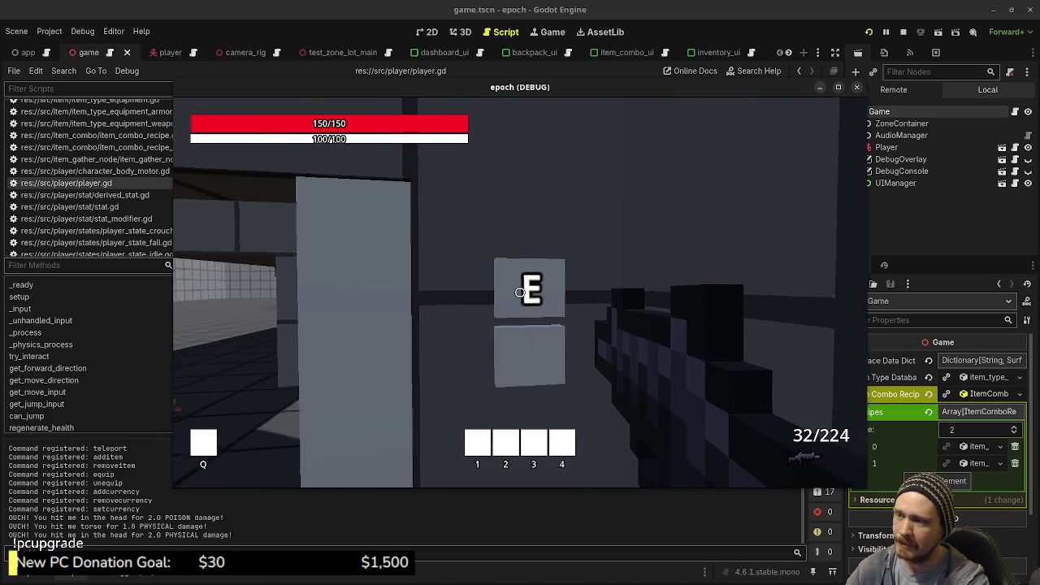
{"action": "key", "text": "w"}
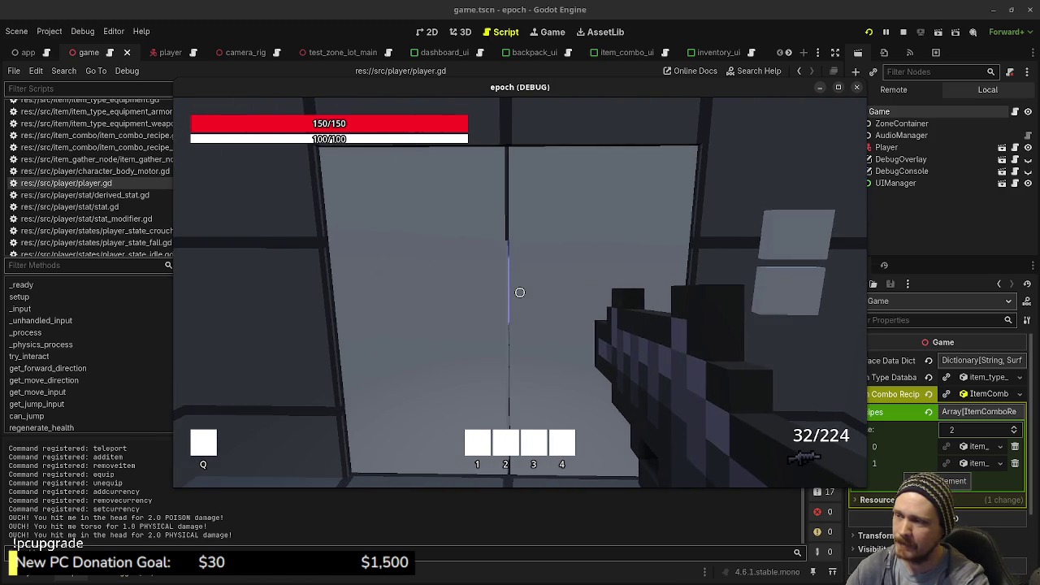
- Bring up the inventory's Combine panel, then visit the purple crystal and recheck the inventory: 7 Mushrooms
{"action": "key", "text": "Tab"}
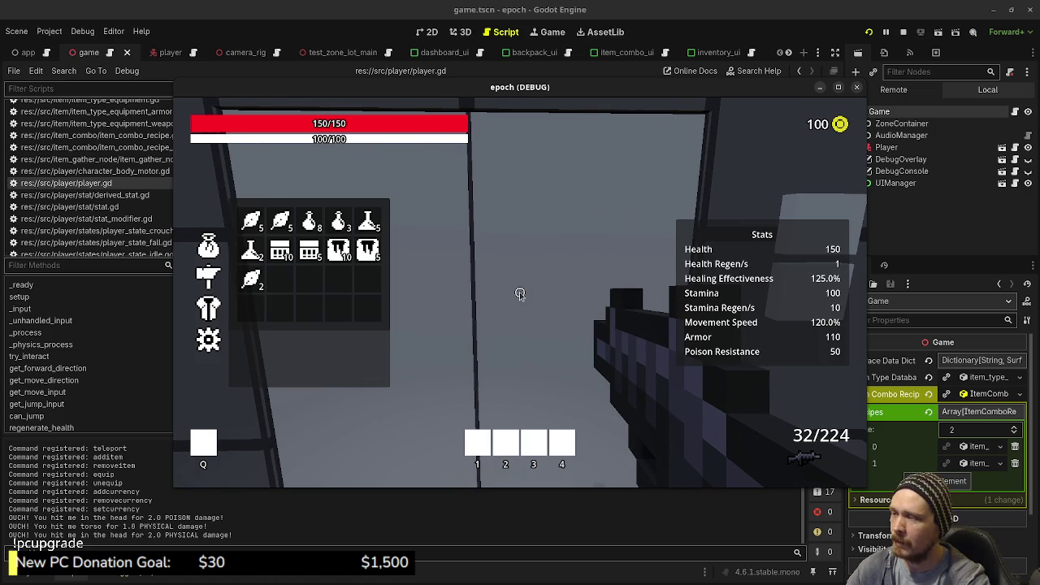
{"action": "left_click", "coordinate": [208, 277]}
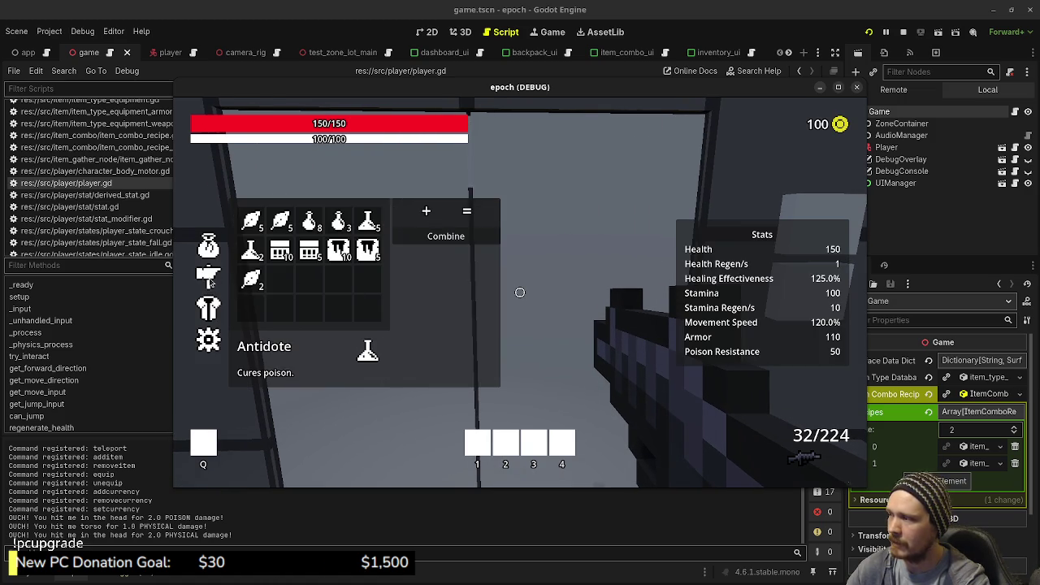
{"action": "key", "text": "Tab"}
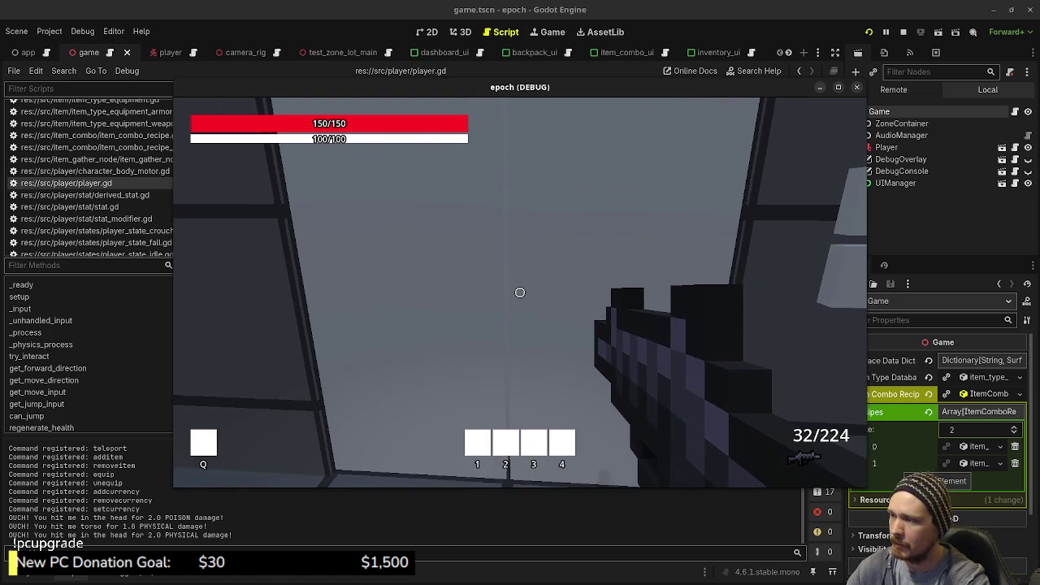
{"action": "key", "text": "Tab"}
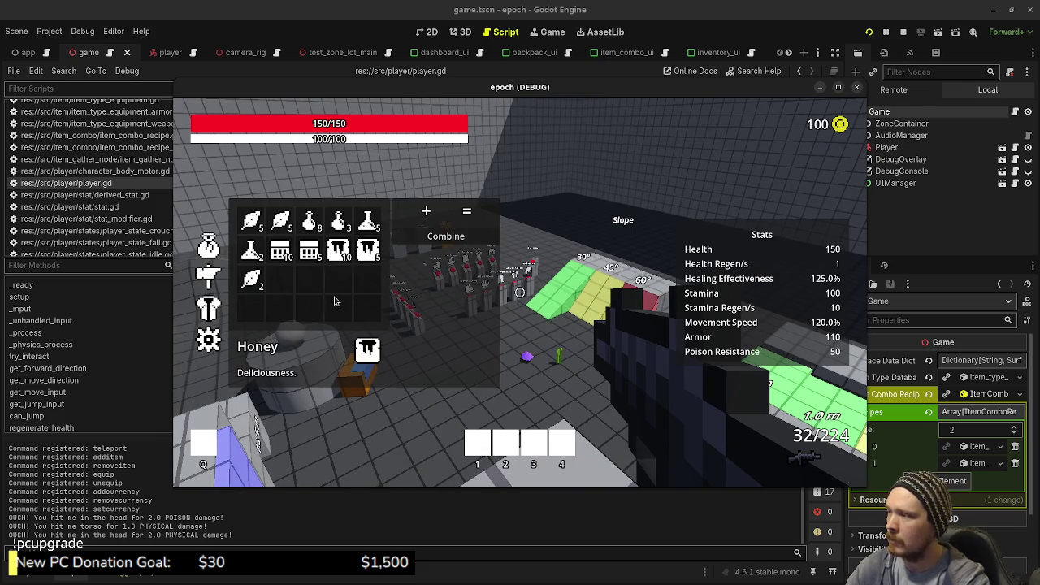
{"action": "key", "text": "Tab"}
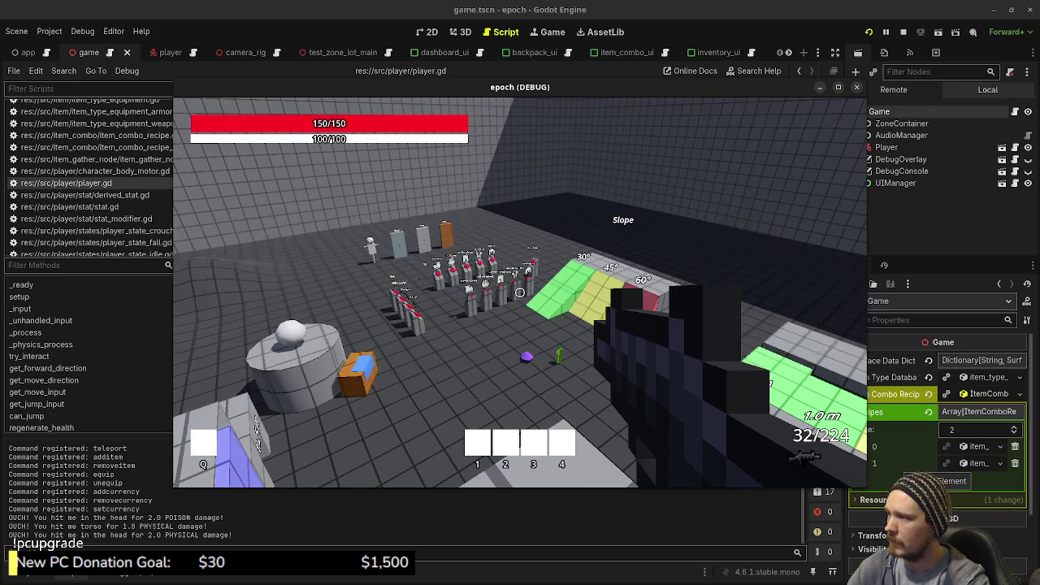
{"action": "key", "text": "w"}
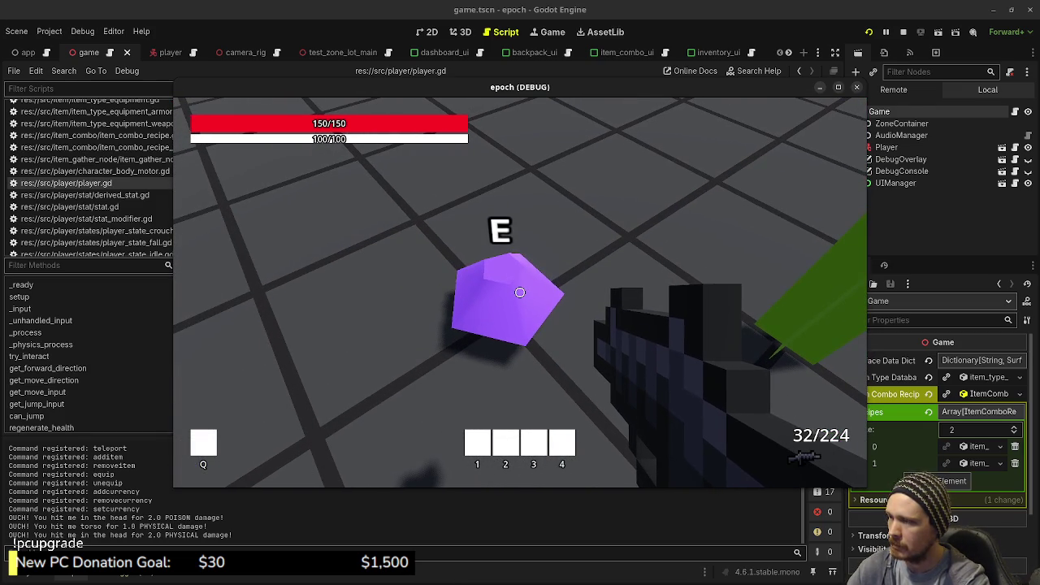
{"action": "key", "text": "Tab"}
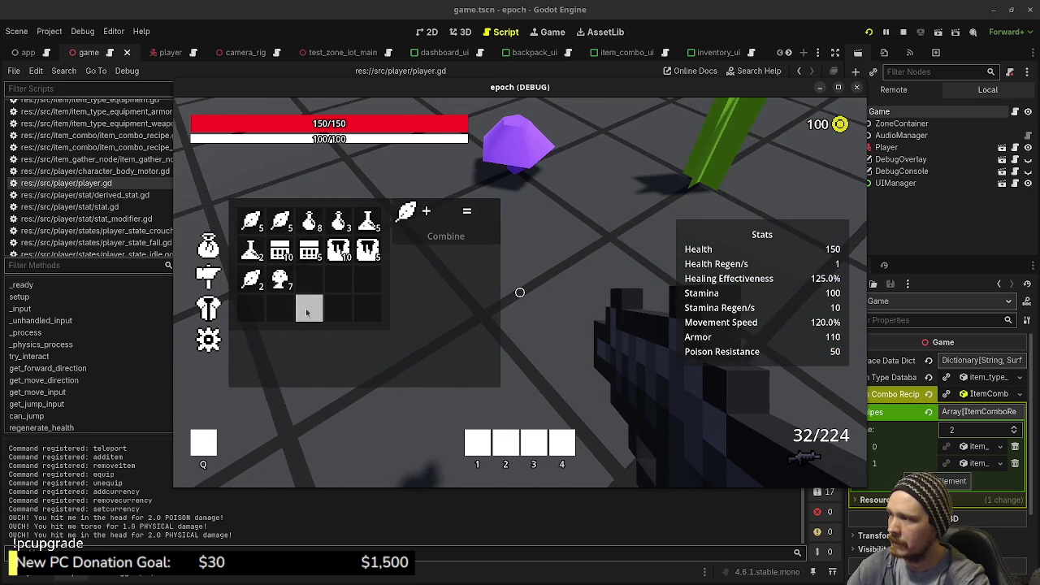
- Craft two Potions by combining Herb and Mushroom
{"action": "left_click", "coordinate": [282, 289]}
{"action": "left_click", "coordinate": [284, 294]}
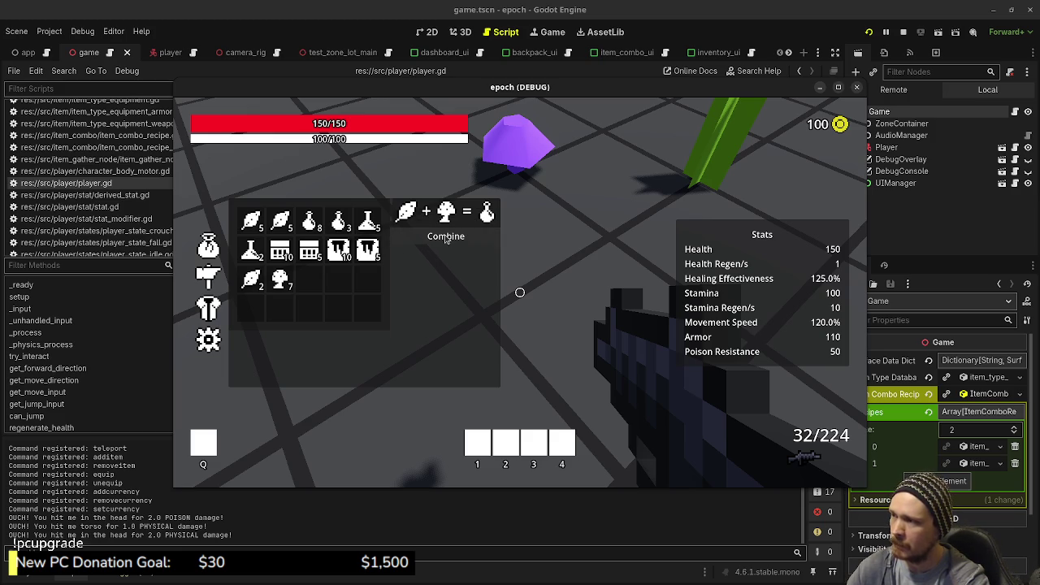
{"action": "left_click", "coordinate": [428, 237]}
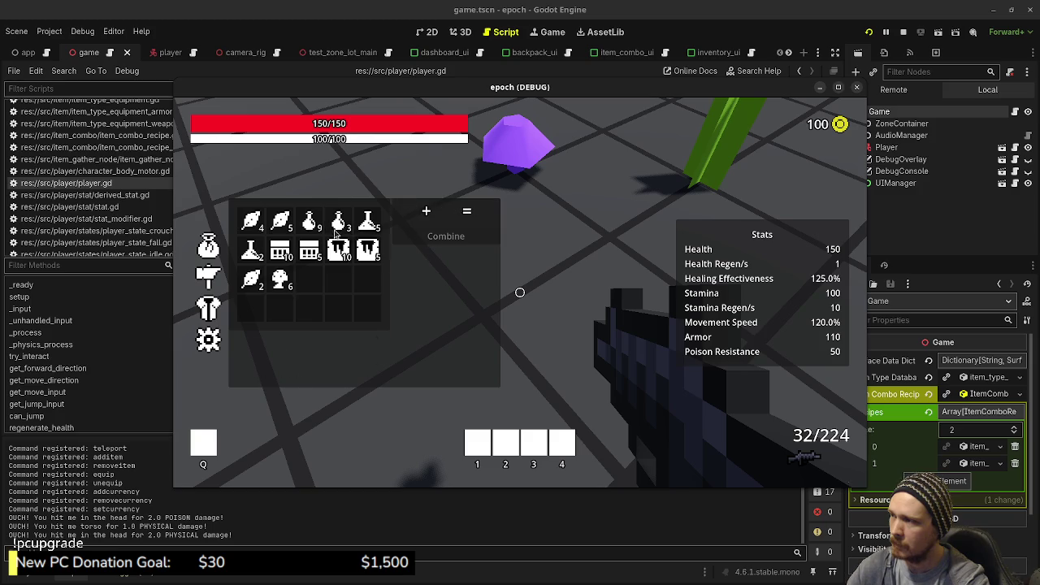
{"action": "left_click", "coordinate": [280, 221]}
{"action": "left_click", "coordinate": [281, 279]}
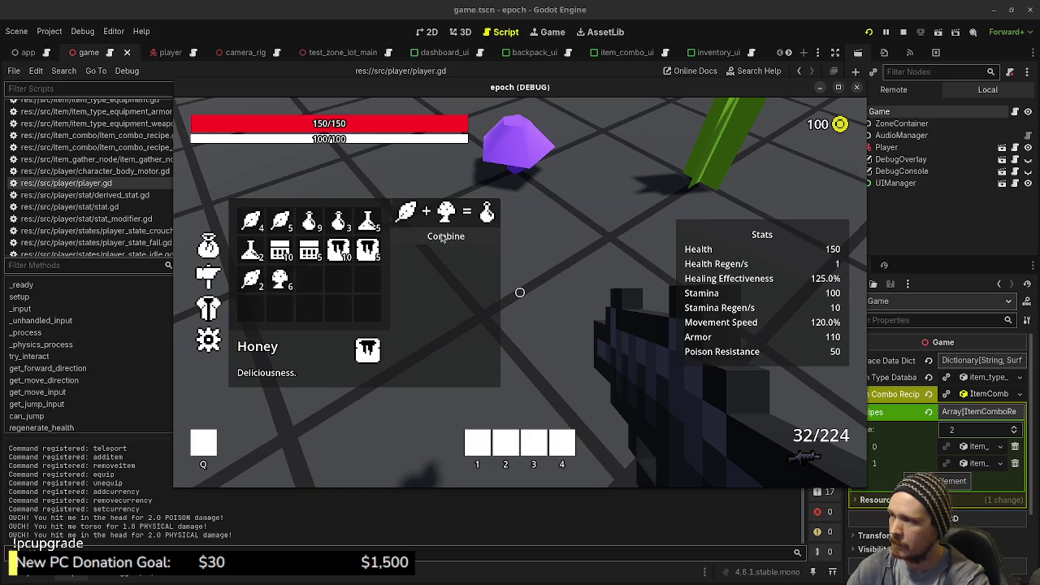
{"action": "left_click", "coordinate": [446, 213]}
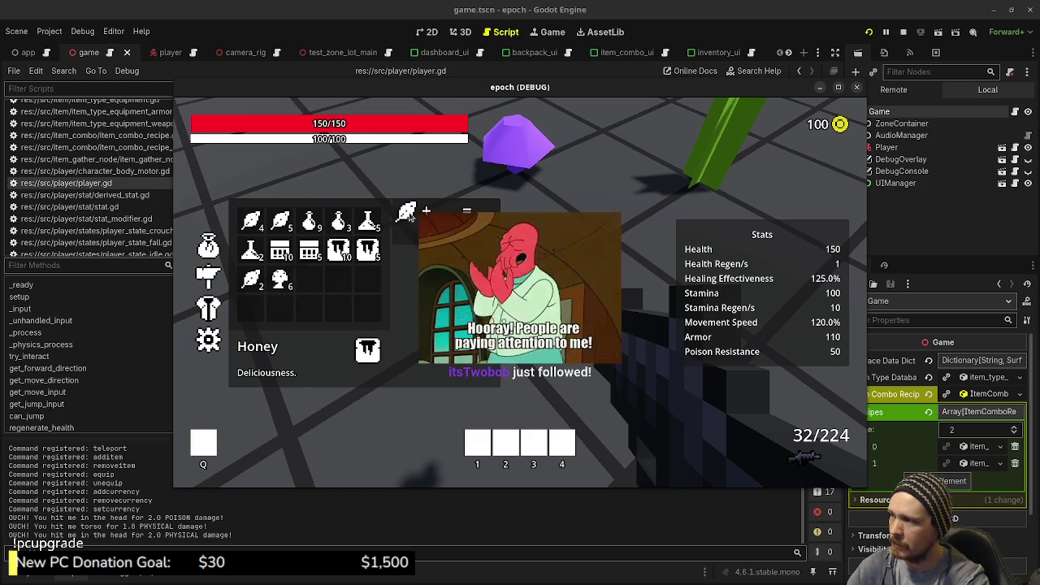
{"action": "left_click", "coordinate": [411, 213]}
{"action": "left_click", "coordinate": [281, 279]}
{"action": "left_click", "coordinate": [280, 221]}
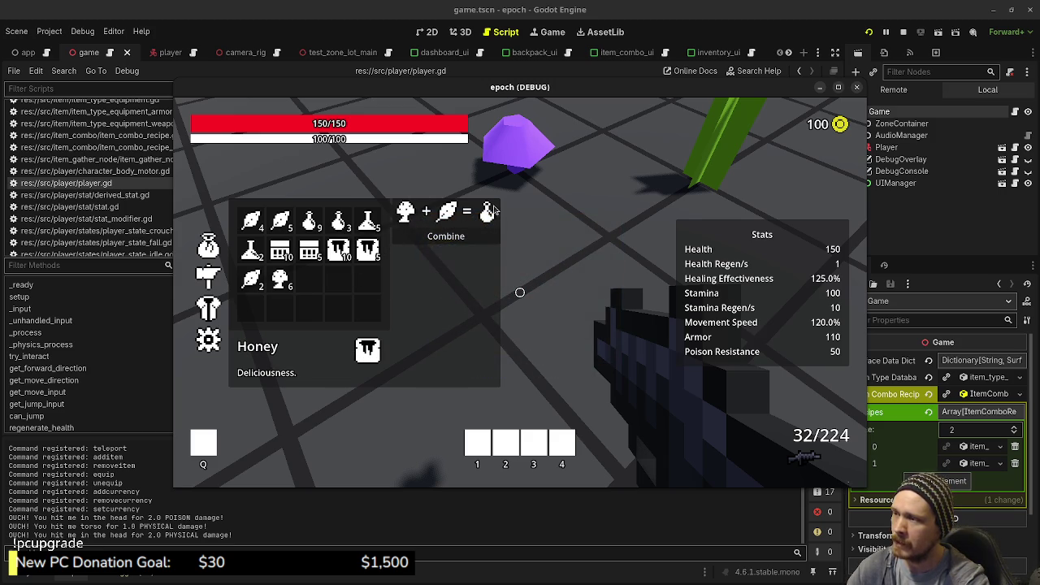
{"action": "left_click", "coordinate": [443, 236]}
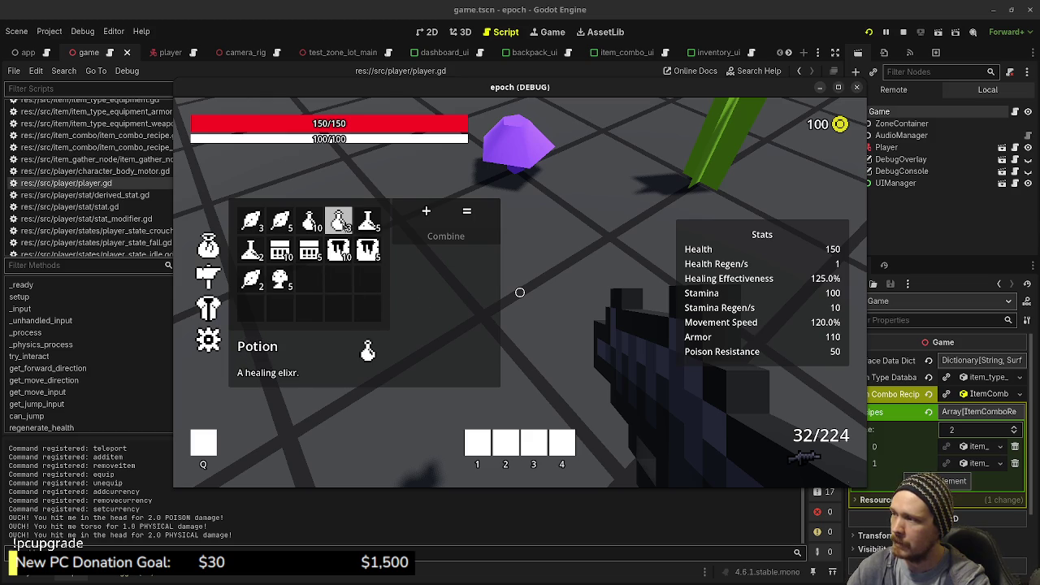
- Craft two Mega Potions from Potion and Honey, then stop the debug game
{"action": "left_click", "coordinate": [340, 224]}
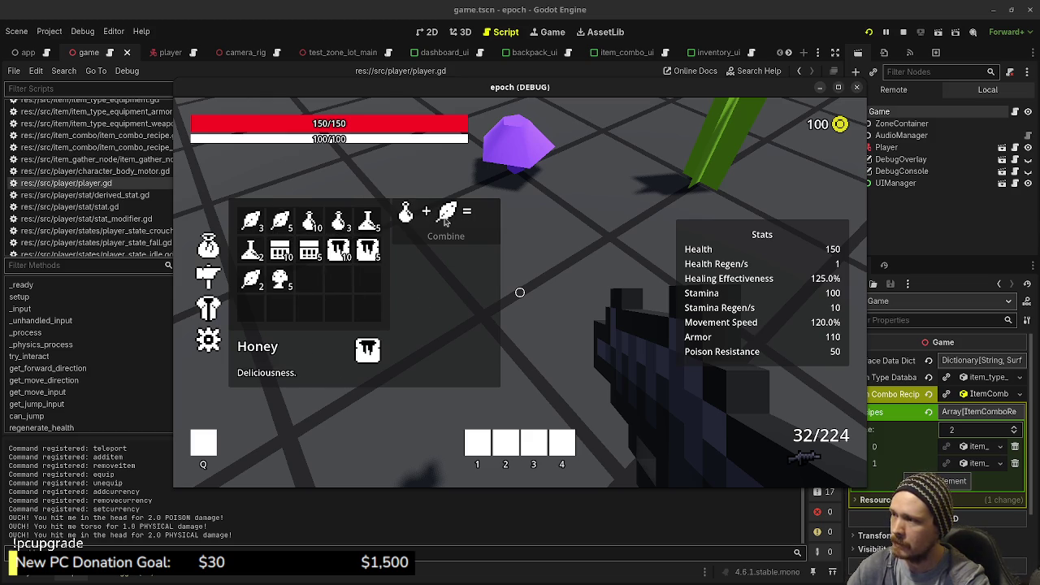
{"action": "left_click", "coordinate": [281, 279]}
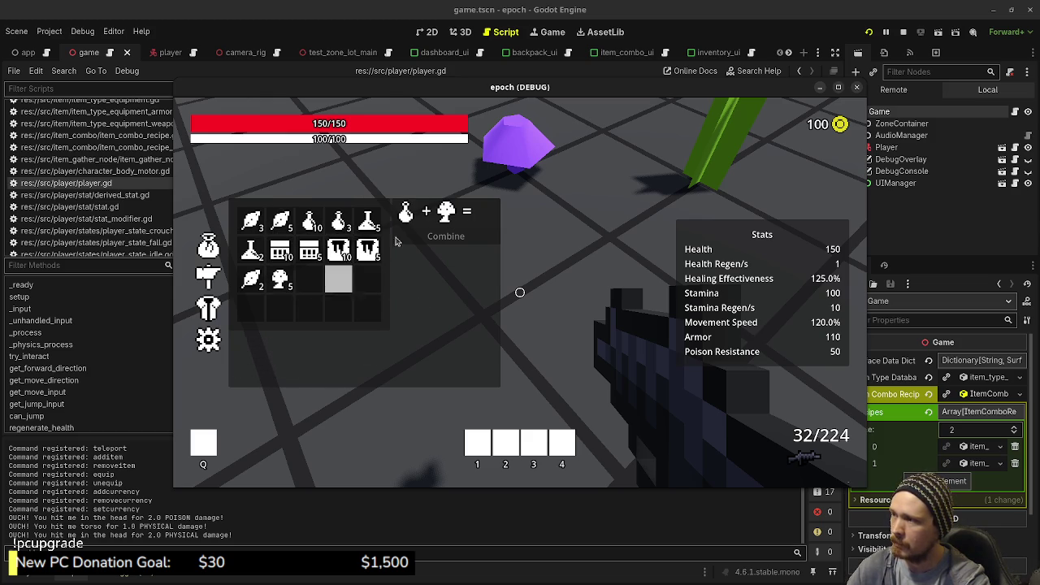
{"action": "left_click", "coordinate": [445, 217]}
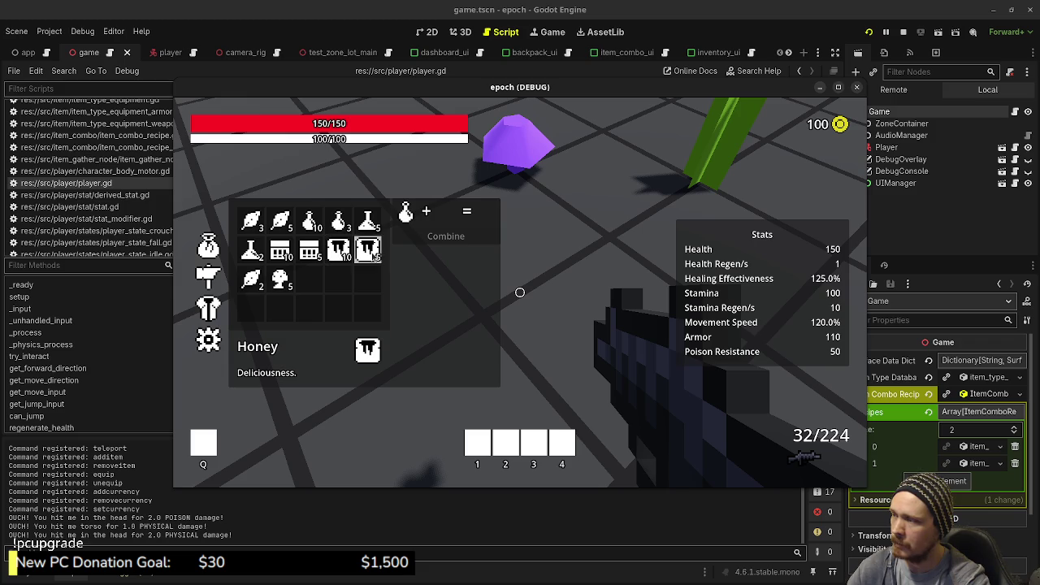
{"action": "left_click", "coordinate": [367, 250]}
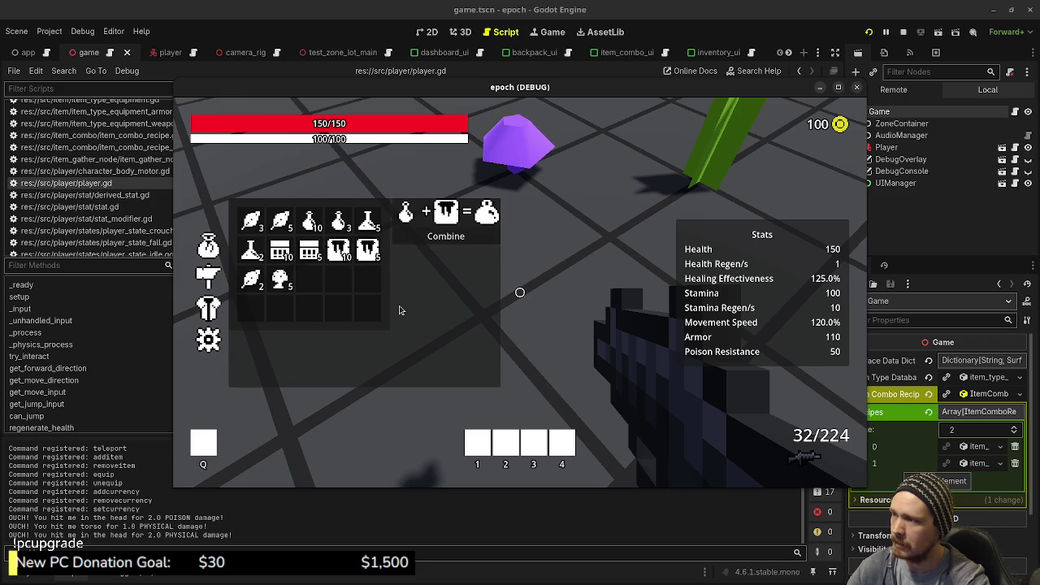
{"action": "left_click", "coordinate": [453, 238]}
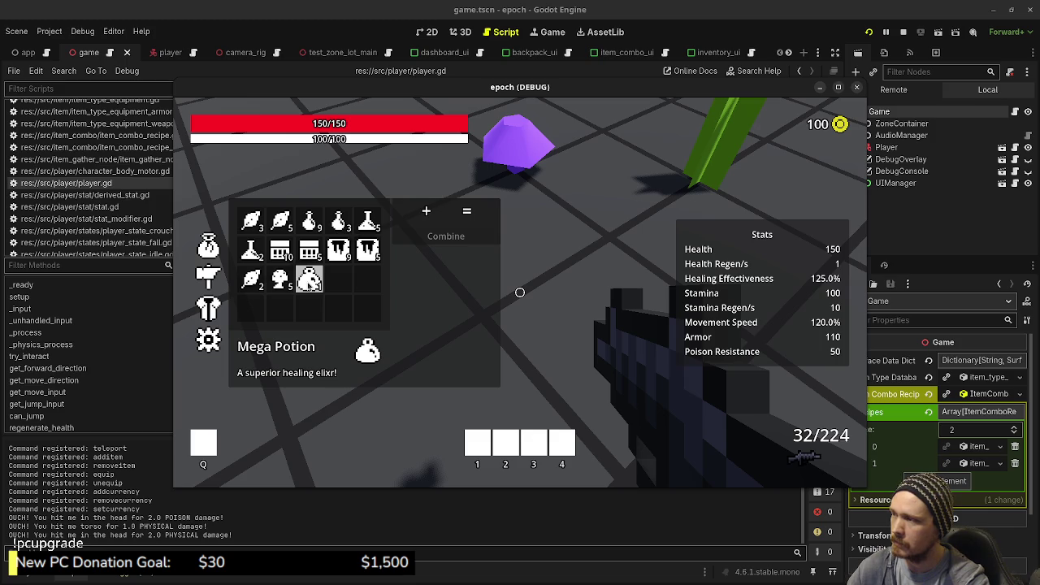
{"action": "left_click", "coordinate": [339, 221]}
{"action": "left_click", "coordinate": [367, 250]}
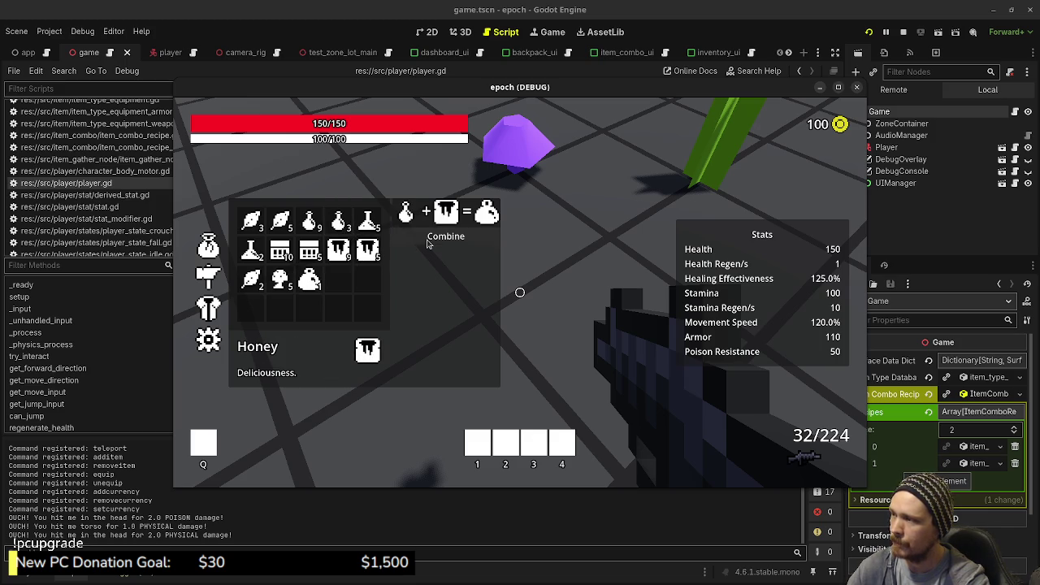
{"action": "left_click", "coordinate": [430, 240]}
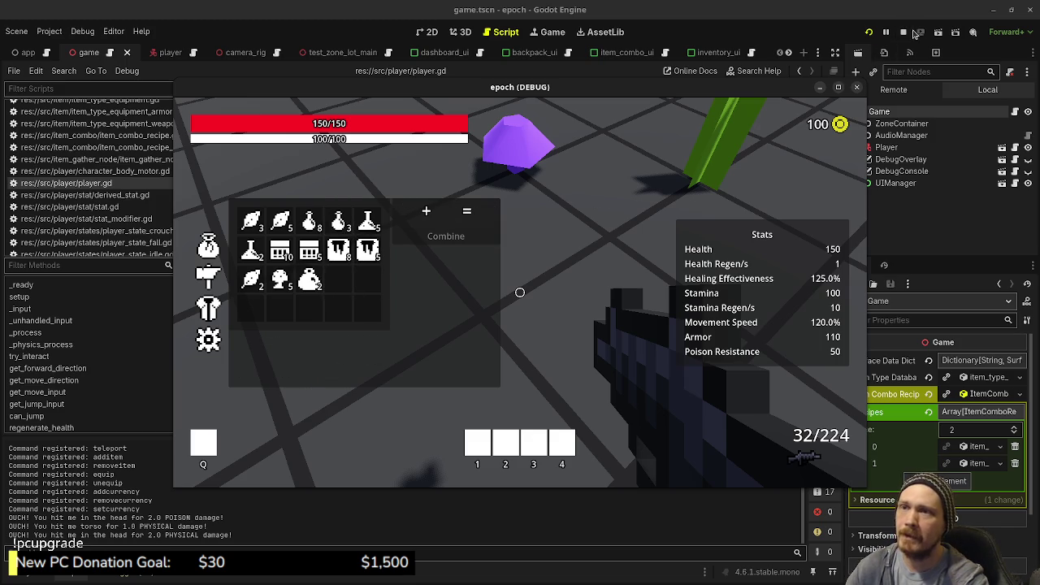
{"action": "left_click", "coordinate": [903, 32]}
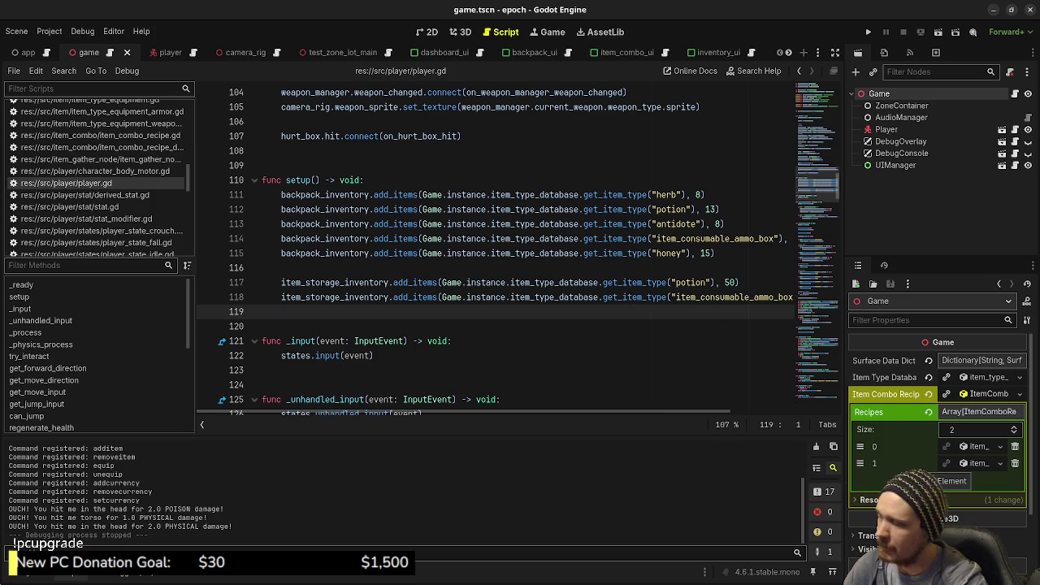
- Open item_combo_recipe_mega_potion.tres, which combines potion.tres and honey.tres into mega_potion
{"action": "left_click", "coordinate": [44, 578]}
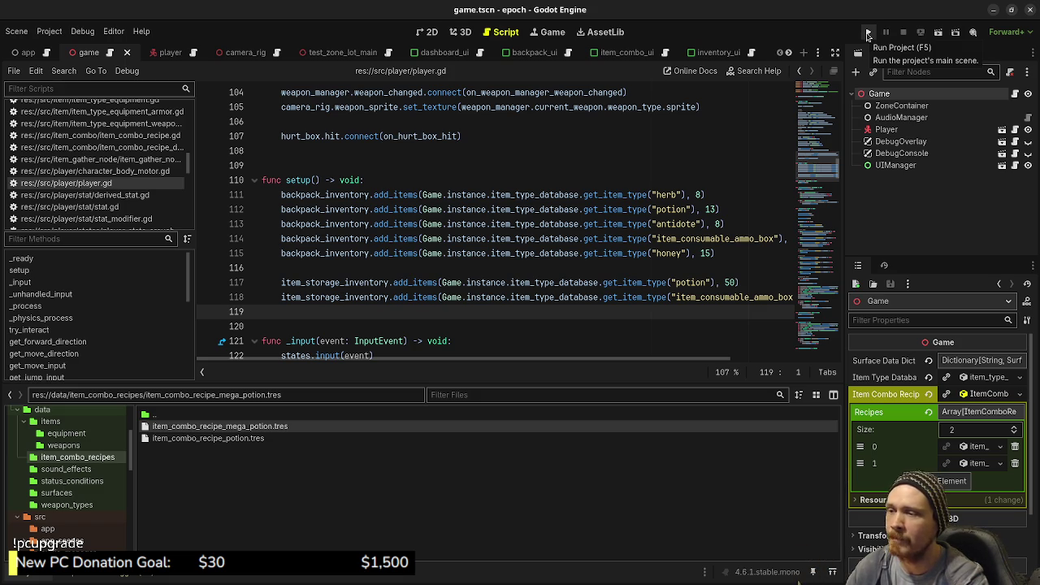
{"action": "left_click", "coordinate": [258, 428]}
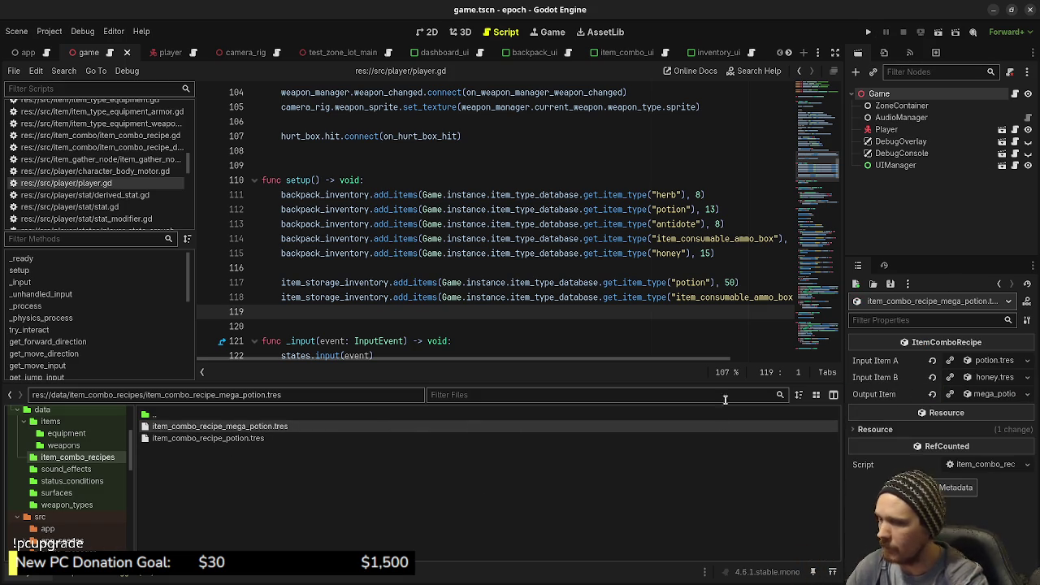
- Give mega_potion.tres a new ItemEffectIncreaseHealth as its On Consume Effect
{"action": "left_click", "coordinate": [52, 422]}
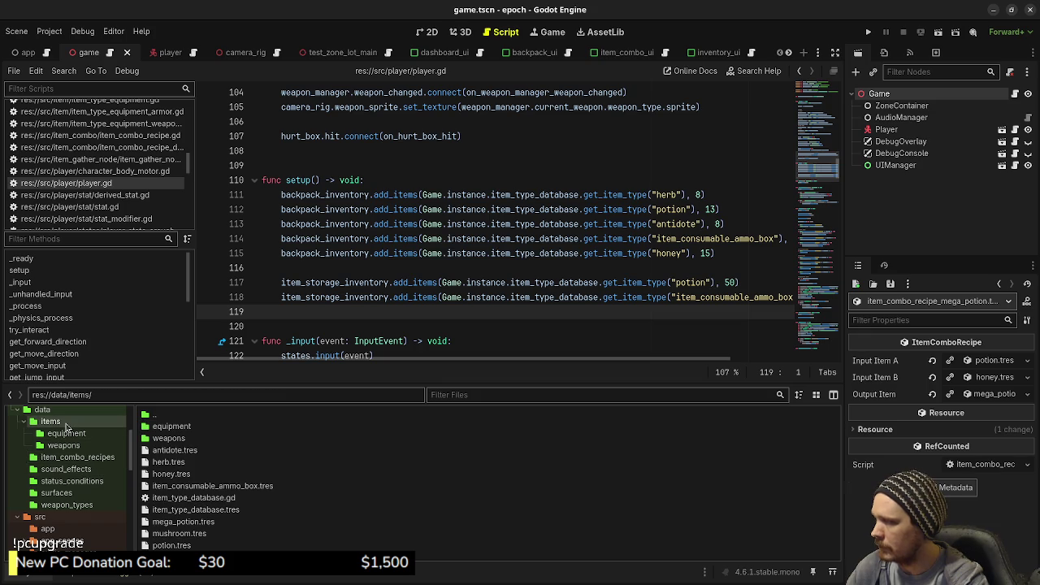
{"action": "double_click", "coordinate": [182, 522]}
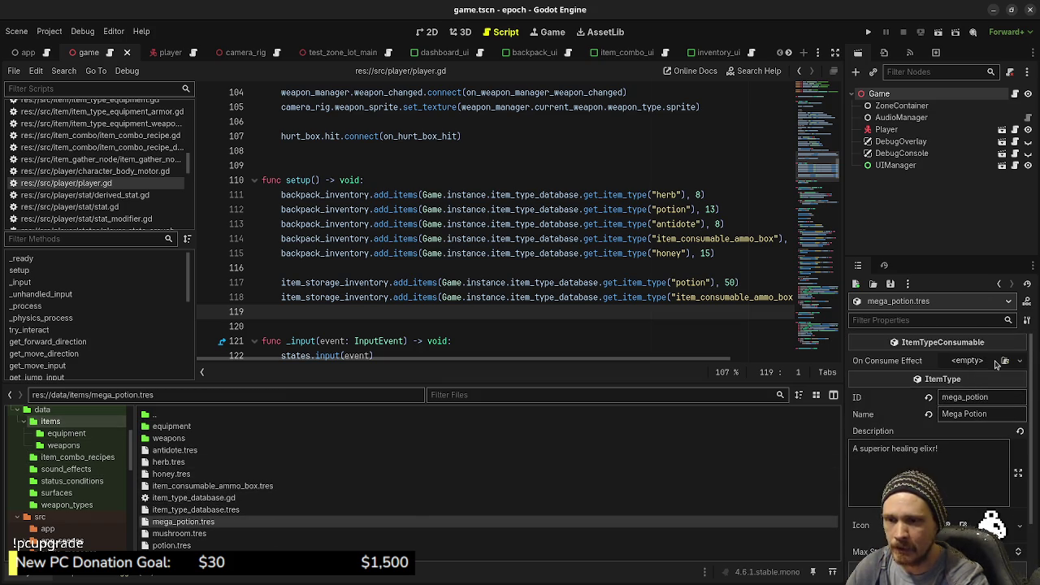
{"action": "left_click", "coordinate": [1005, 360]}
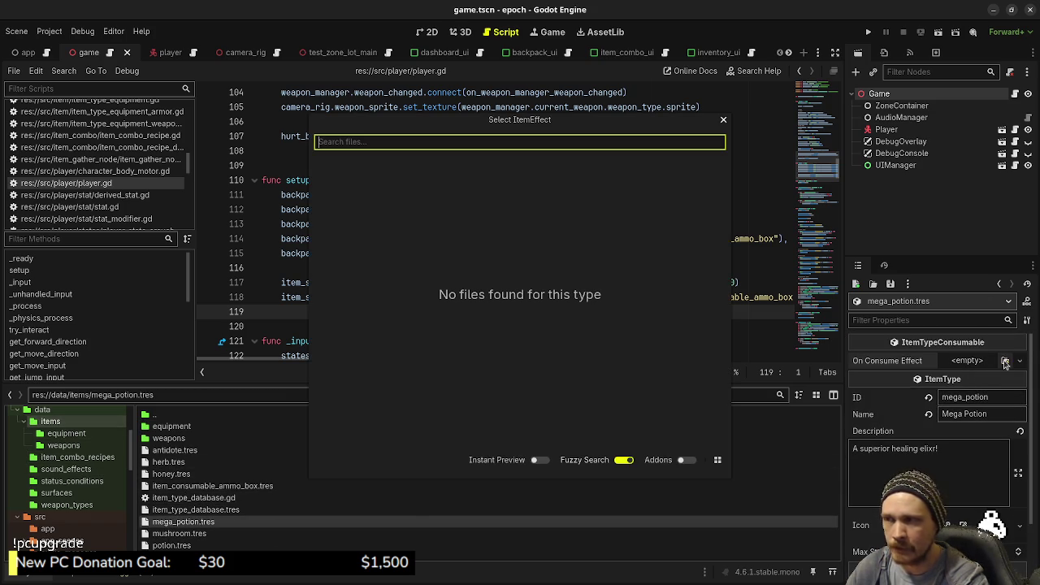
{"action": "left_click", "coordinate": [725, 120]}
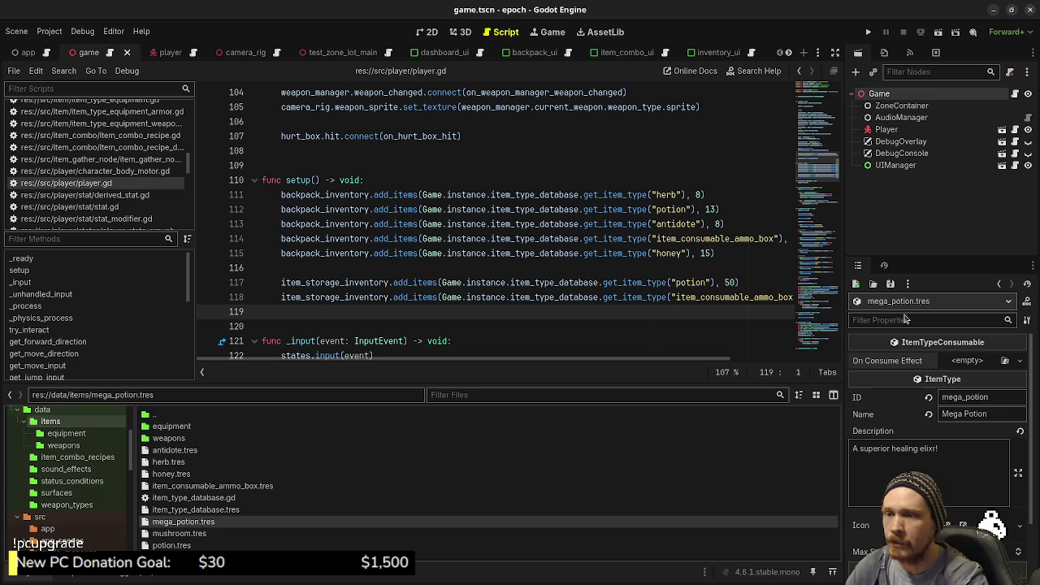
{"action": "left_click", "coordinate": [961, 362]}
{"action": "left_click", "coordinate": [894, 491]}
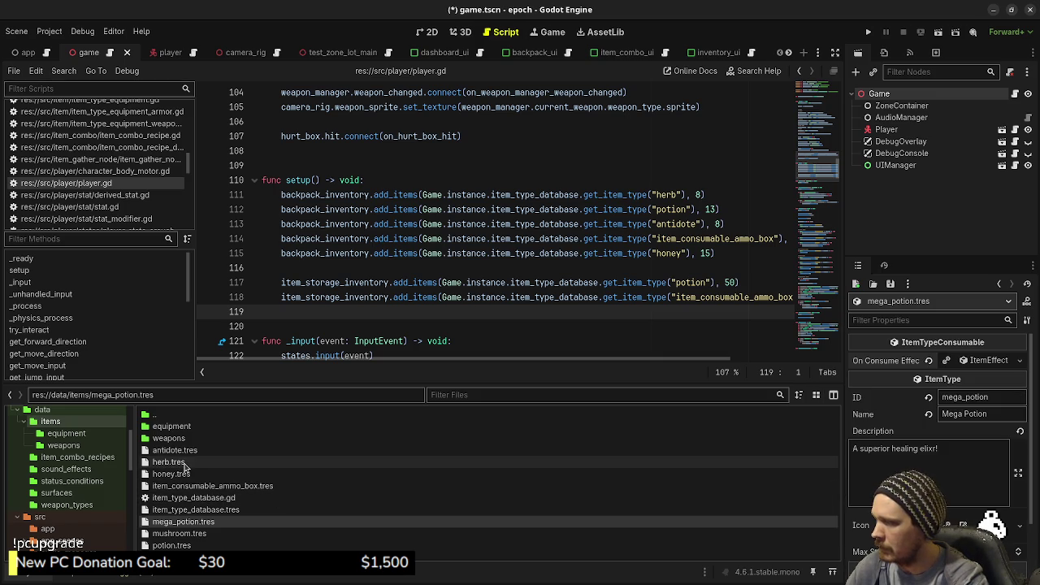
- Set the effect's Amount to 60, save, and run the game with F5
{"action": "left_click", "coordinate": [171, 545]}
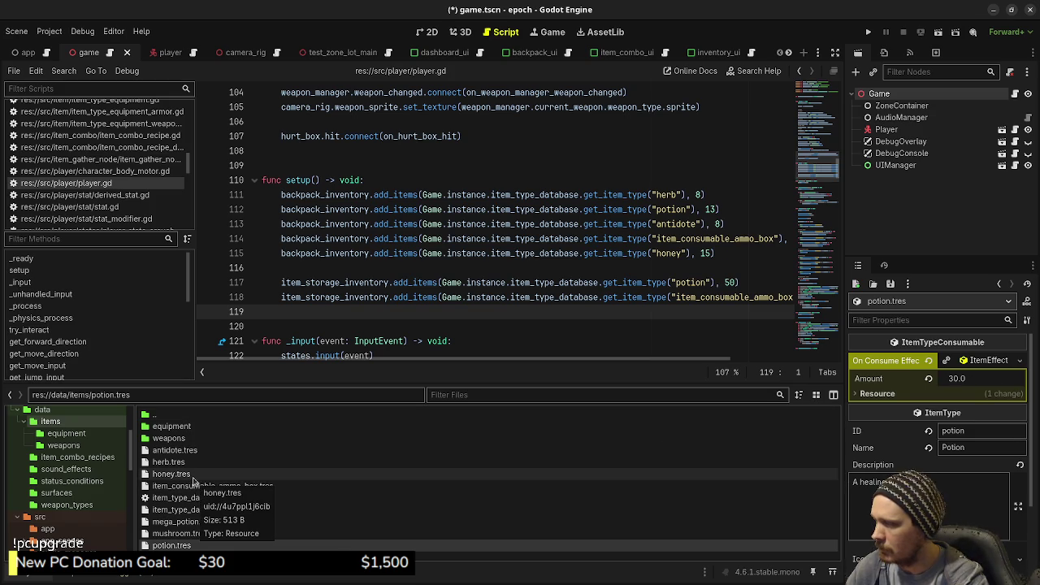
{"action": "left_click", "coordinate": [183, 522]}
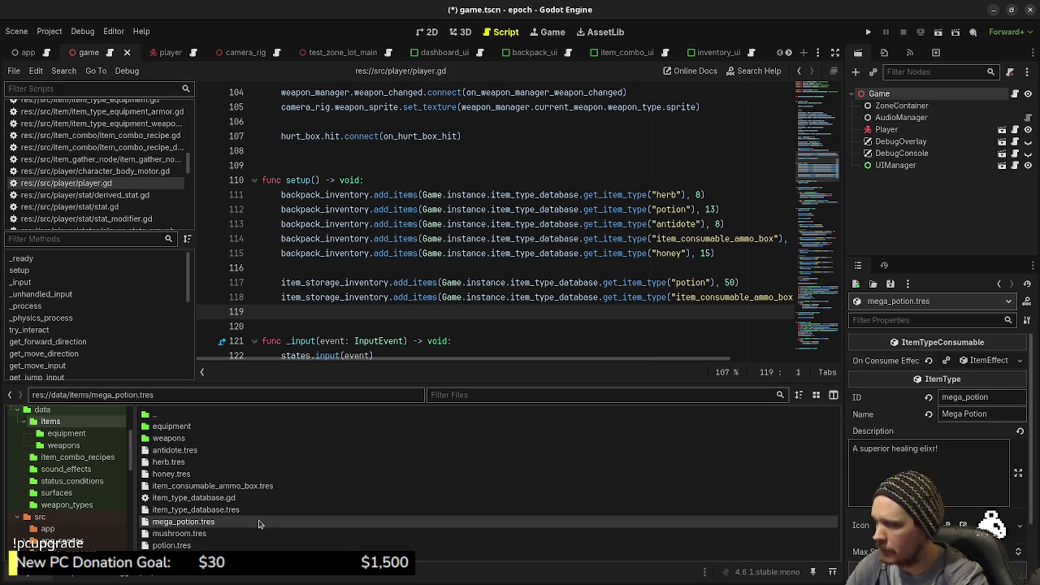
{"action": "left_click", "coordinate": [982, 360]}
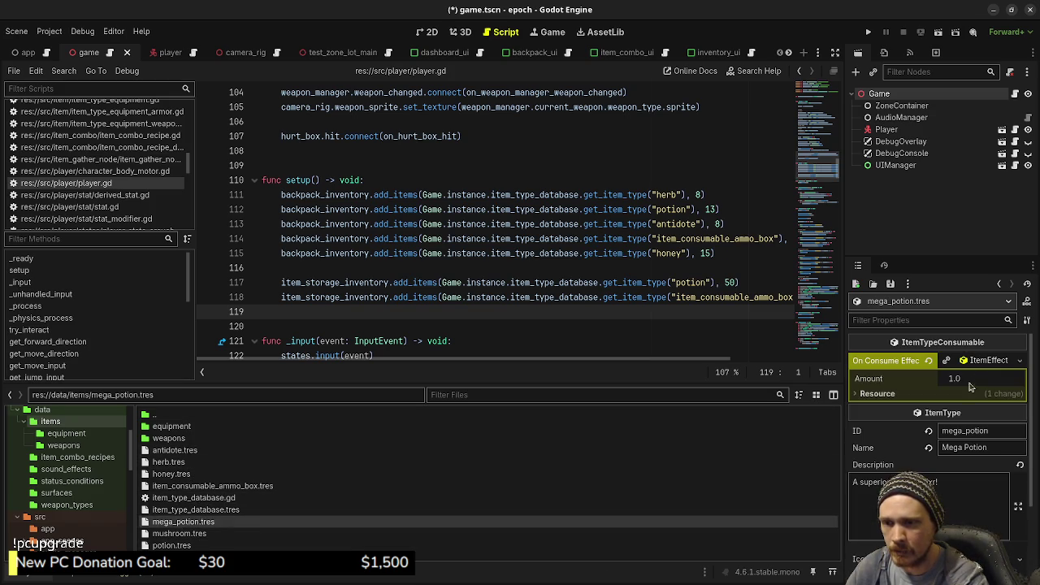
{"action": "left_click", "coordinate": [973, 380]}
{"action": "type", "text": "60"}
{"action": "key", "text": "Return"}
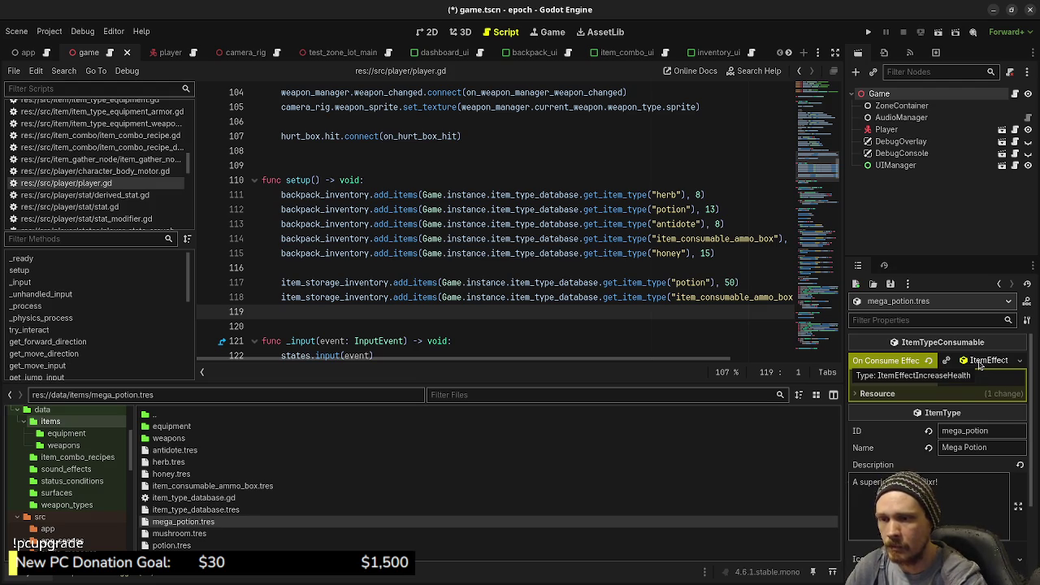
{"action": "key", "text": "ctrl+s"}
{"action": "key", "text": "F5"}
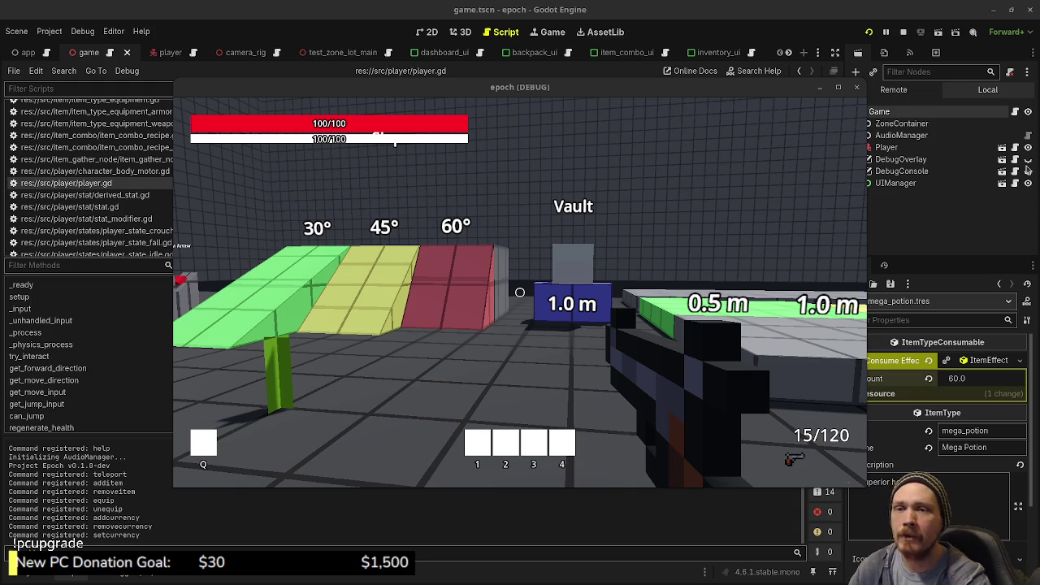
- Switch to Obsidian and drag the game window down out of the way
{"action": "key", "text": "alt+Tab"}
{"action": "mouse_move", "coordinate": [682, 87]}
{"action": "left_mouse_down"}
{"action": "mouse_move", "coordinate": [745, 475]}
{"action": "mouse_move", "coordinate": [746, 549]}
{"action": "left_mouse_up"}
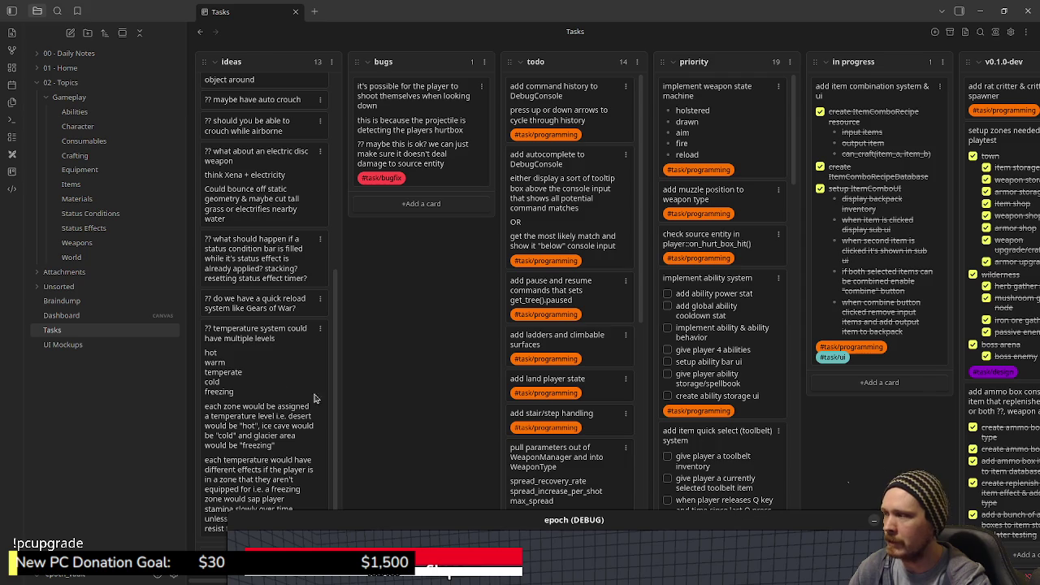
- Open the Status Conditions note from 02 - Topics > Gameplay
{"action": "left_click", "coordinate": [80, 230]}
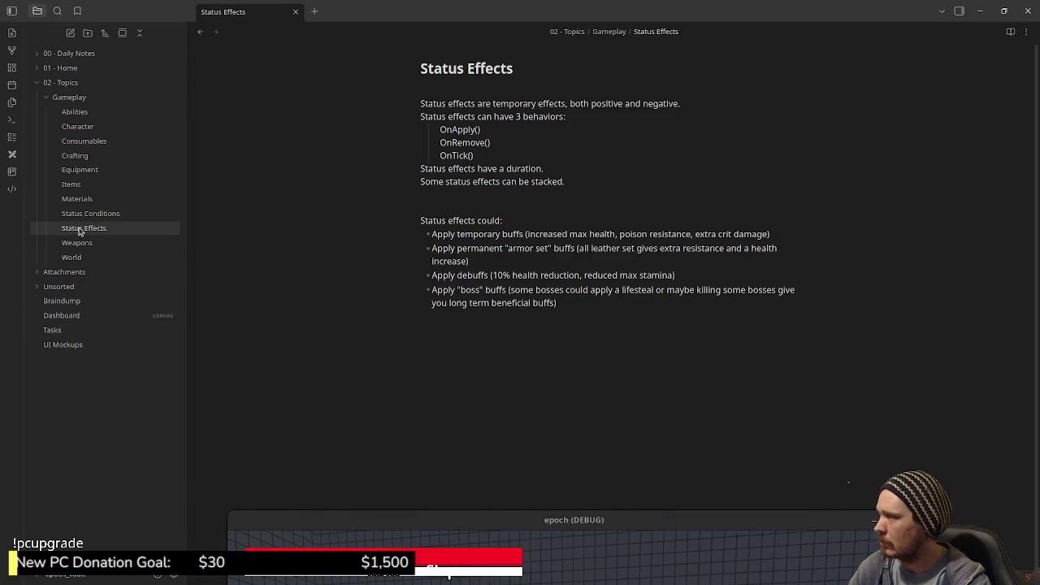
{"action": "left_click", "coordinate": [85, 213]}
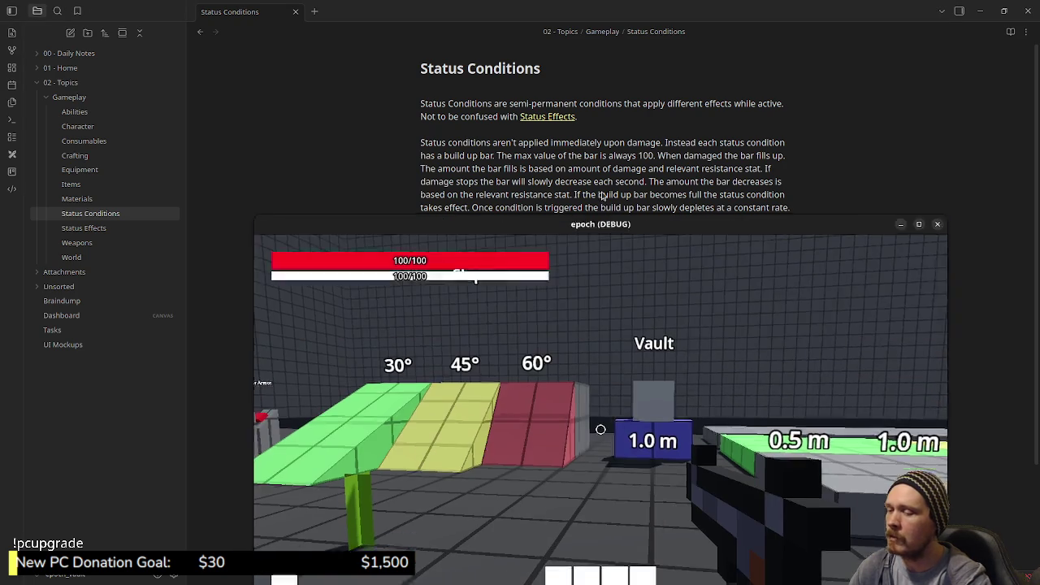
- Walk into the poison area, then open the inventory list while health sits at 57/100
{"action": "left_click", "coordinate": [585, 316]}
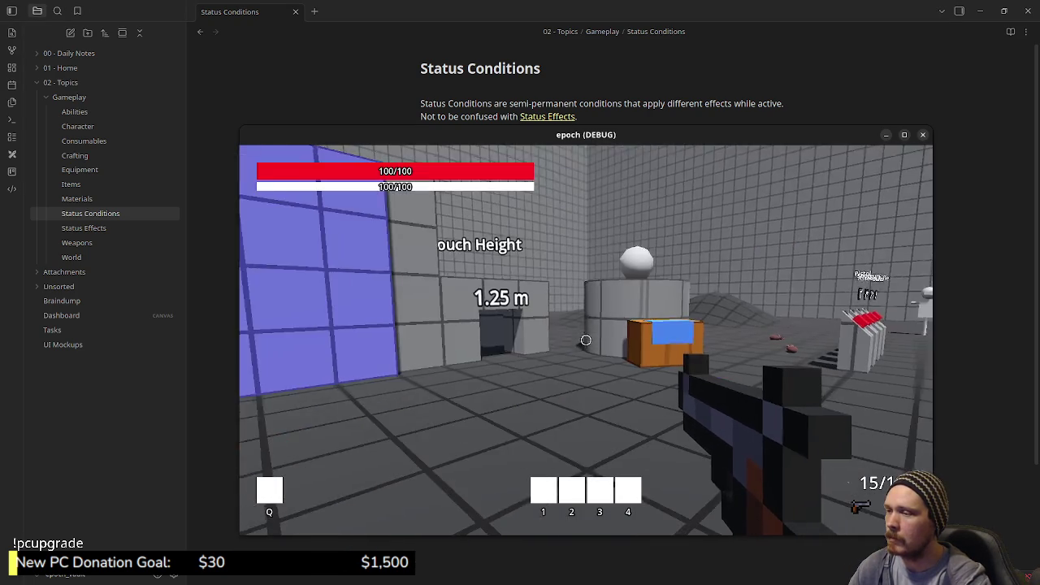
{"action": "key", "text": "Tab"}
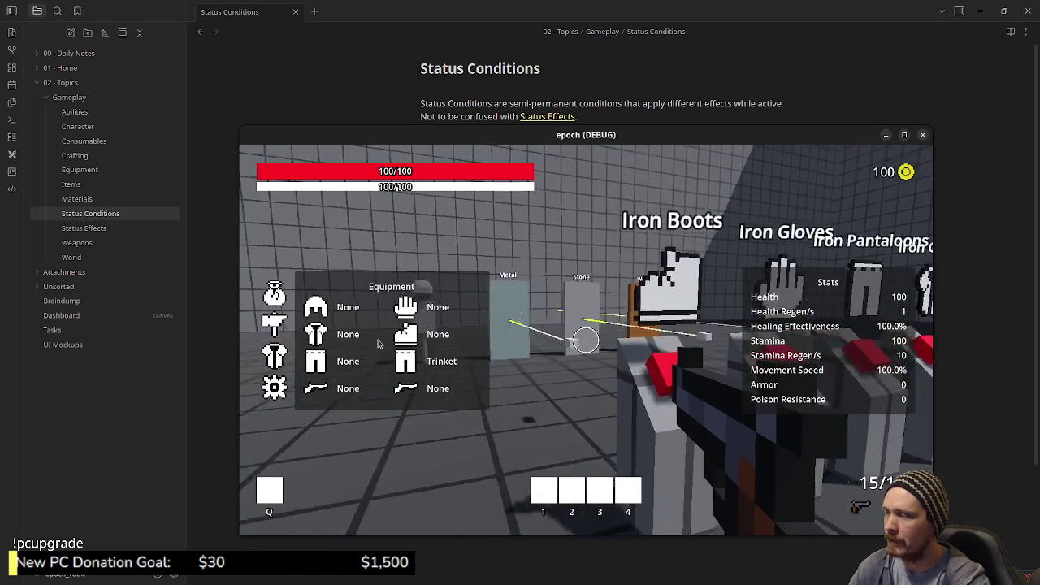
{"action": "key", "text": "Tab"}
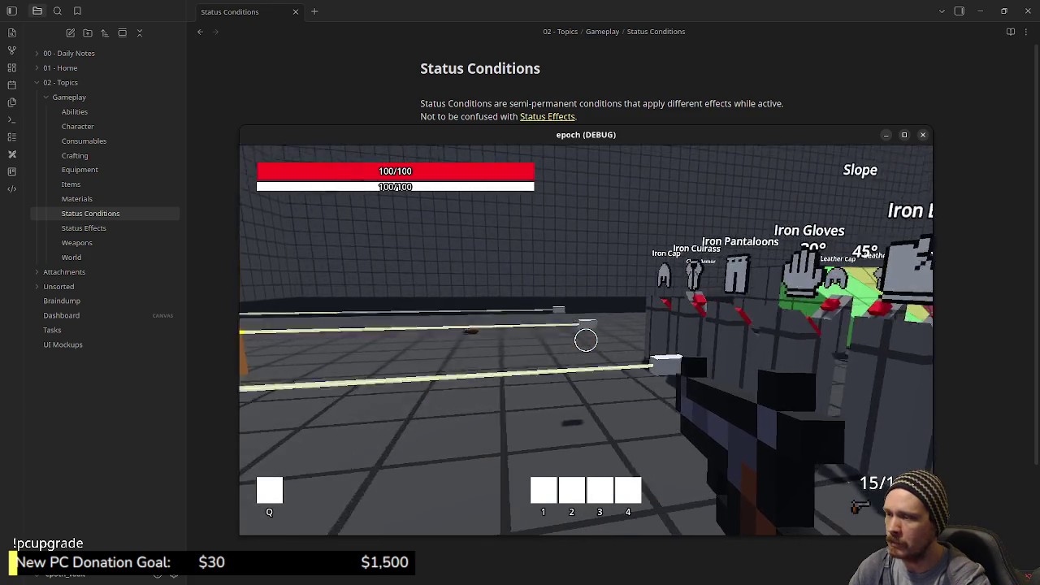
{"action": "key", "text": "w"}
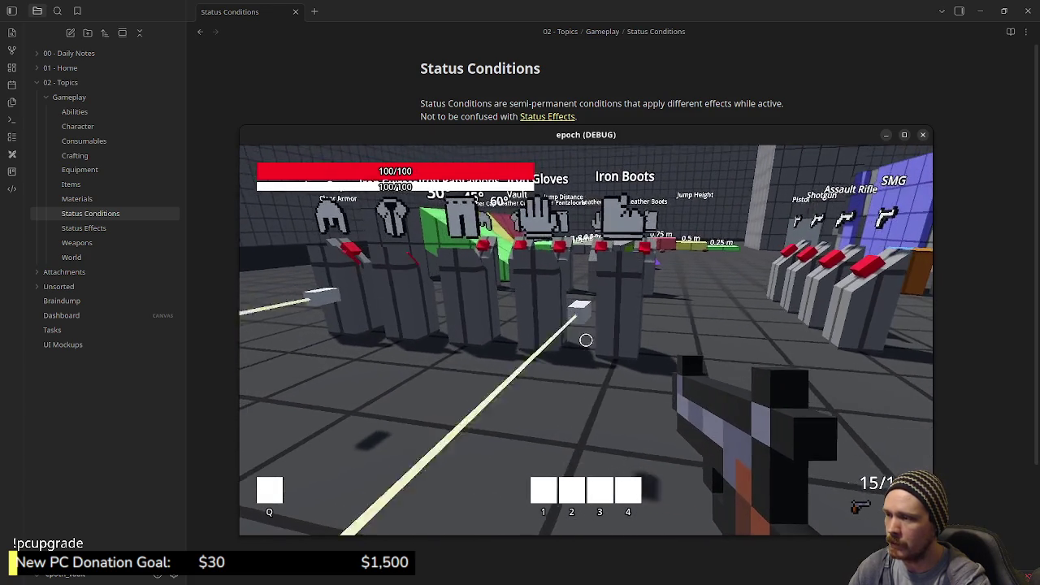
{"action": "key", "text": "Tab"}
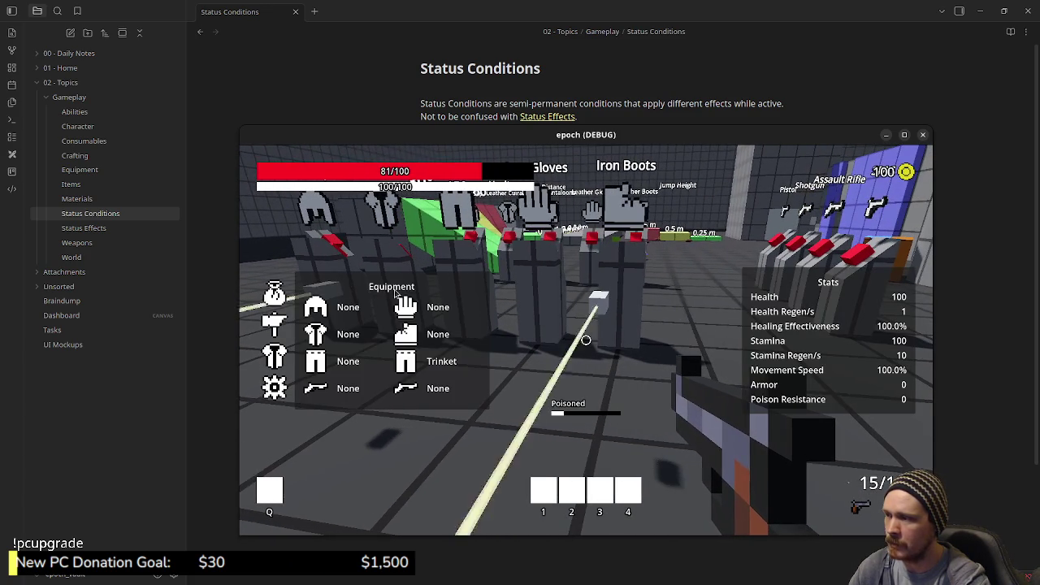
{"action": "left_click", "coordinate": [292, 302]}
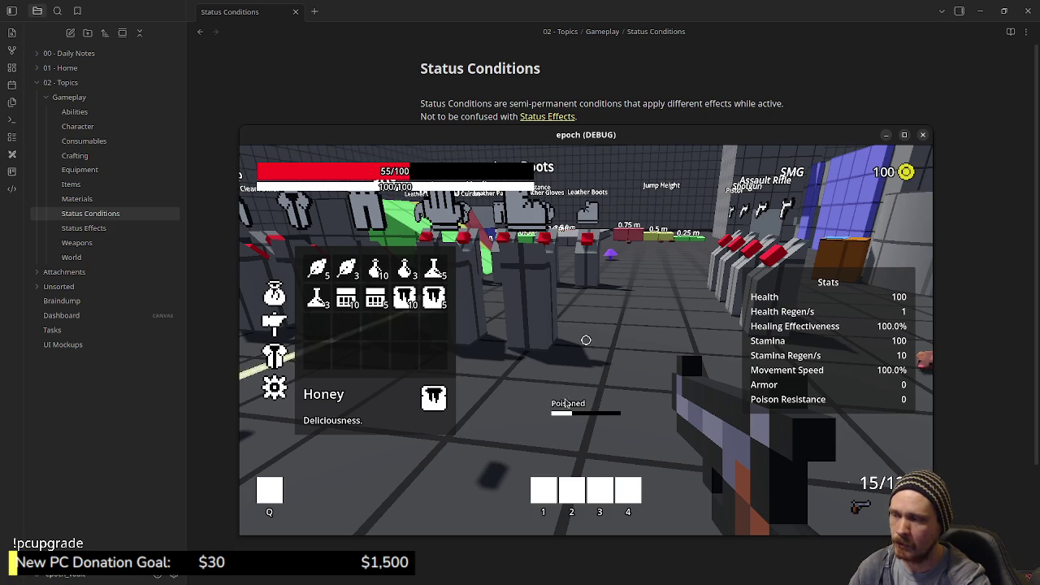
- Drink two Potions, an Antidote to cure the poison, then the last Potion
{"action": "left_click", "coordinate": [599, 347]}
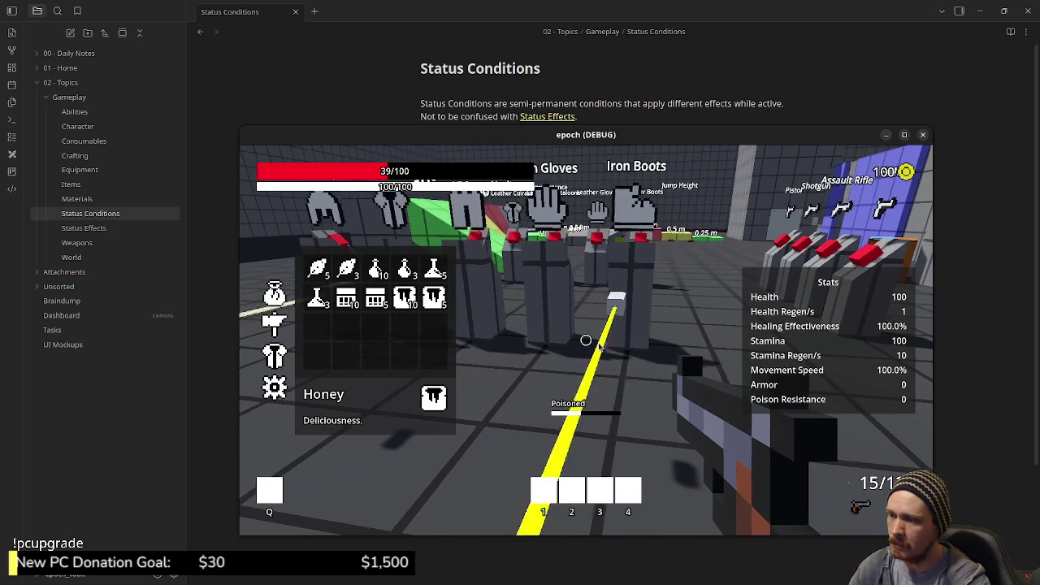
{"action": "left_click", "coordinate": [404, 269]}
{"action": "left_click", "coordinate": [405, 269]}
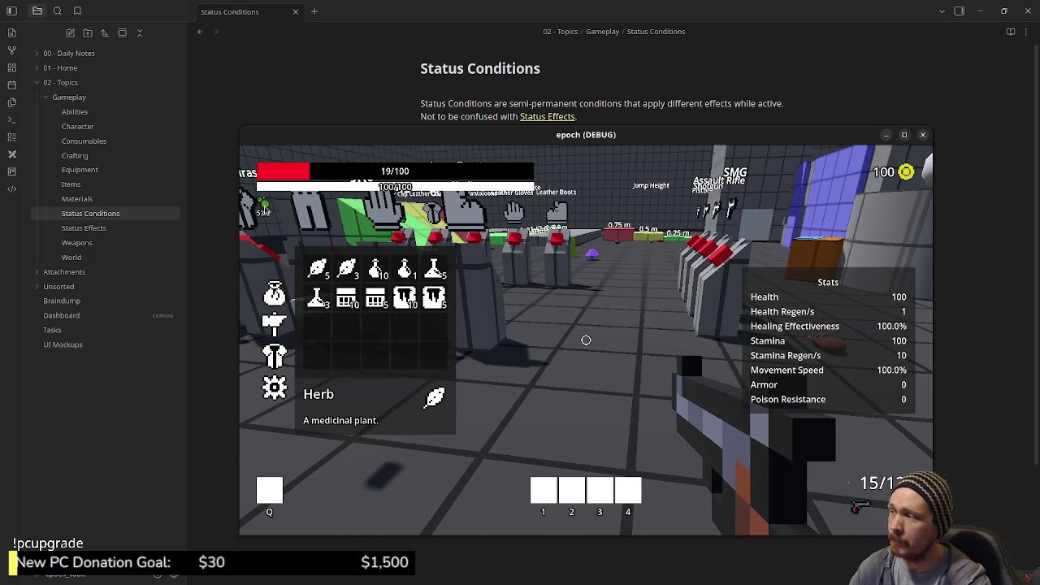
{"action": "left_click", "coordinate": [319, 301]}
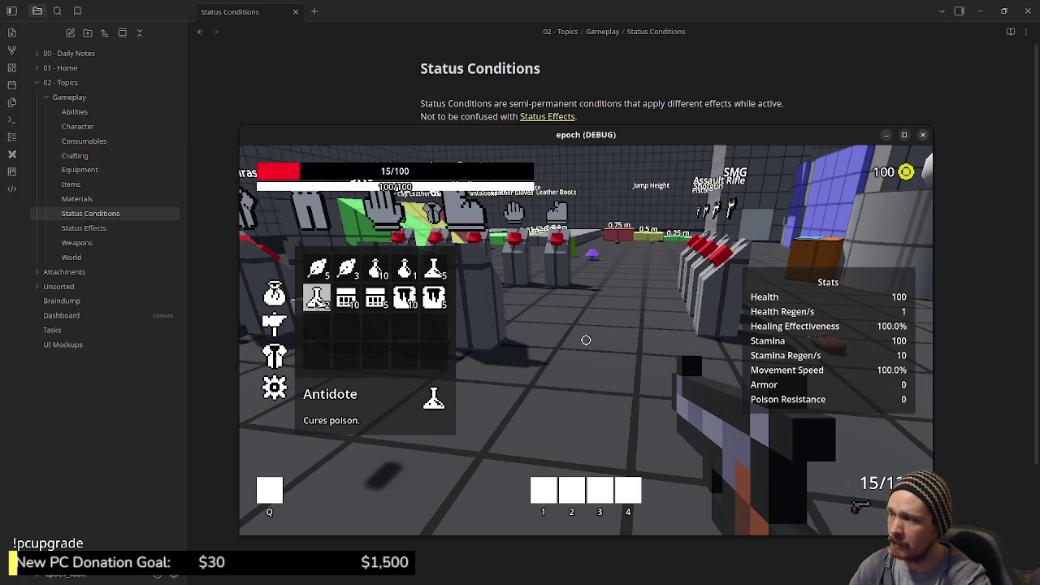
{"action": "left_click", "coordinate": [406, 271]}
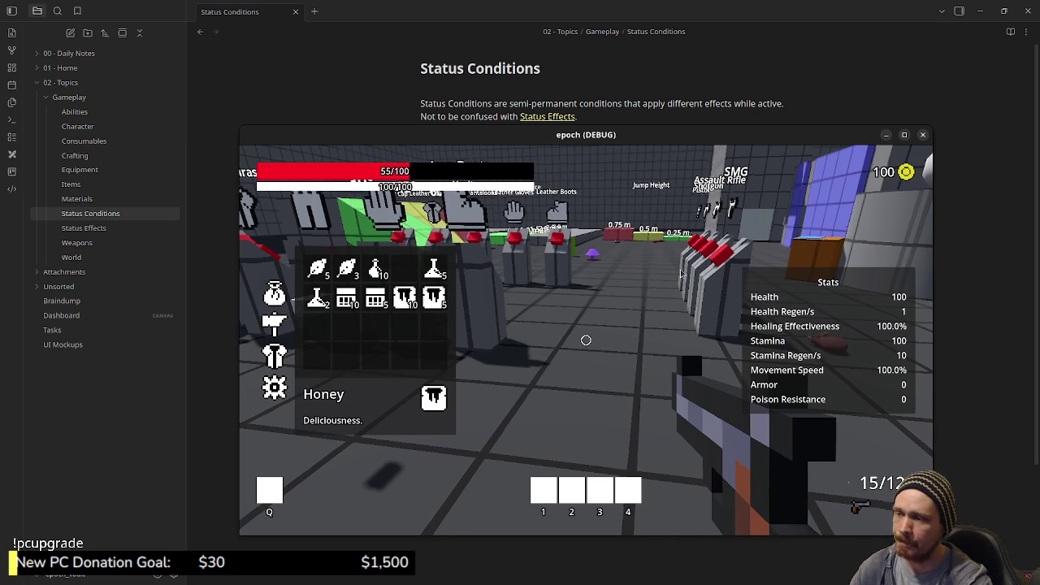
- Close the inventory, walk past the mushroom to the item pedestals, and reopen it
{"action": "key", "text": "Tab"}
{"action": "key", "text": "w"}
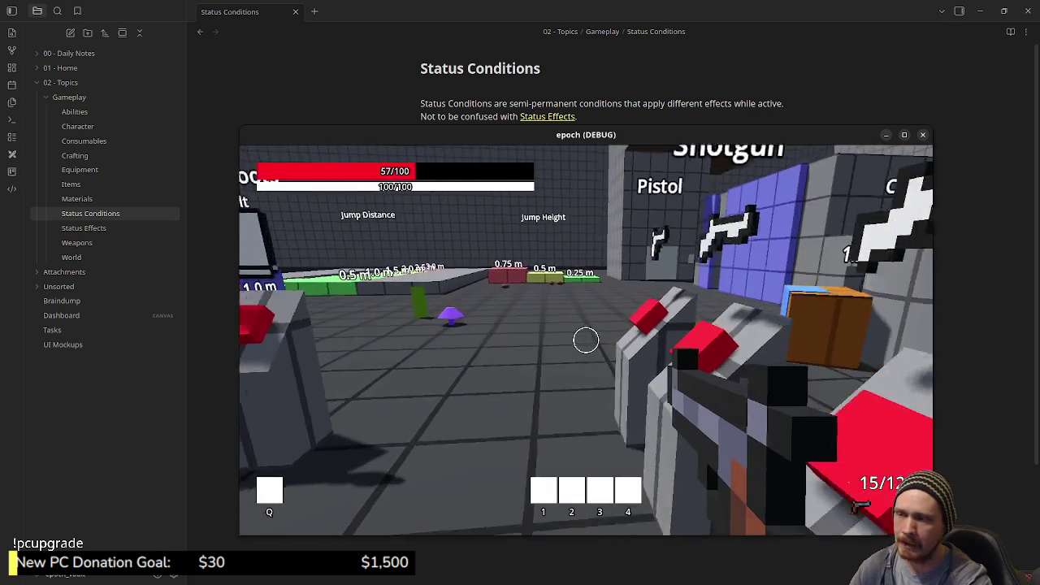
{"action": "key", "text": "w"}
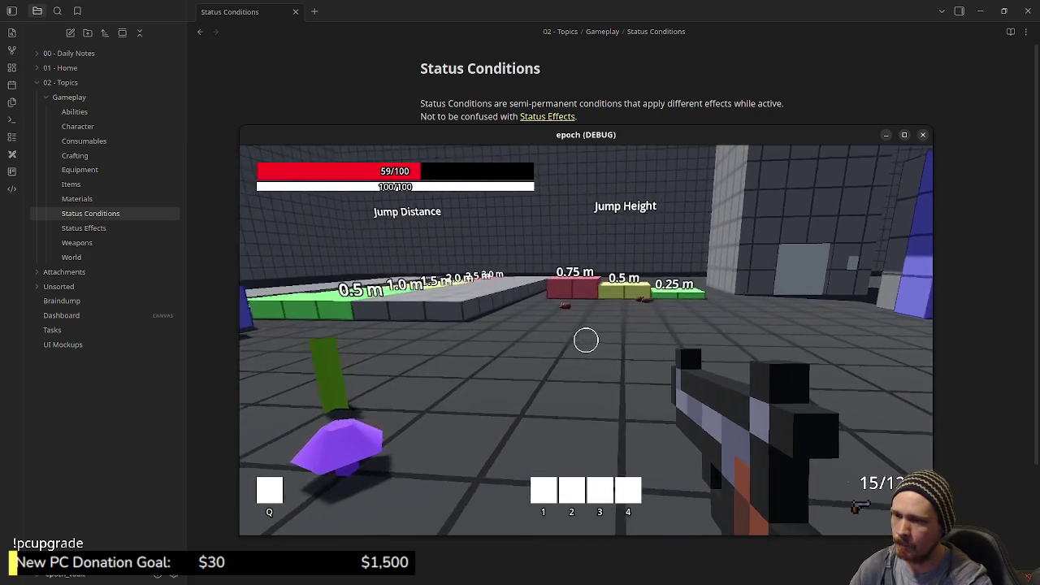
{"action": "key", "text": "w"}
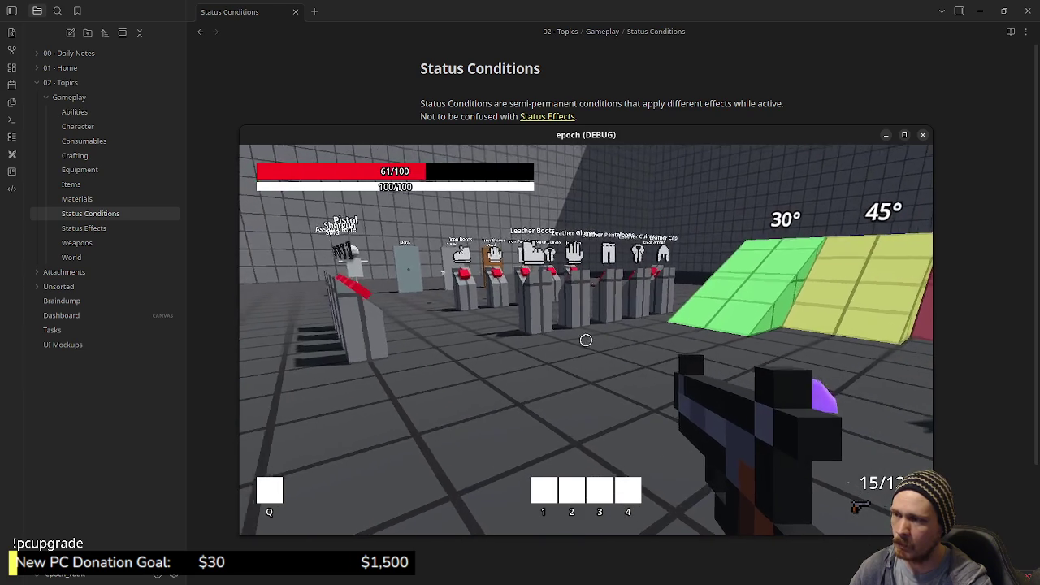
{"action": "key", "text": "Tab"}
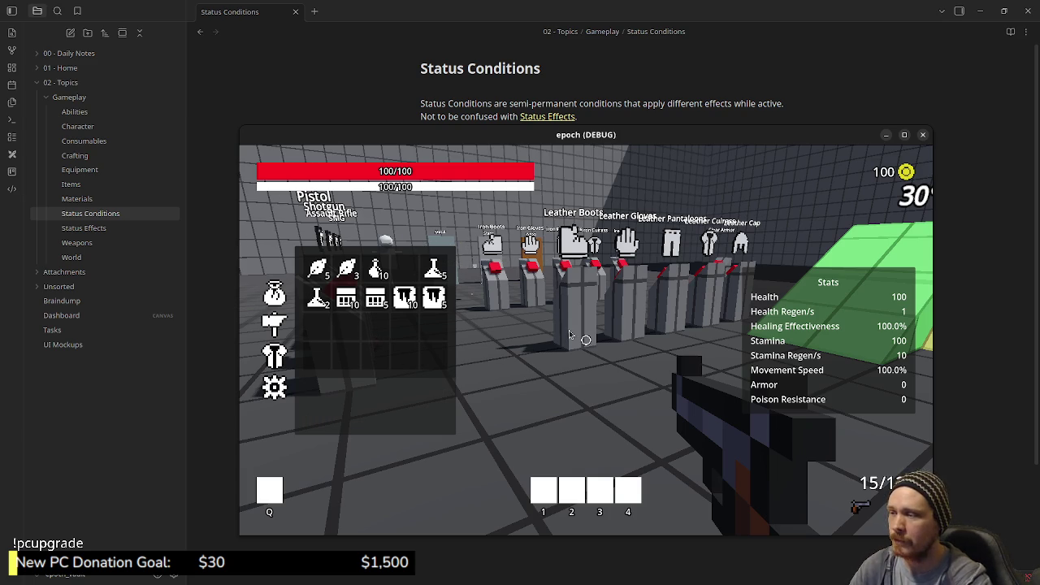
- Walk past the armor stands toward the Metal, Stone and Wood doors
{"action": "key", "text": "w"}
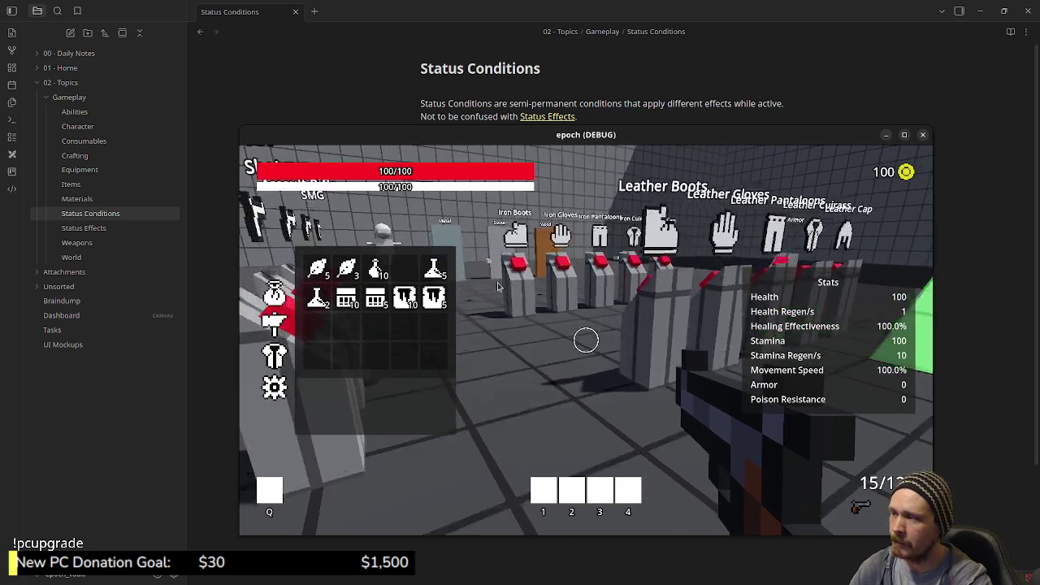
{"action": "key", "text": "a"}
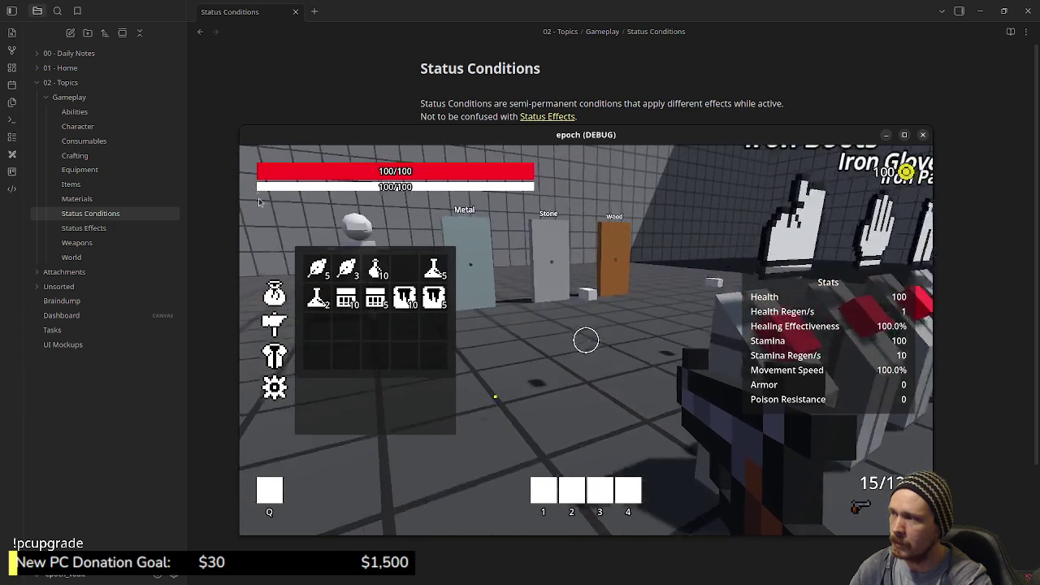
{"action": "key", "text": "w"}
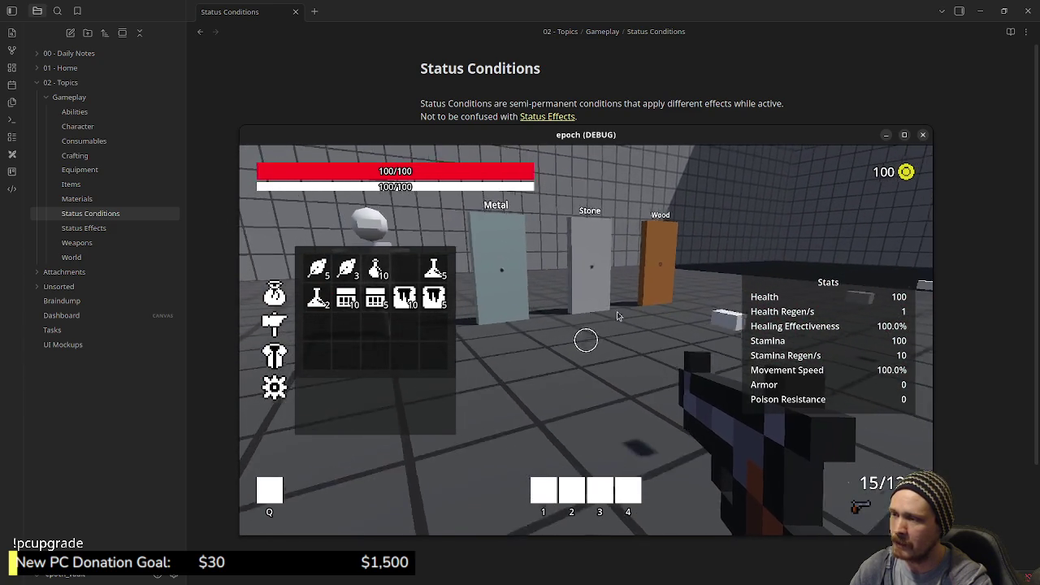
- Toggle the inventory and stats panels closed, open, then closed, and back away from the pillars
{"action": "key", "text": "Tab"}
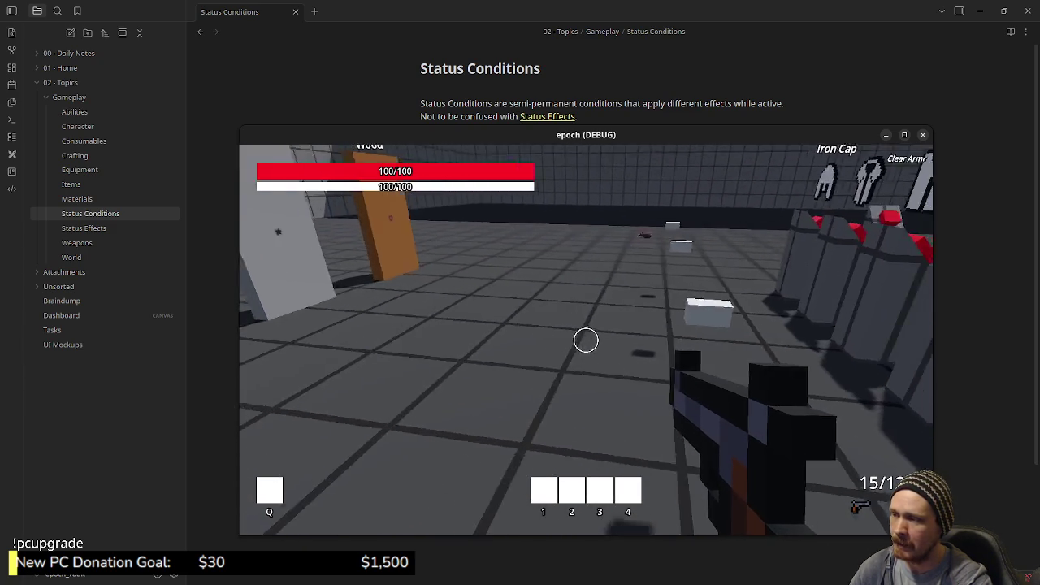
{"action": "key", "text": "Tab"}
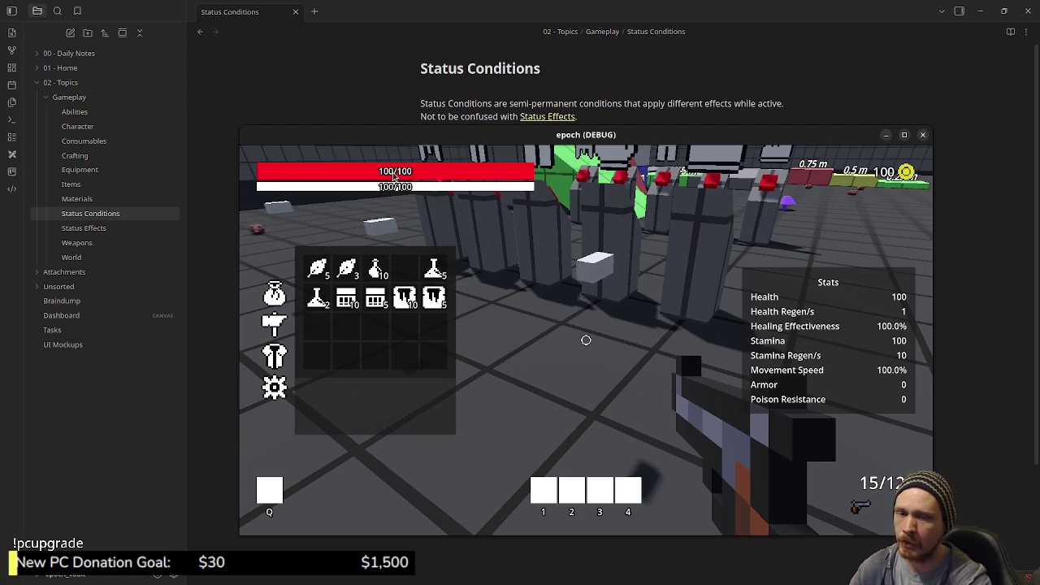
{"action": "key", "text": "Tab"}
{"action": "key", "text": "s"}
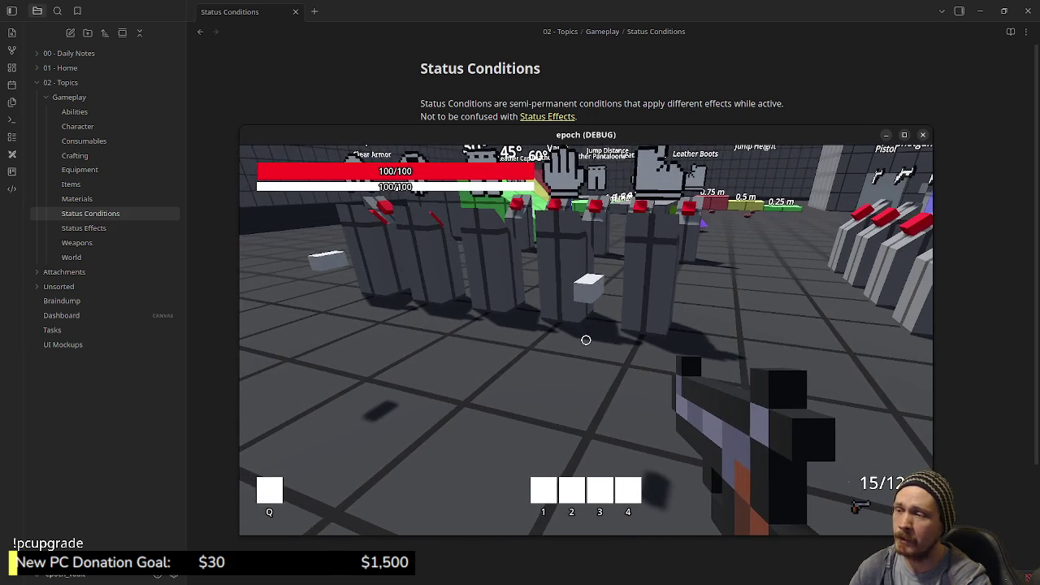
{"action": "mouse_move", "coordinate": [586, 339]}
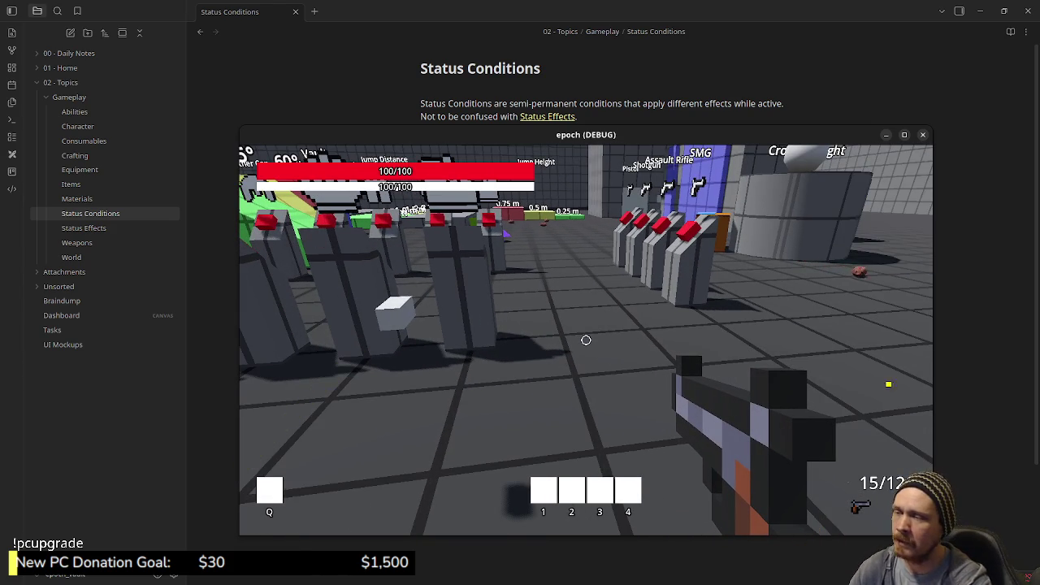
- Run past the weapon stands to the jump-distance markers and show the inventory and stats panels there
{"action": "key", "text": "w"}
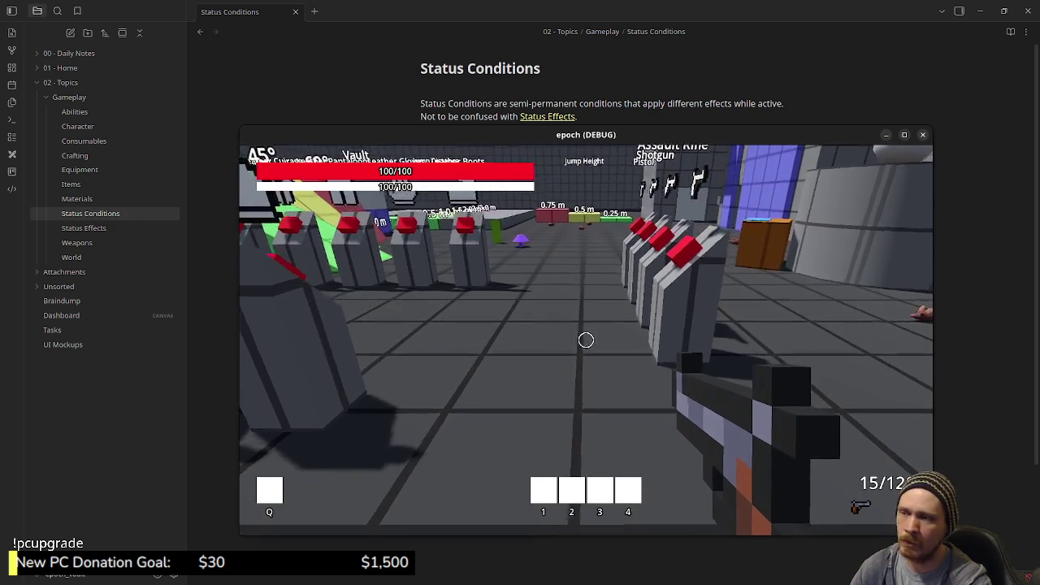
{"action": "key", "text": "w"}
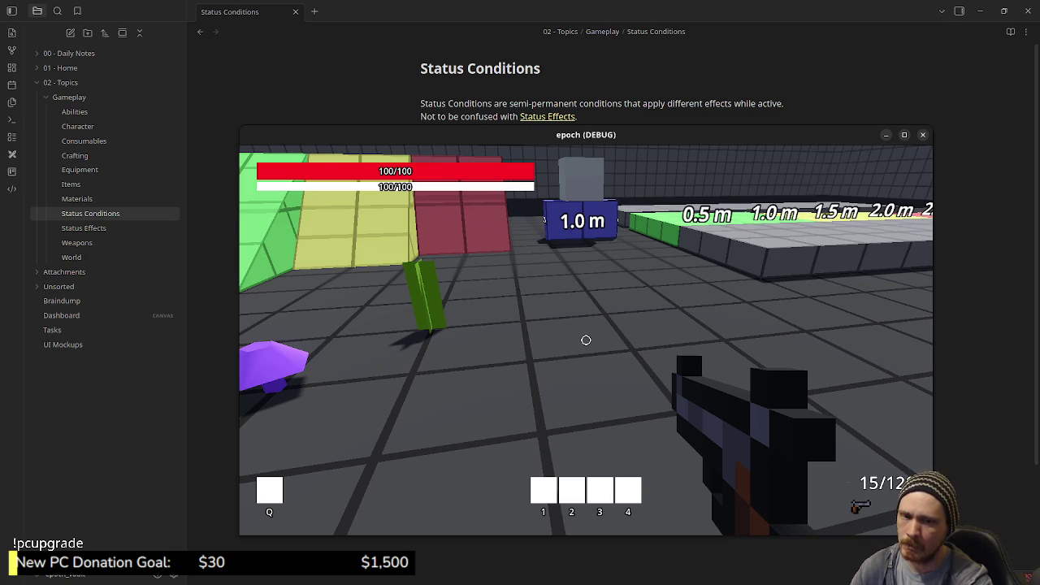
{"action": "key", "text": "Tab"}
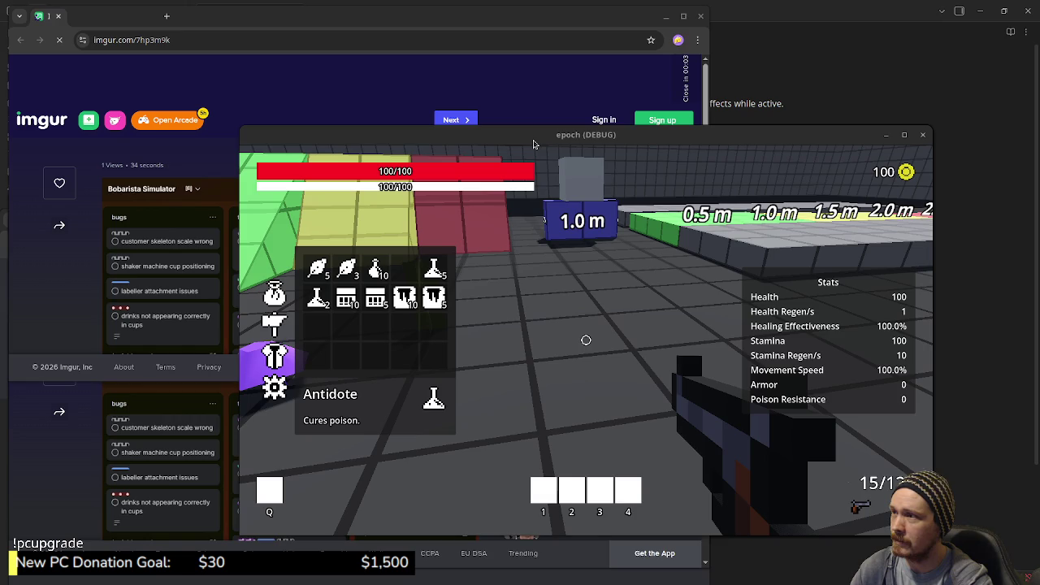
- Drag the game window aside to view the Imgur board, then open Obsidian's Tasks note
{"action": "mouse_move", "coordinate": [537, 134]}
{"action": "left_mouse_down"}
{"action": "mouse_move", "coordinate": [486, 465]}
{"action": "mouse_move", "coordinate": [496, 580]}
{"action": "left_mouse_up"}
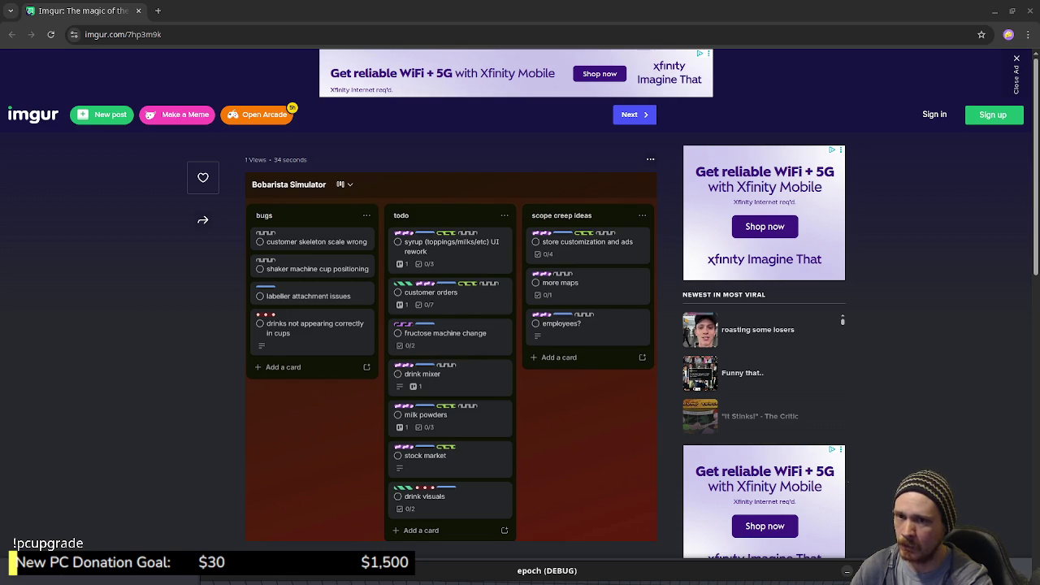
{"action": "key", "text": "alt+Tab"}
{"action": "left_click", "coordinate": [50, 330]}
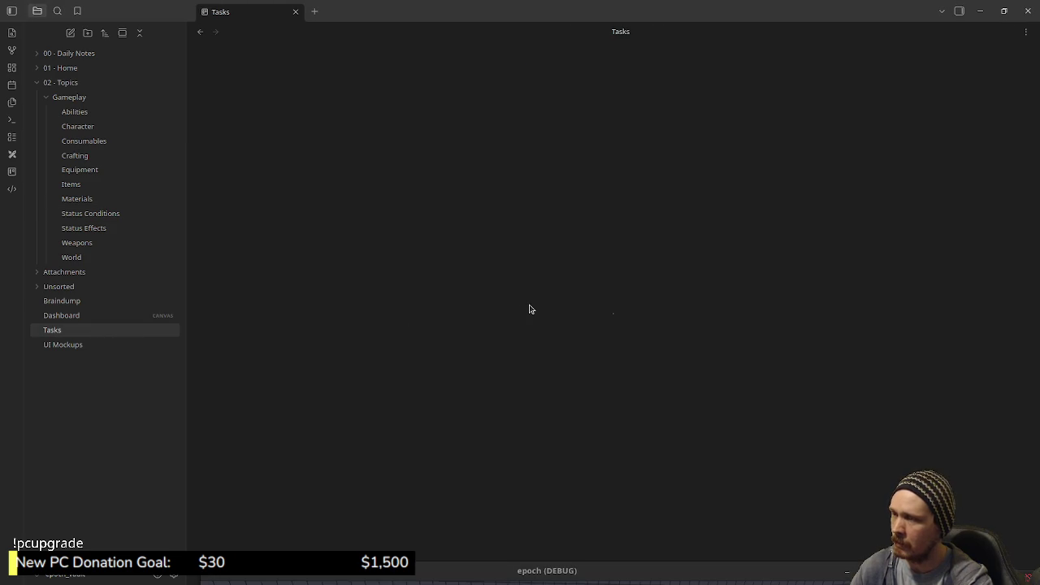
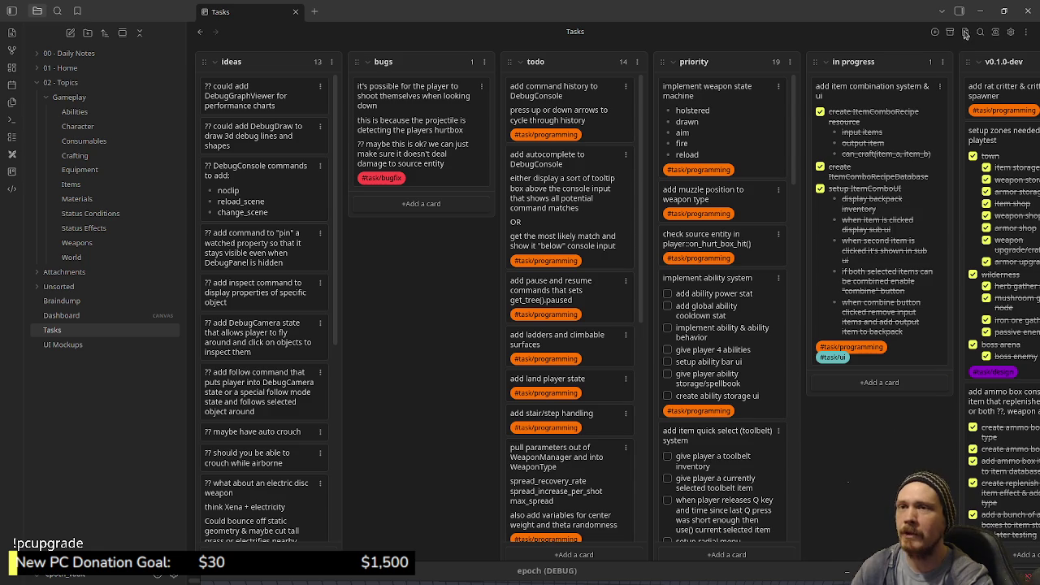
- Minimize the Obsidian Tasks board and close the Imgur tab, returning to player.gd in Godot
{"action": "left_click", "coordinate": [981, 12]}
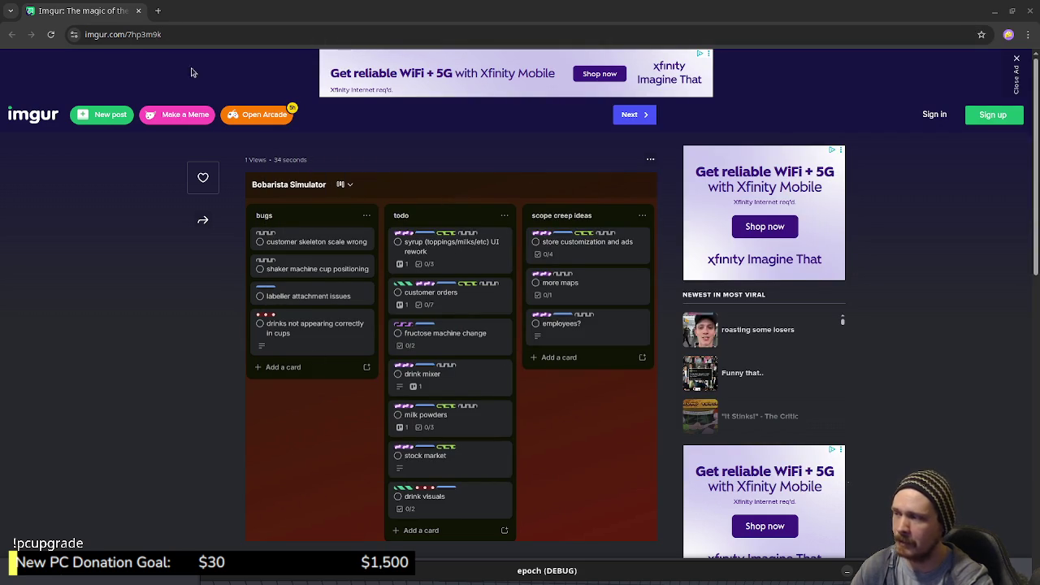
{"action": "left_click", "coordinate": [140, 15]}
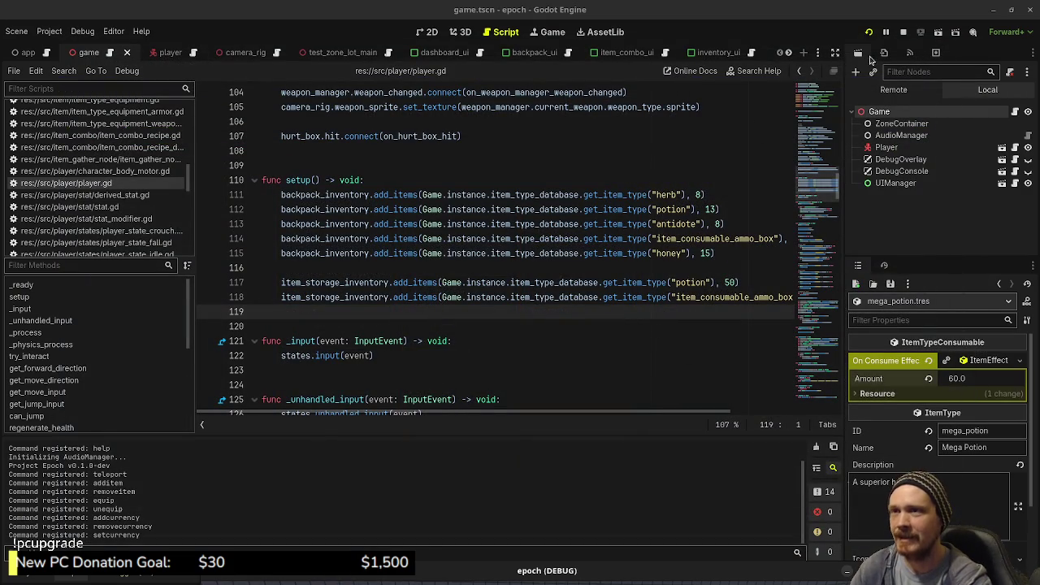
- In the running game, walk up to the purple crystal and open the inventory's Combine panel
{"action": "left_click", "coordinate": [687, 575]}
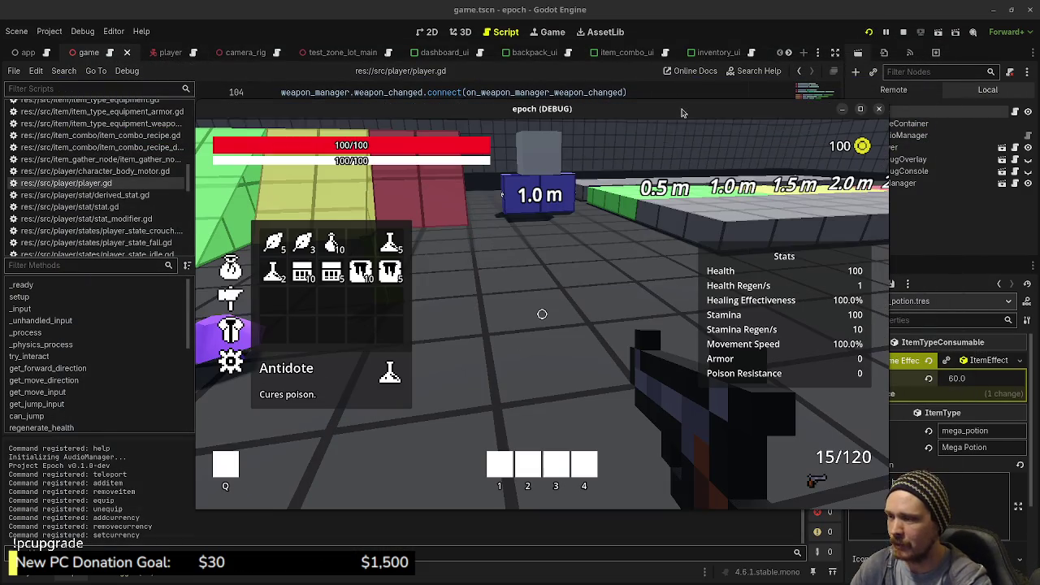
{"action": "key", "text": "Tab"}
{"action": "key", "text": "w"}
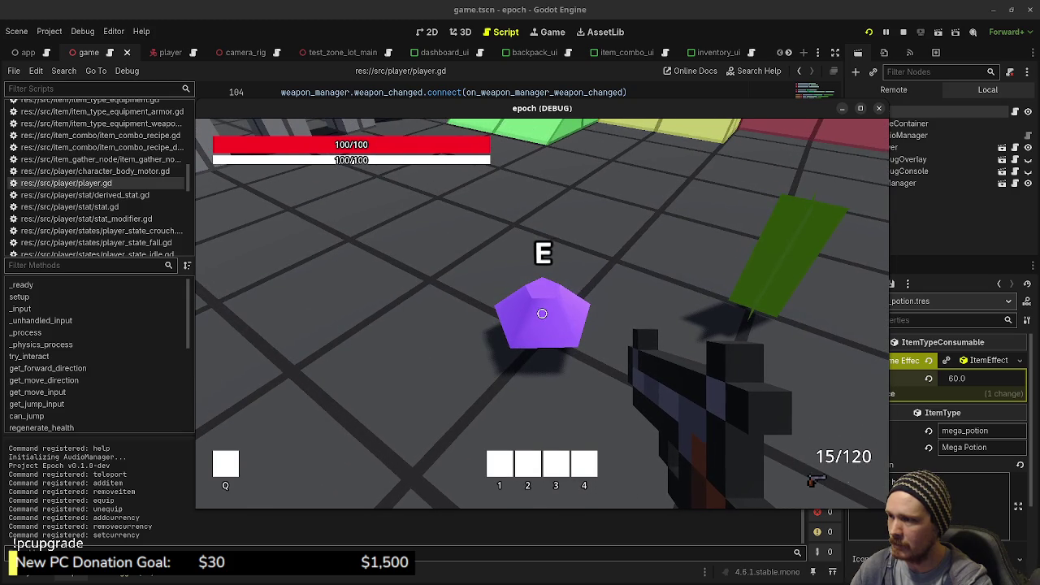
{"action": "key", "text": "Tab"}
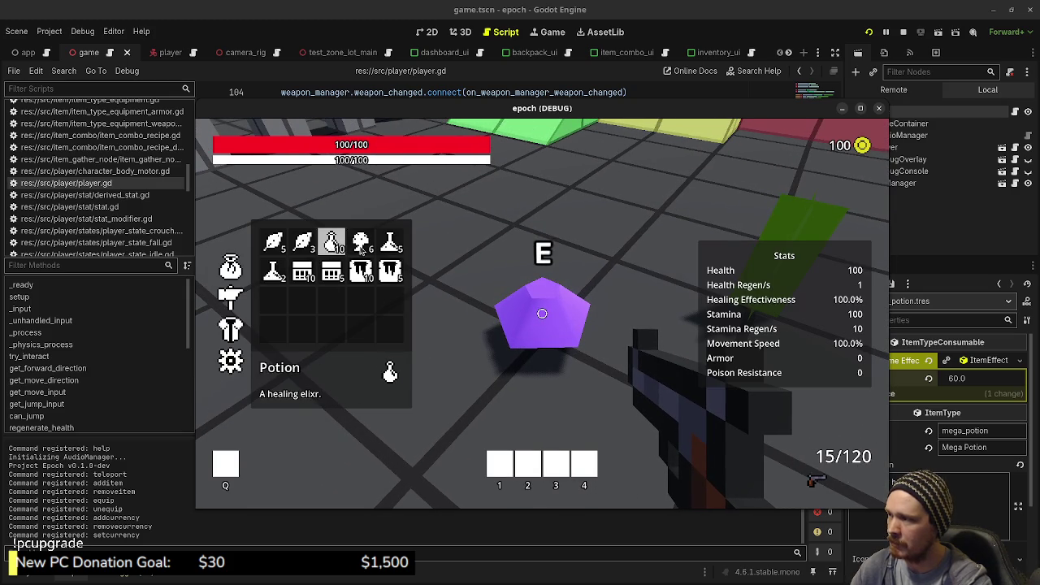
{"action": "left_click", "coordinate": [227, 299]}
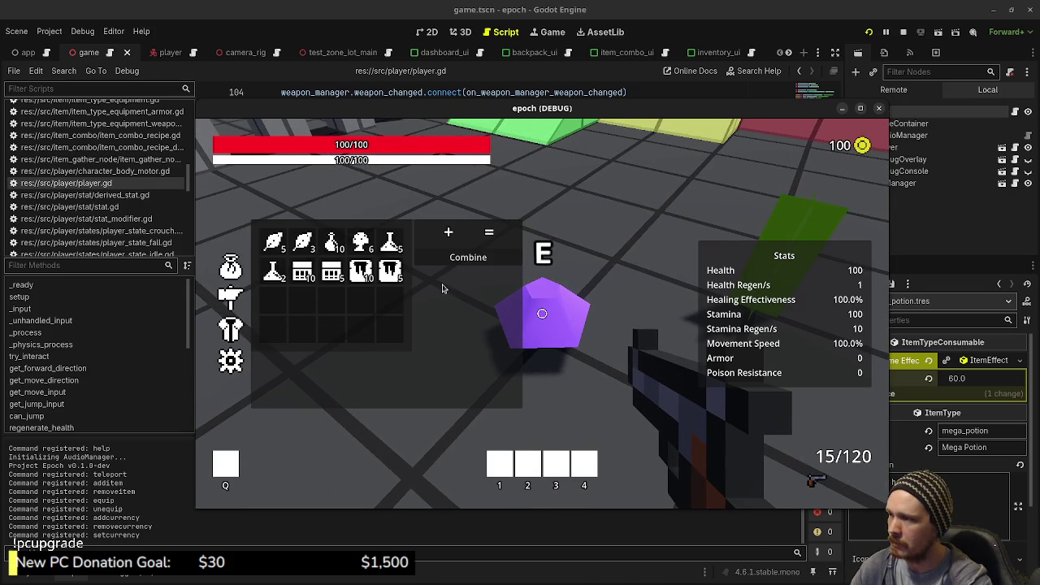
- Place a herb and a mushroom in the combine slots and craft the first potion
{"action": "left_click", "coordinate": [302, 244]}
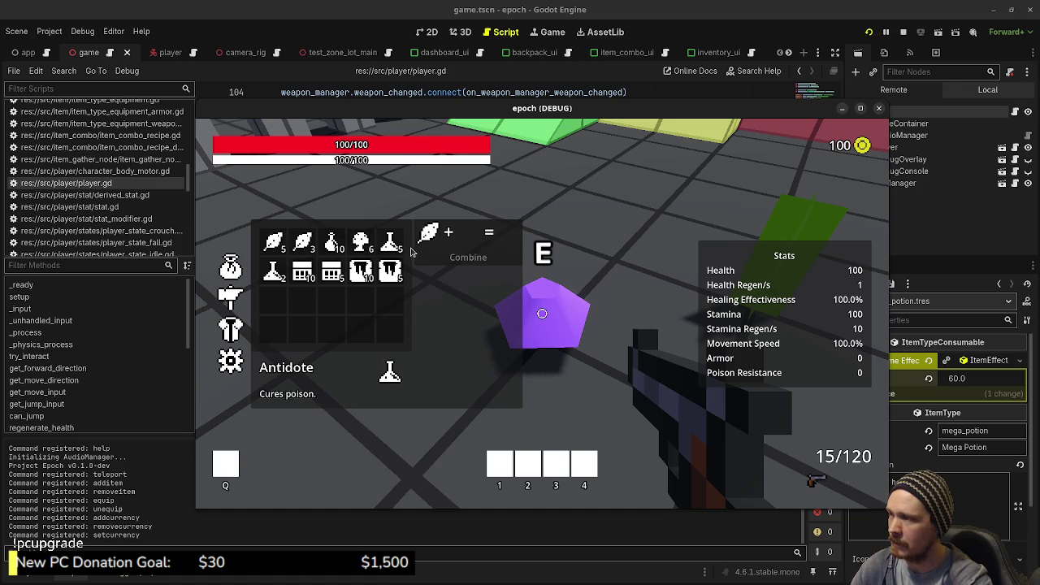
{"action": "left_click", "coordinate": [361, 242]}
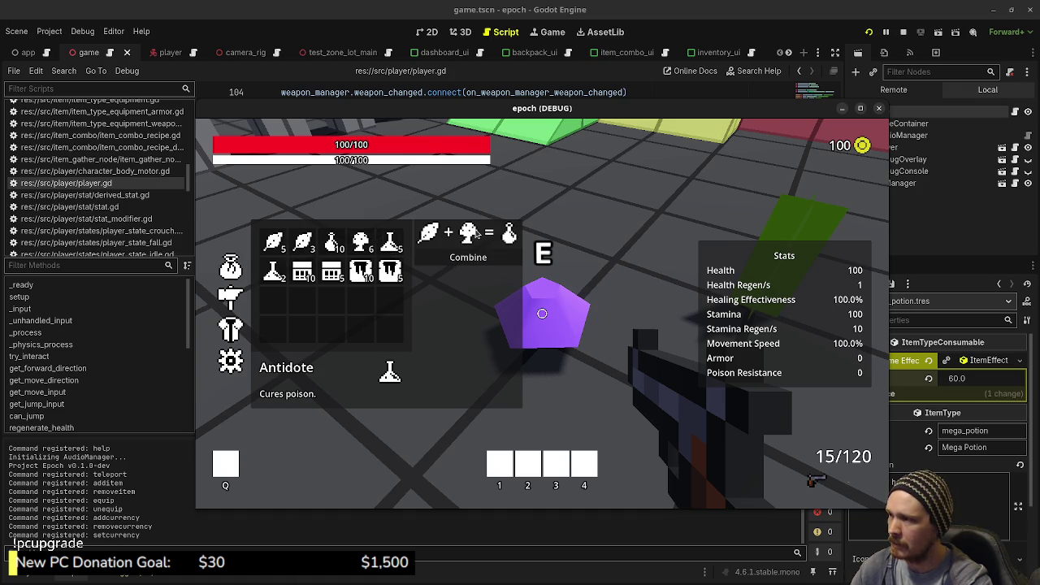
{"action": "left_click", "coordinate": [429, 234]}
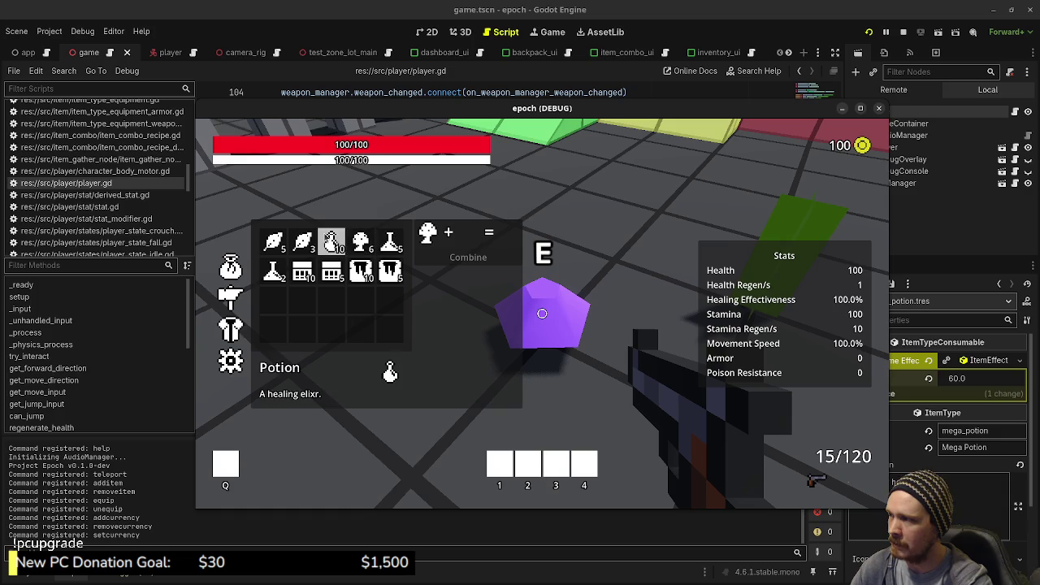
{"action": "left_click", "coordinate": [303, 241]}
{"action": "left_click", "coordinate": [470, 235]}
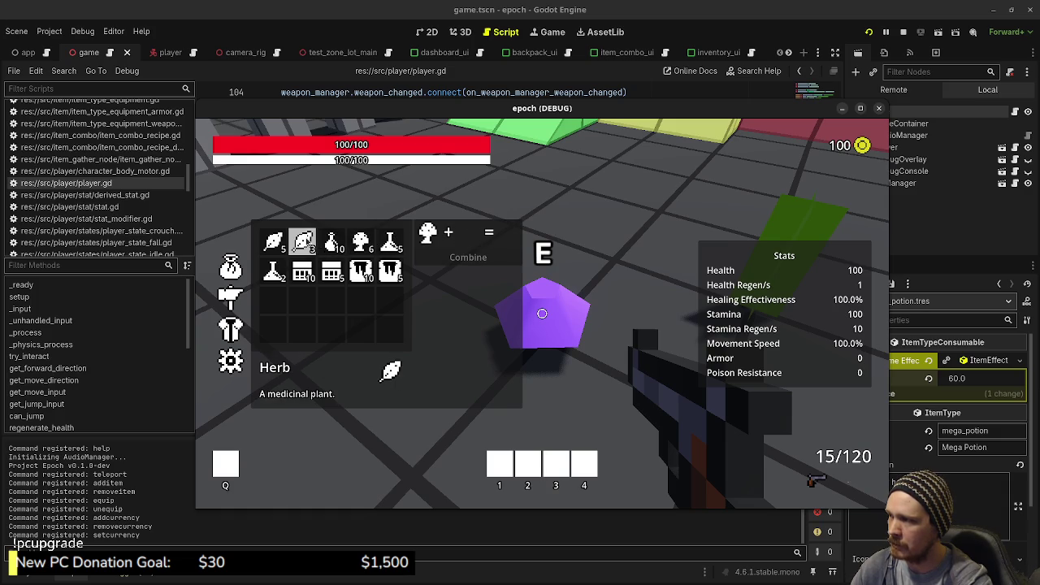
{"action": "left_click", "coordinate": [303, 241]}
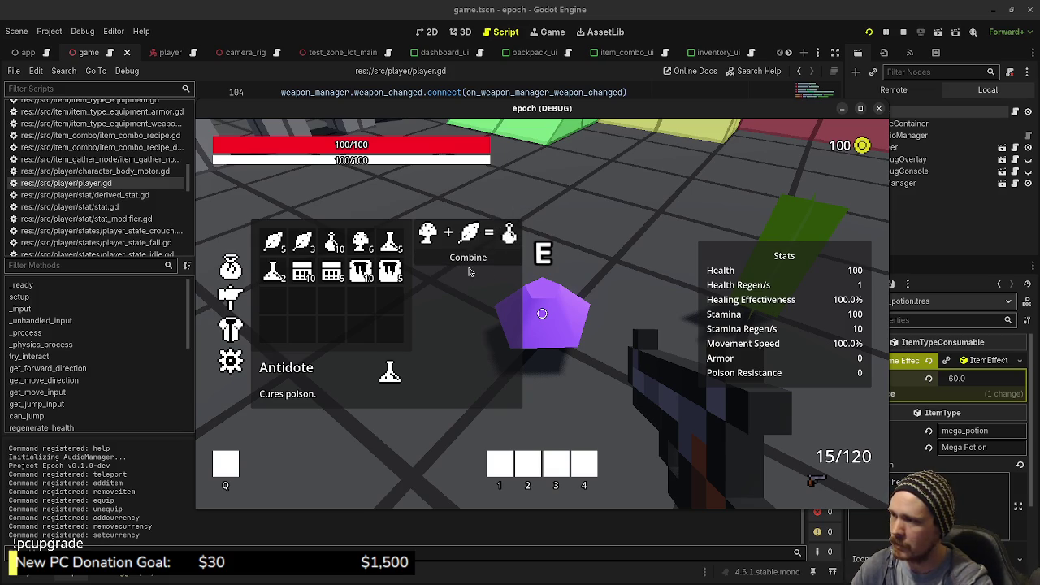
{"action": "left_click", "coordinate": [479, 262]}
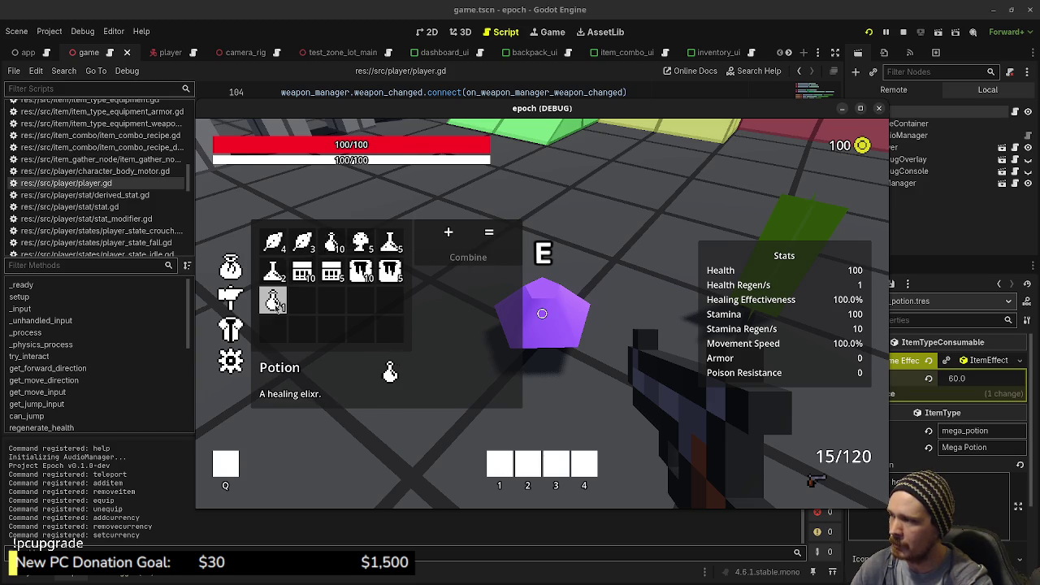
- Keep combining herbs and mushrooms until the potion stack reaches 6, then slot a potion
{"action": "left_click", "coordinate": [303, 242]}
{"action": "left_click", "coordinate": [361, 241]}
{"action": "left_click", "coordinate": [461, 264]}
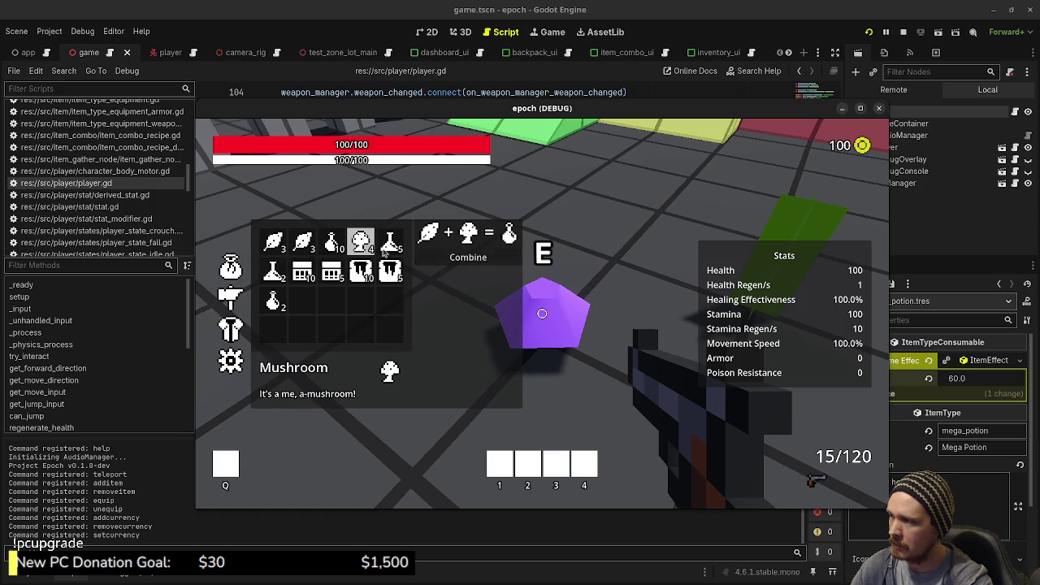
{"action": "left_click", "coordinate": [445, 261]}
{"action": "left_click", "coordinate": [445, 261]}
{"action": "left_click", "coordinate": [361, 241]}
{"action": "left_click", "coordinate": [445, 260]}
{"action": "left_click", "coordinate": [306, 243]}
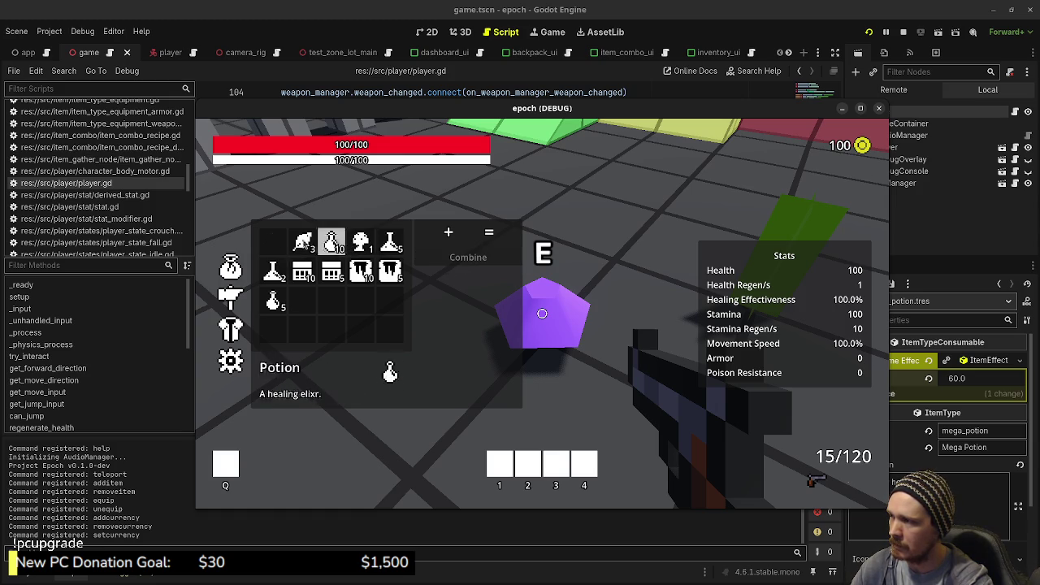
{"action": "left_click", "coordinate": [444, 266]}
{"action": "left_click", "coordinate": [277, 303]}
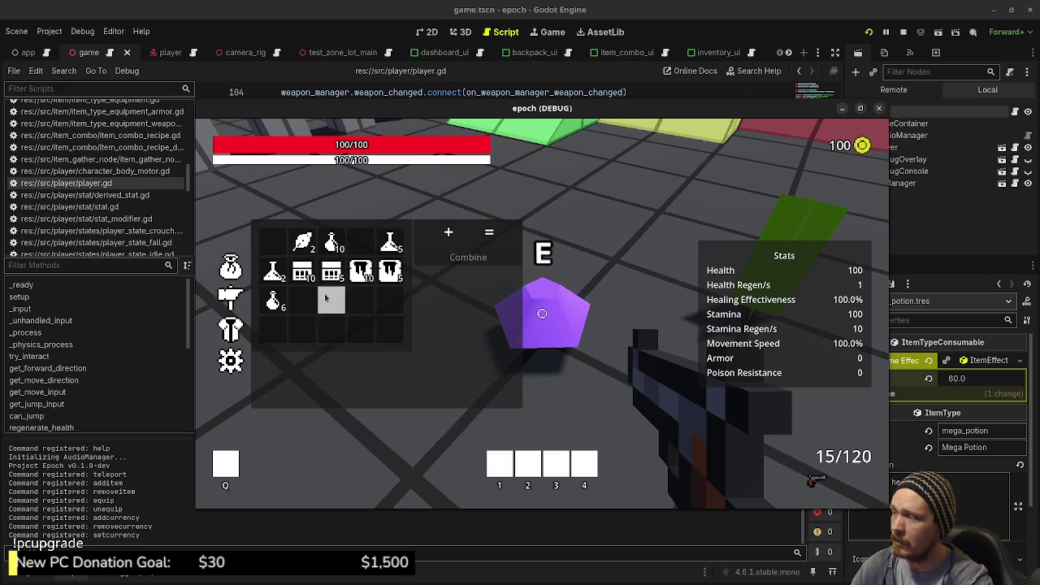
{"action": "left_click", "coordinate": [278, 302]}
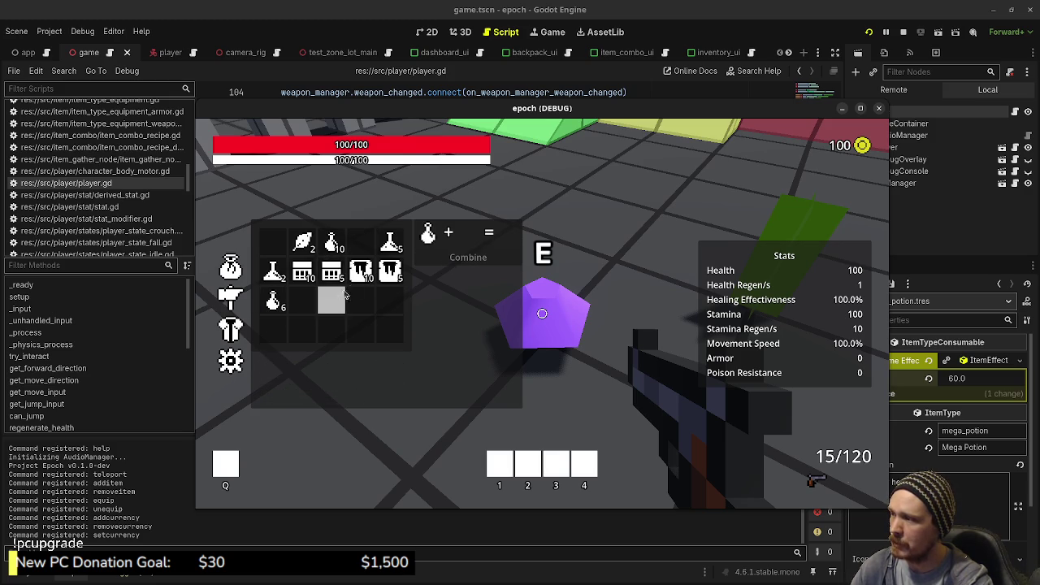
- Combine potion and honey into the first few Mega Potions
{"action": "left_click", "coordinate": [360, 275]}
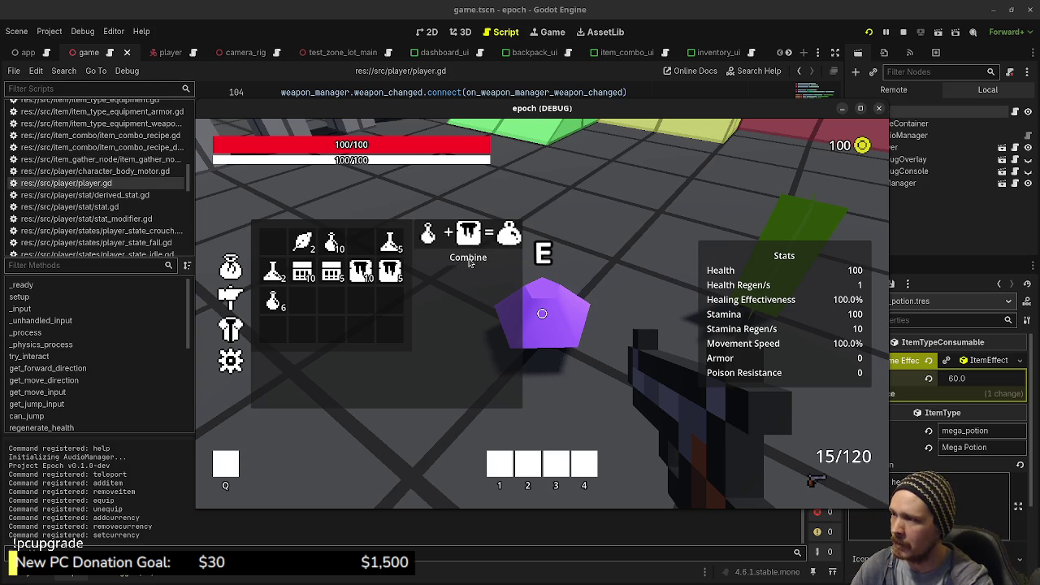
{"action": "left_click", "coordinate": [469, 260]}
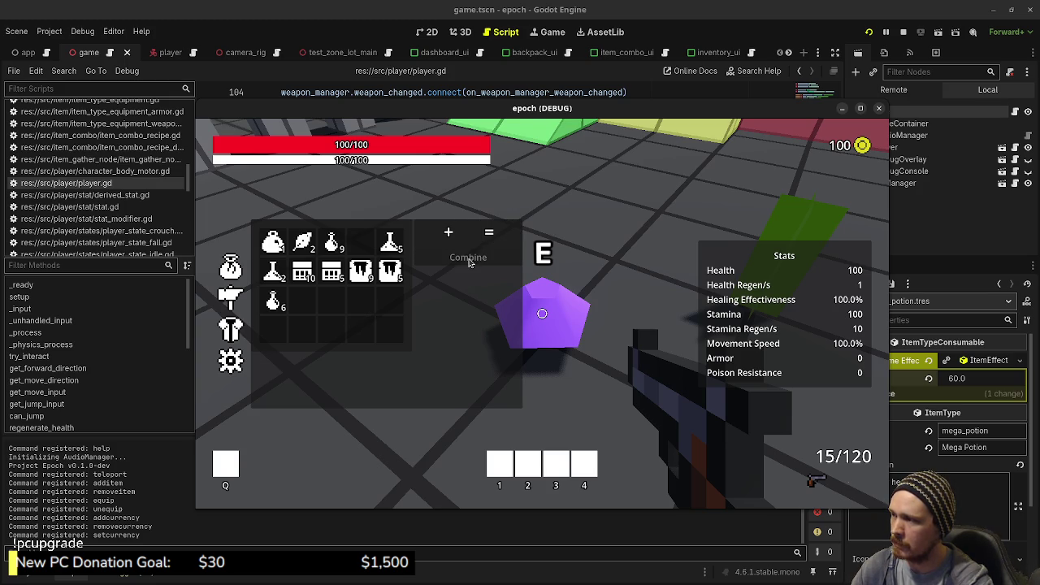
{"action": "left_click", "coordinate": [274, 301]}
{"action": "left_click", "coordinate": [359, 277]}
{"action": "left_click", "coordinate": [469, 257]}
{"action": "left_click", "coordinate": [274, 301]}
{"action": "left_click", "coordinate": [368, 275]}
{"action": "left_click", "coordinate": [469, 257]}
{"action": "left_click", "coordinate": [274, 301]}
- Craft several more Mega Potions from potion and honey, then stop the running game
{"action": "left_click", "coordinate": [390, 272]}
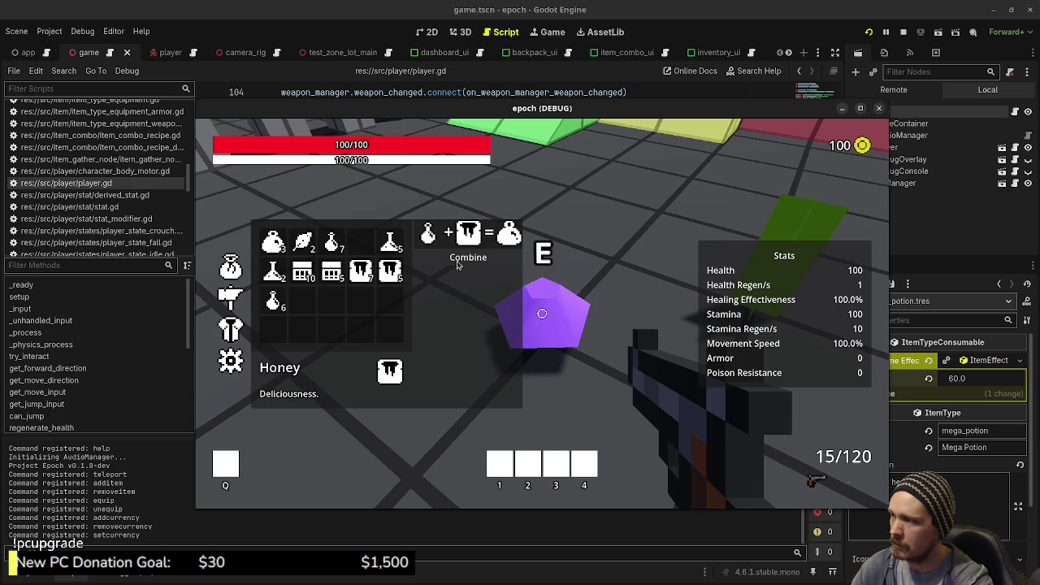
{"action": "left_click", "coordinate": [459, 260]}
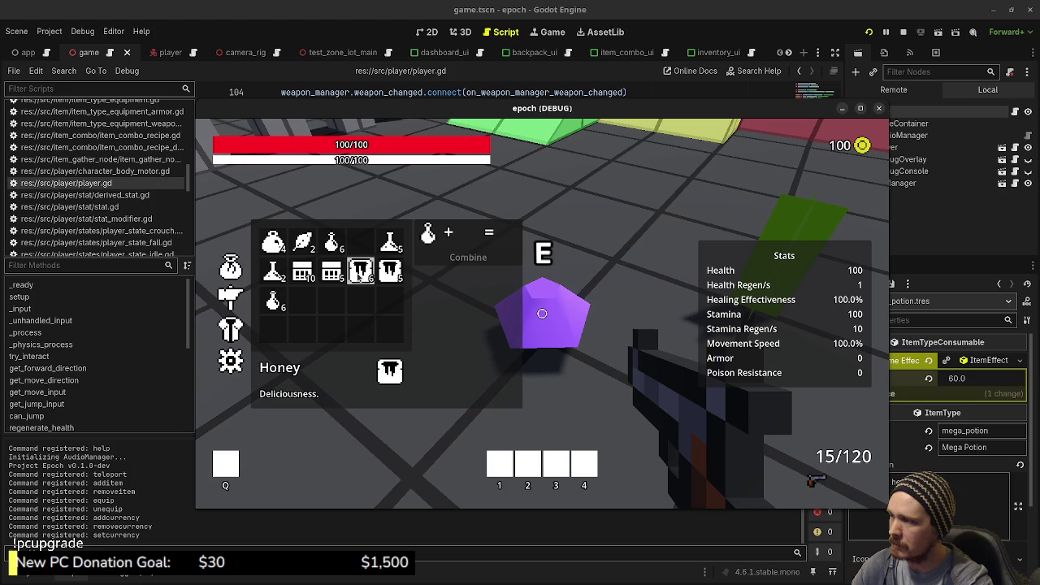
{"action": "left_click", "coordinate": [361, 273]}
{"action": "left_click", "coordinate": [461, 265]}
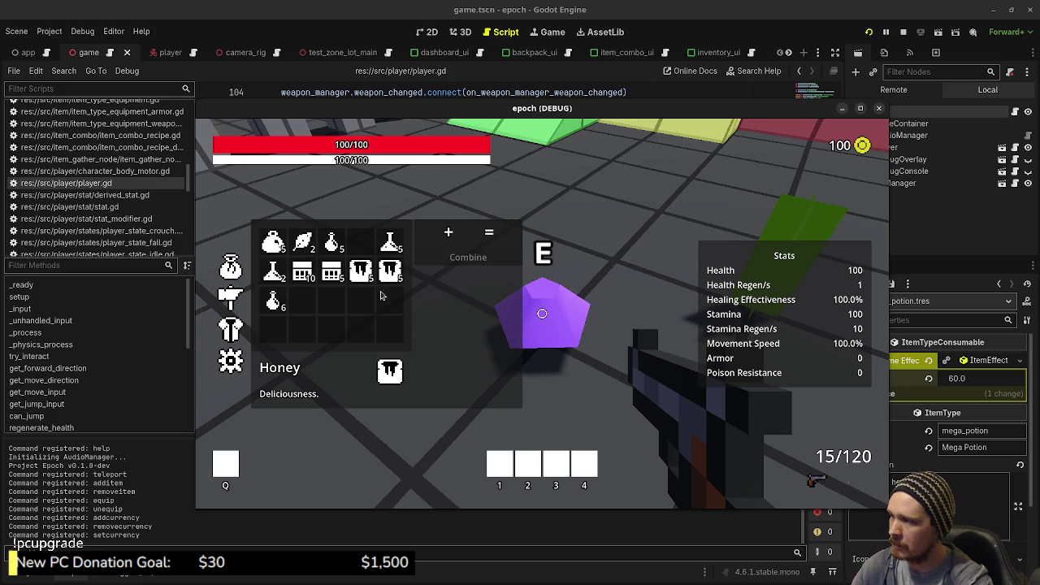
{"action": "left_click", "coordinate": [273, 301]}
{"action": "left_click", "coordinate": [358, 276]}
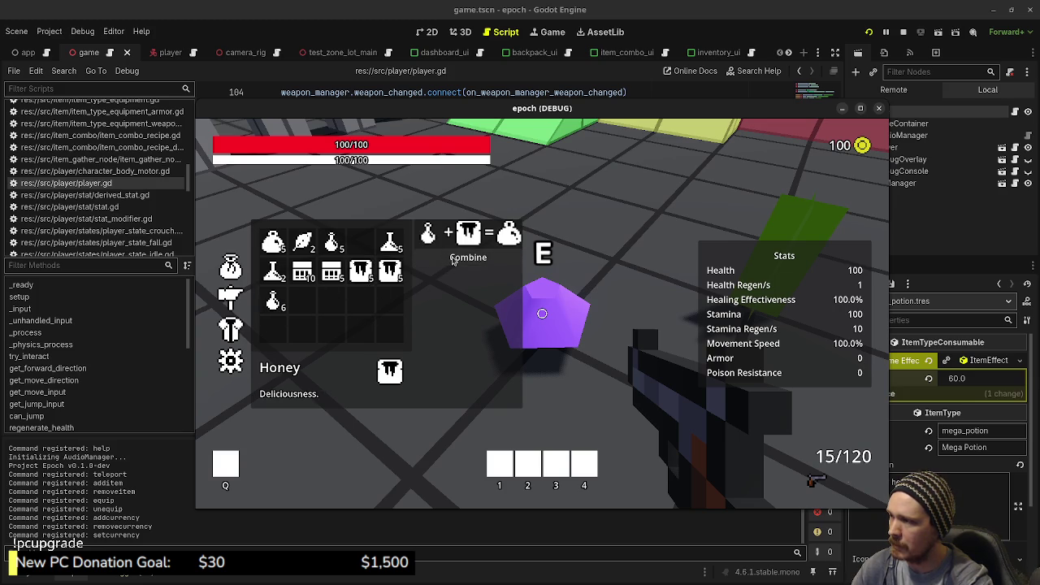
{"action": "left_click", "coordinate": [456, 259]}
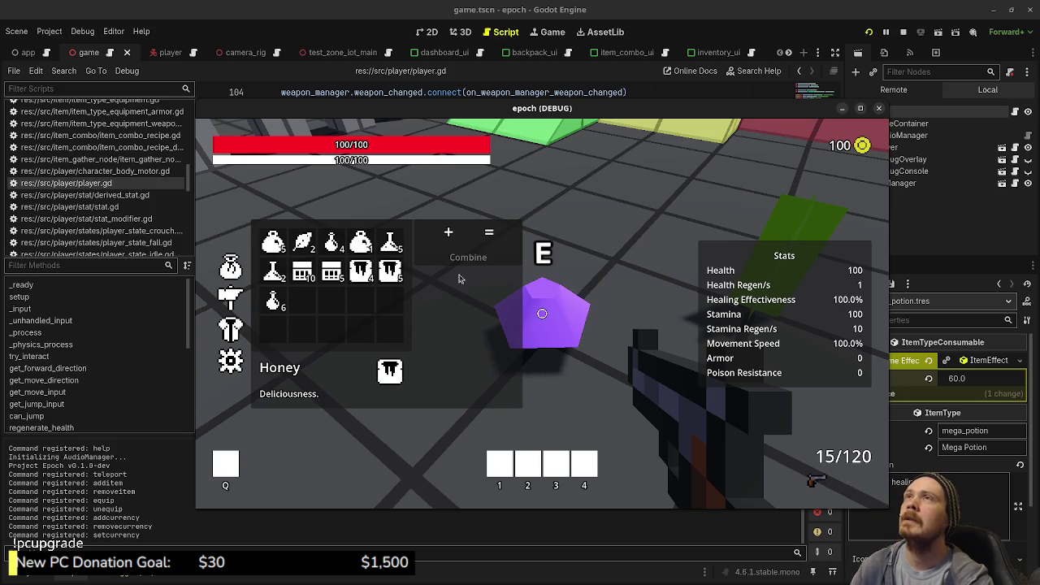
{"action": "left_click", "coordinate": [903, 32]}
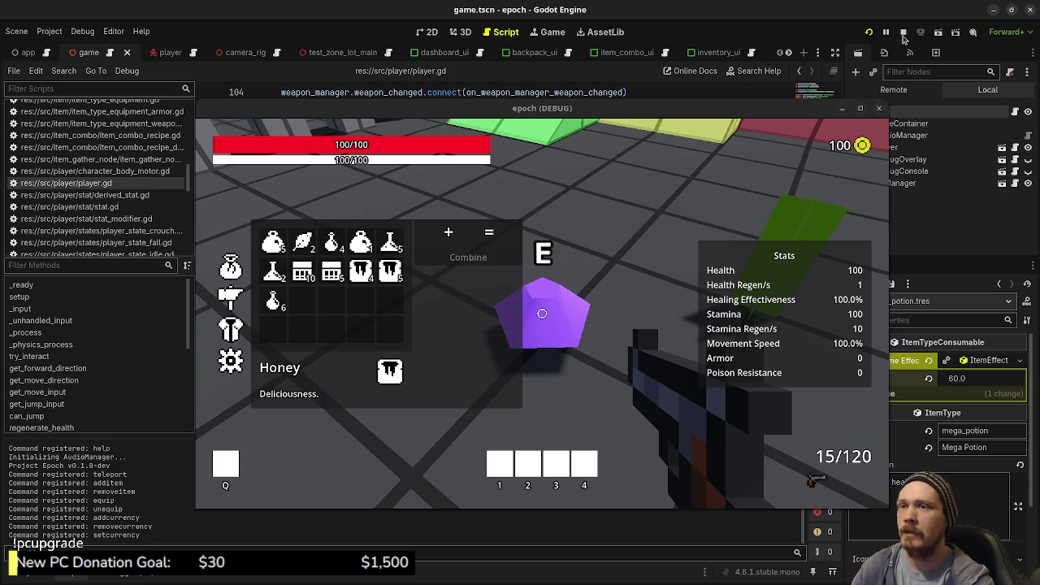
{"action": "scroll", "coordinate": [901, 358], "scroll_direction": "down", "scroll_amount": 3}
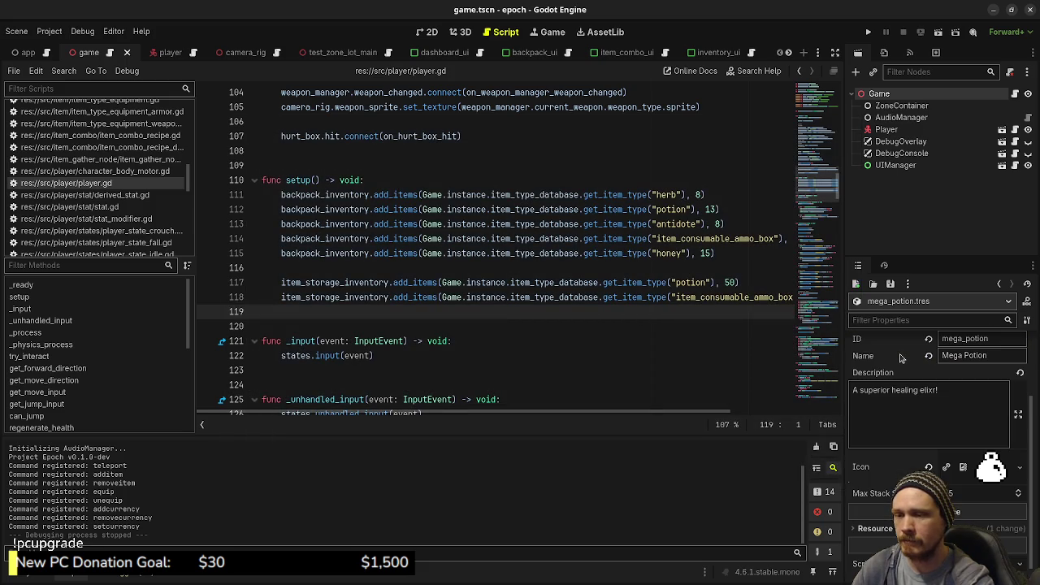
- Show the res://data/items resource files, review player.gd, and relaunch the game with F5
{"action": "scroll", "coordinate": [901, 359], "scroll_direction": "up", "scroll_amount": 3}
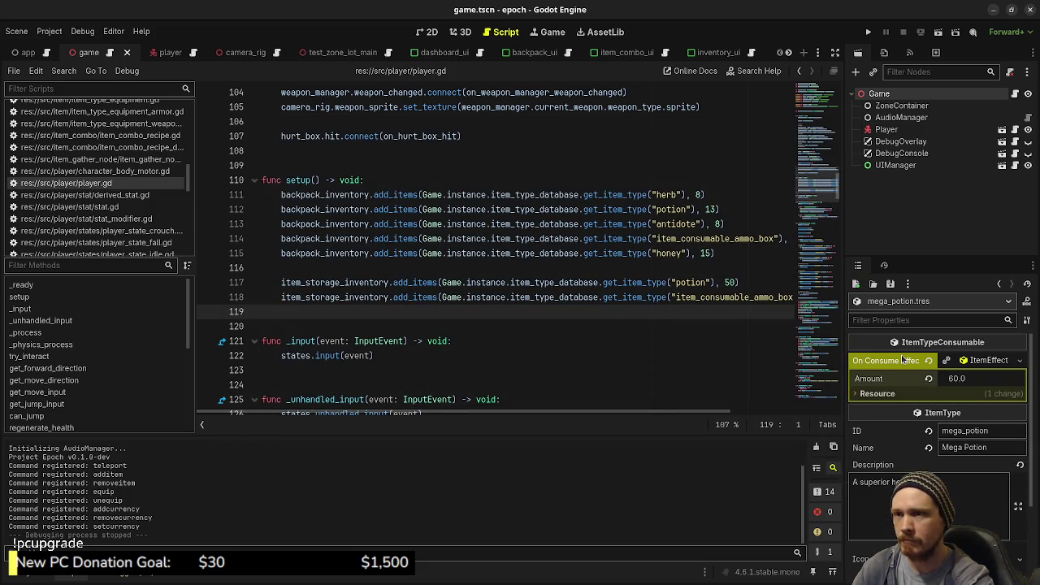
{"action": "left_click", "coordinate": [34, 576]}
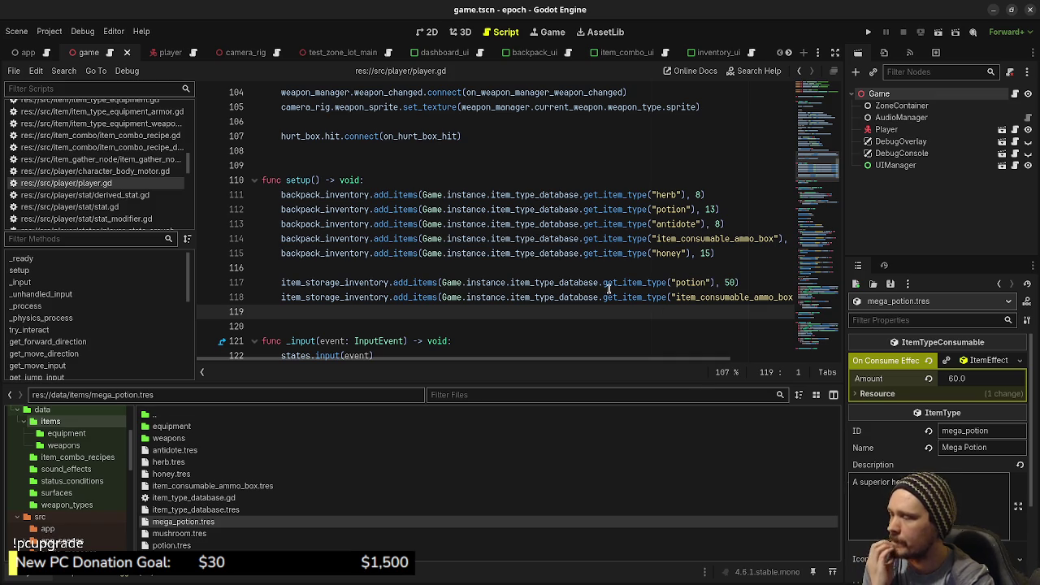
{"action": "mouse_move", "coordinate": [505, 288]}
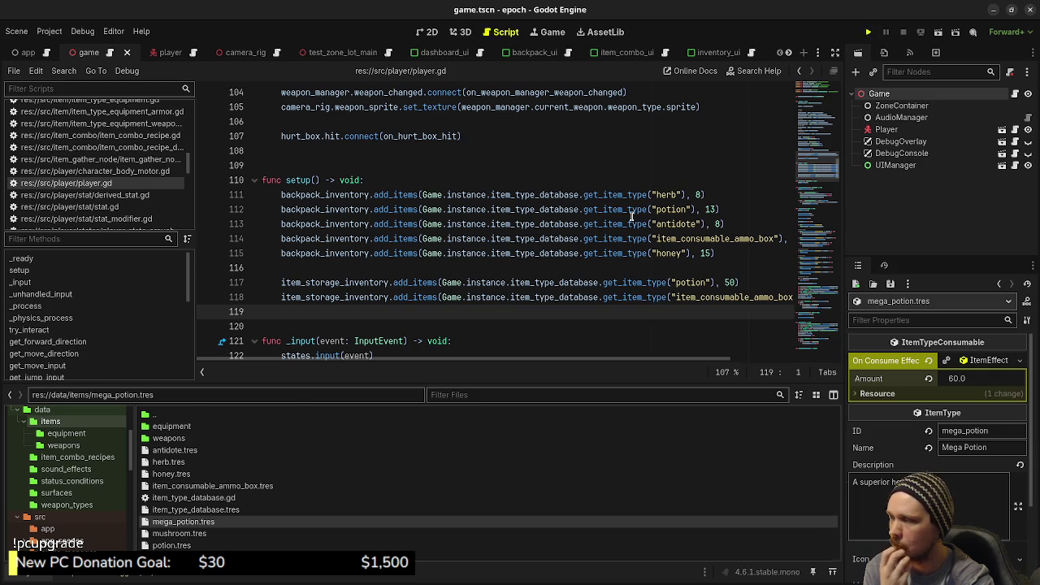
{"action": "key", "text": "F5"}
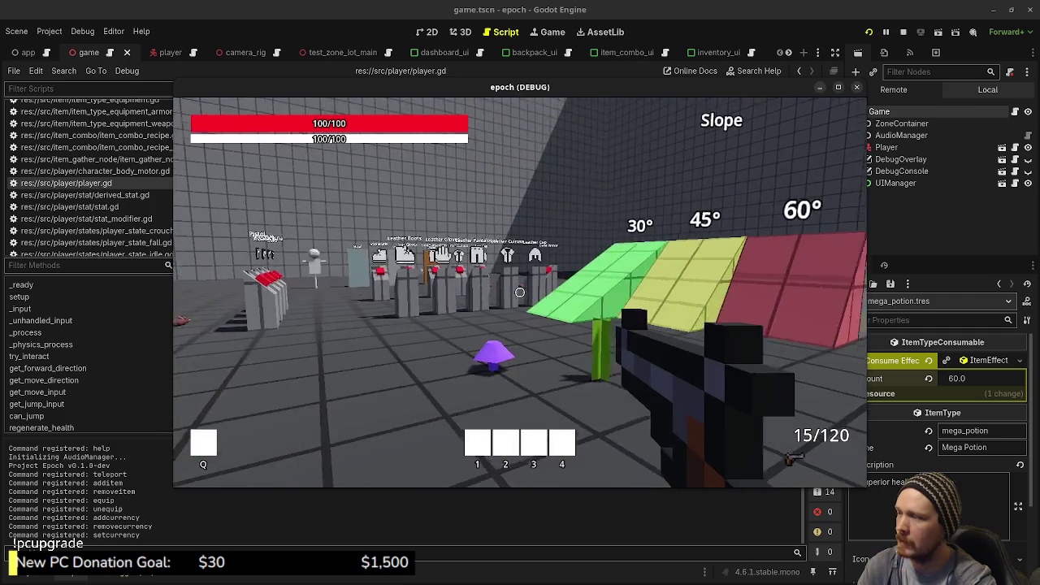
- Walk toward the purple item and reopen the inventory crafting screen
{"action": "key", "text": "Tab"}
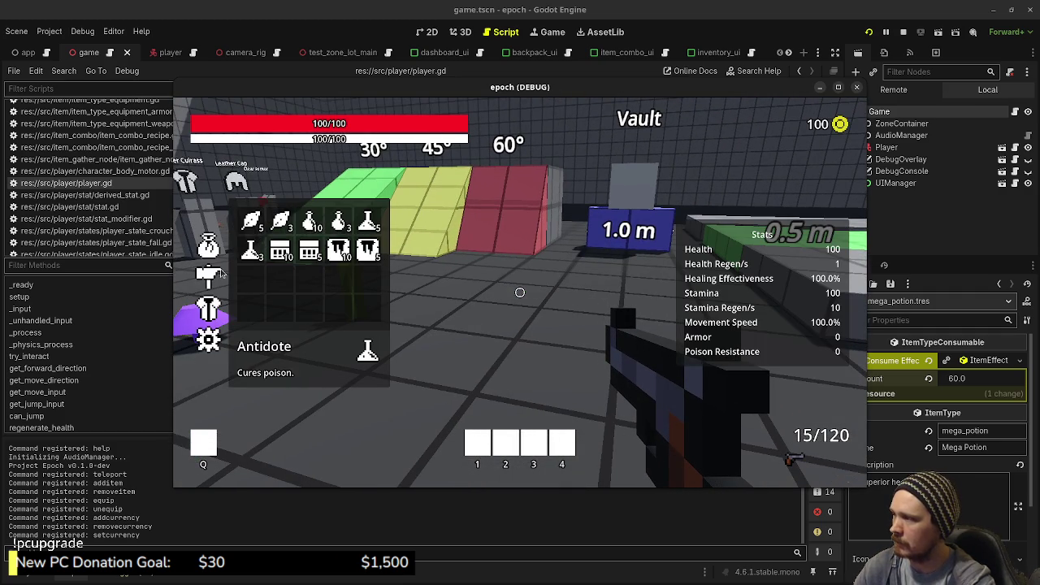
{"action": "left_click", "coordinate": [280, 221]}
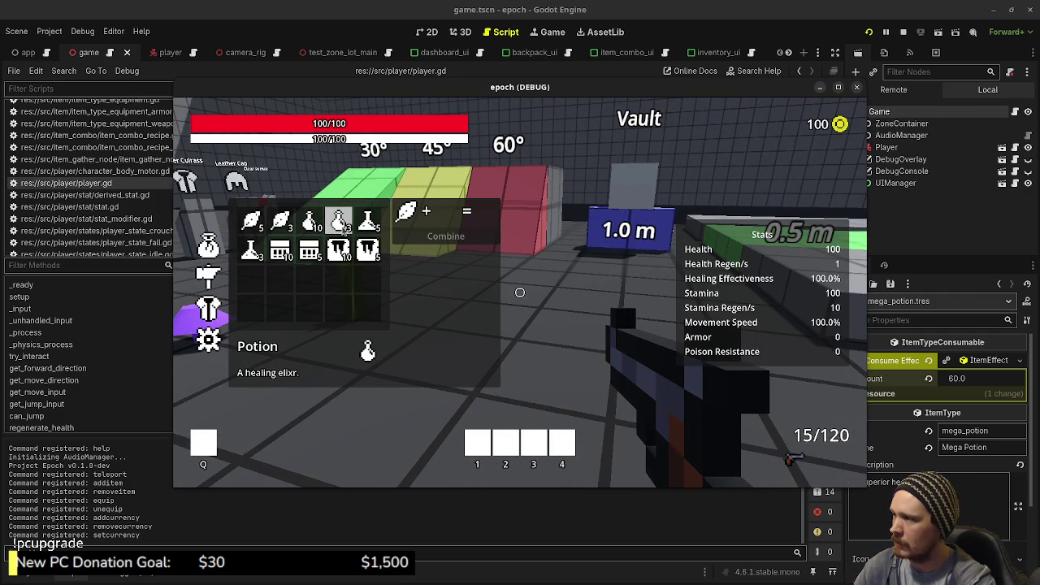
{"action": "key", "text": "Tab"}
{"action": "key", "text": "w"}
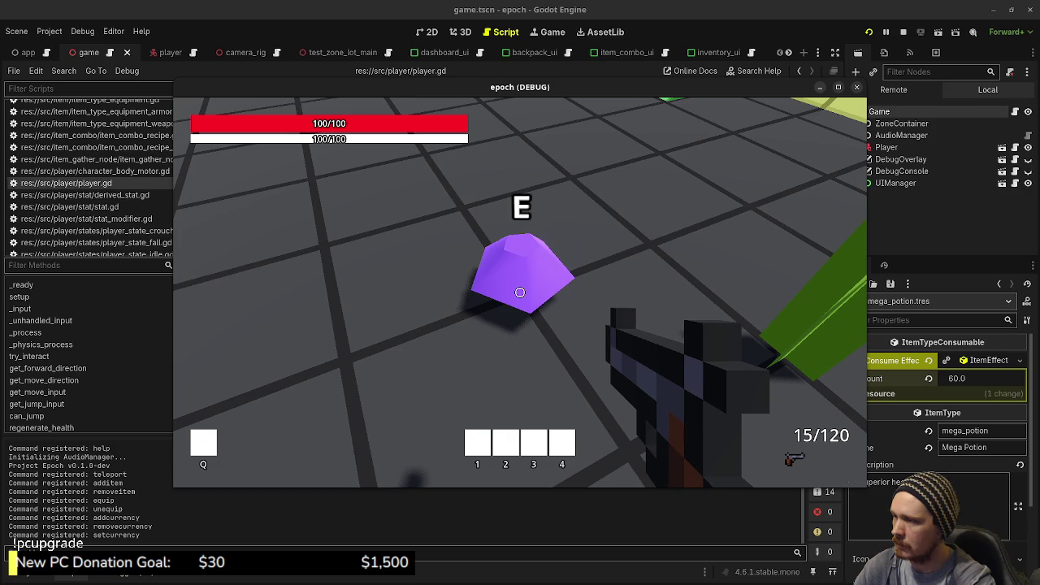
{"action": "key", "text": "Tab"}
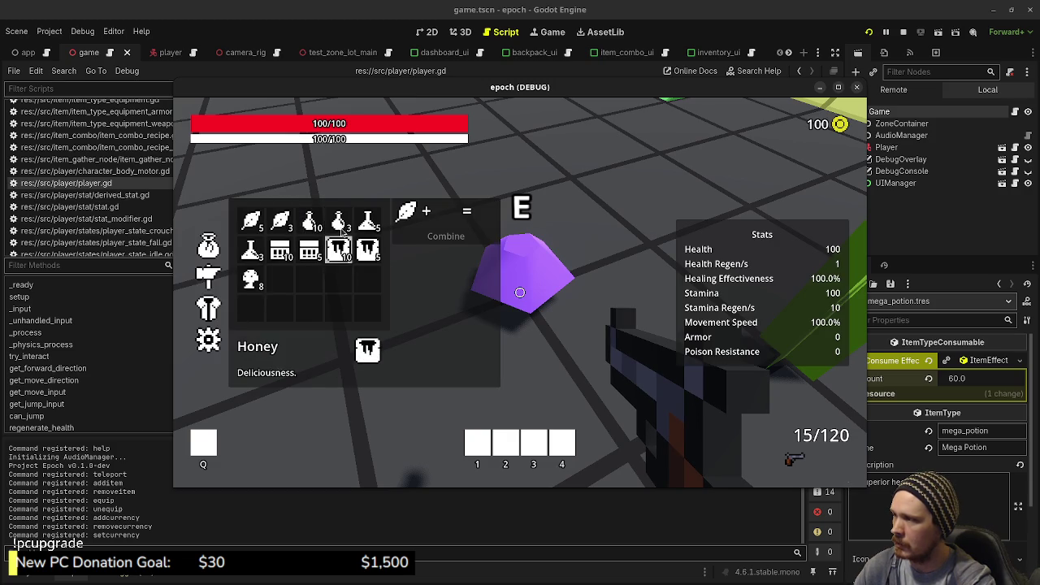
- Craft the first batch of Herb and Mushroom pairs into Potions
{"action": "left_click", "coordinate": [251, 278]}
{"action": "left_click", "coordinate": [251, 278]}
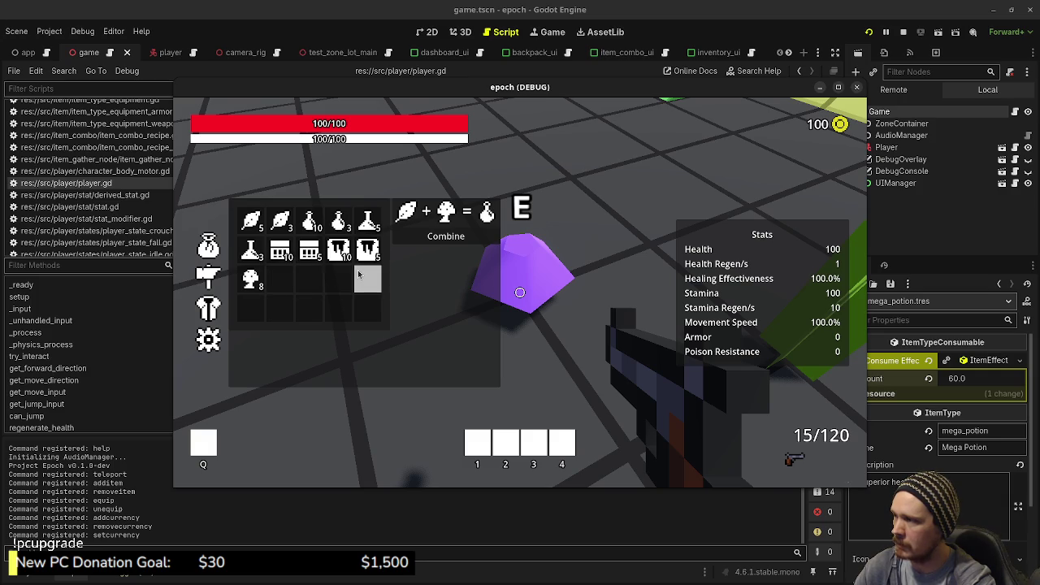
{"action": "left_click", "coordinate": [433, 234]}
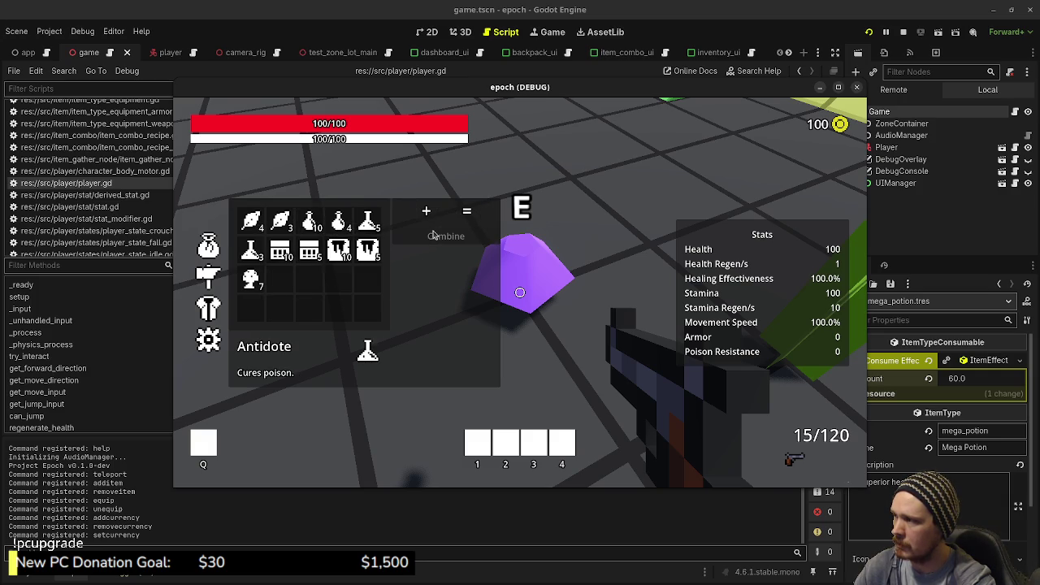
{"action": "left_click", "coordinate": [250, 219]}
{"action": "left_click", "coordinate": [250, 278]}
{"action": "left_click", "coordinate": [436, 237]}
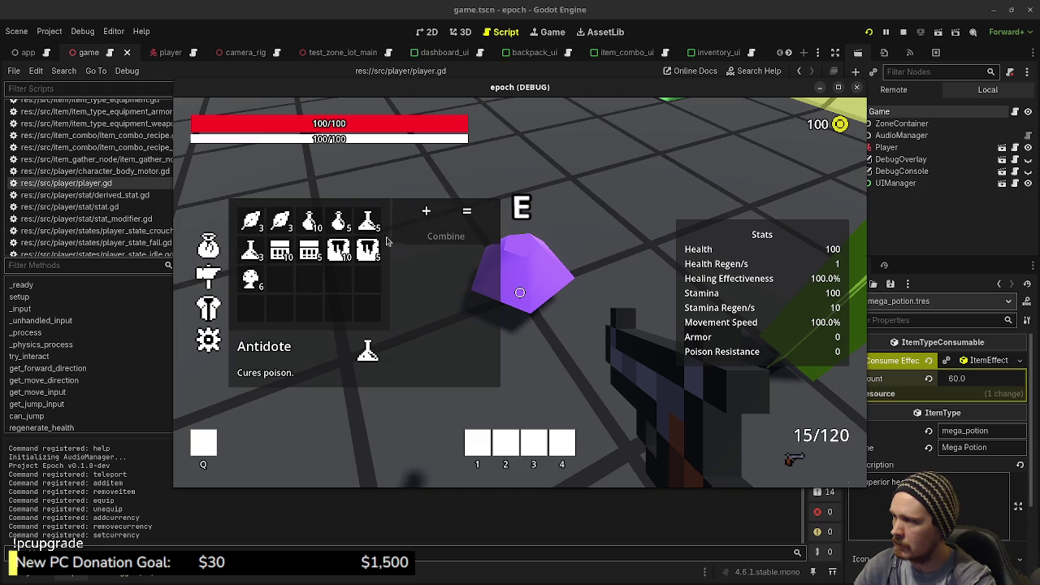
{"action": "left_click", "coordinate": [250, 220]}
{"action": "left_click", "coordinate": [250, 278]}
{"action": "left_click", "coordinate": [431, 242]}
{"action": "left_click", "coordinate": [250, 219]}
{"action": "left_click", "coordinate": [251, 278]}
{"action": "left_click", "coordinate": [438, 237]}
- Craft the remaining Herb and Mushroom pairs into Potions until both run out
{"action": "left_click", "coordinate": [250, 220]}
{"action": "left_click", "coordinate": [251, 278]}
{"action": "left_click", "coordinate": [439, 236]}
{"action": "left_click", "coordinate": [280, 220]}
{"action": "left_click", "coordinate": [251, 278]}
{"action": "left_click", "coordinate": [445, 237]}
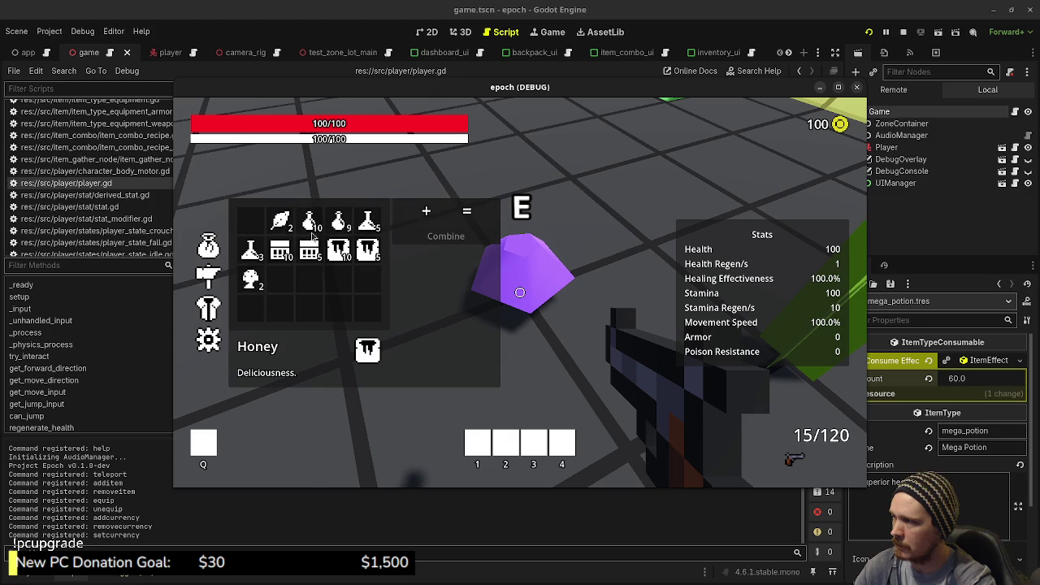
{"action": "left_click", "coordinate": [280, 219]}
{"action": "left_click", "coordinate": [251, 278]}
{"action": "left_click", "coordinate": [445, 236]}
{"action": "left_click", "coordinate": [279, 219]}
{"action": "left_click", "coordinate": [250, 278]}
{"action": "left_click", "coordinate": [446, 237]}
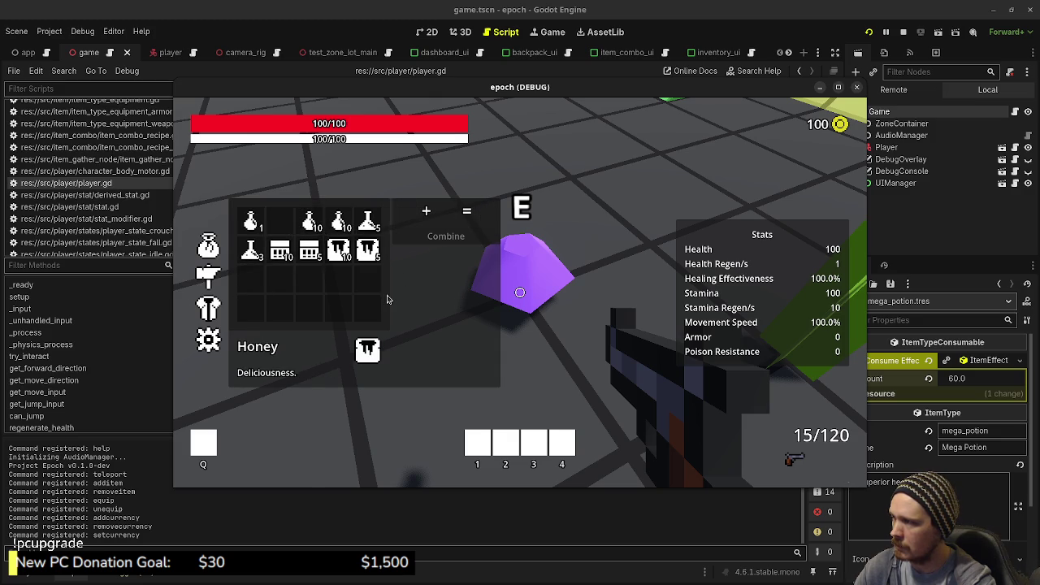
- Combine Potion and Honey into the first Mega Potions
{"action": "left_click", "coordinate": [250, 221]}
{"action": "left_click", "coordinate": [345, 257]}
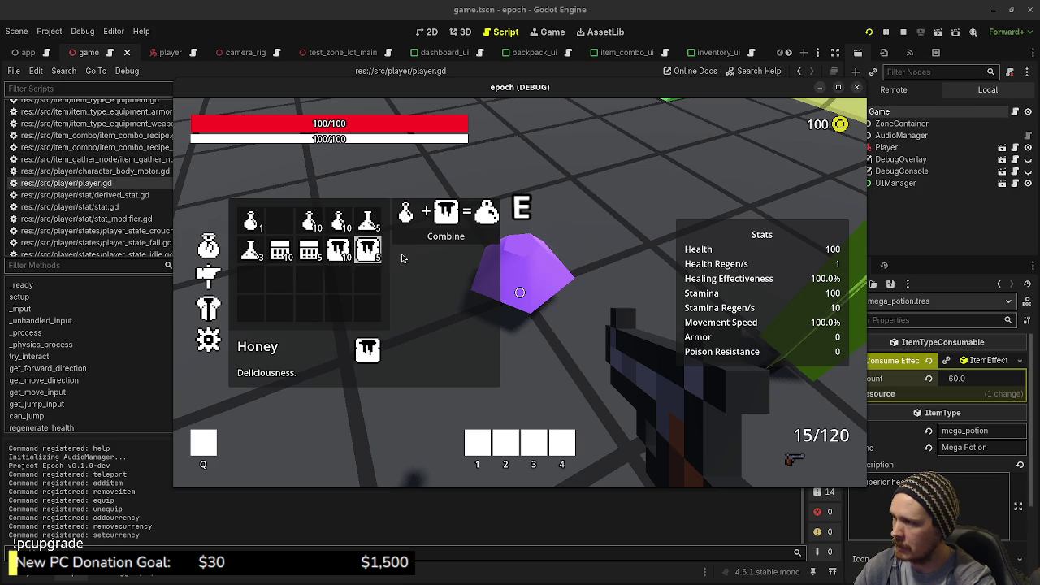
{"action": "left_click", "coordinate": [442, 242]}
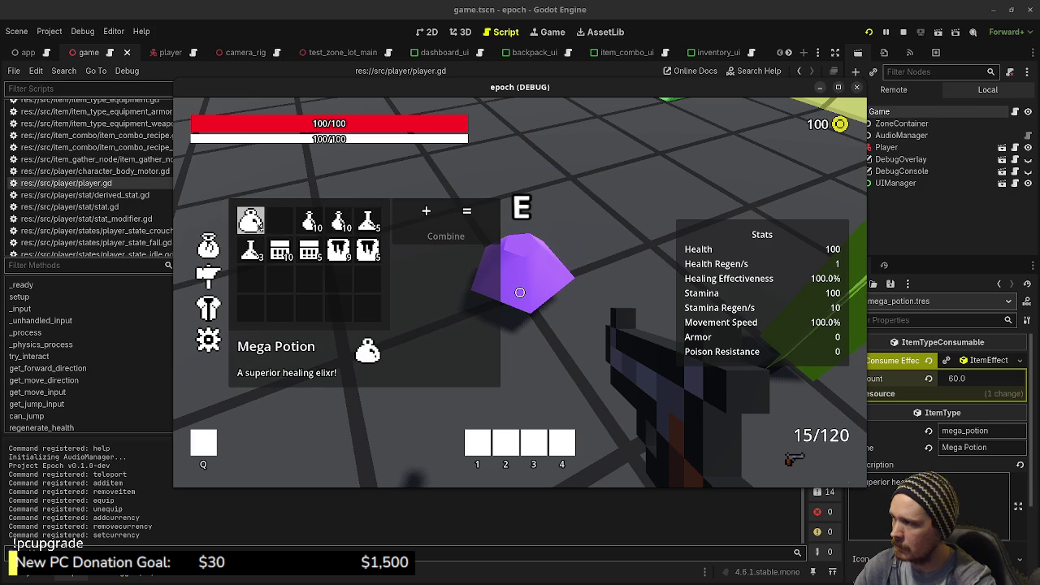
{"action": "left_click", "coordinate": [302, 231]}
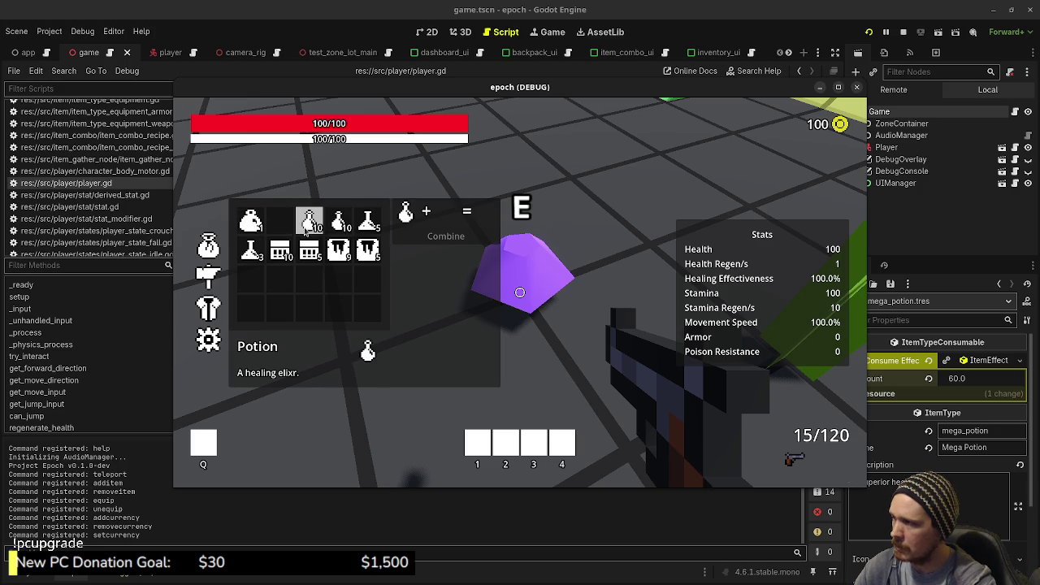
{"action": "left_click", "coordinate": [338, 252]}
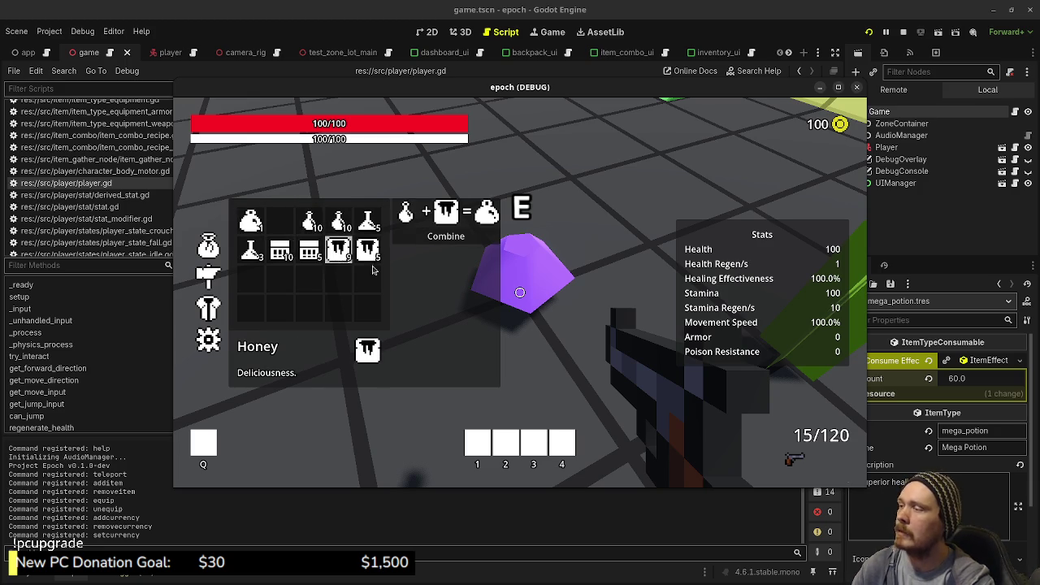
{"action": "left_click", "coordinate": [434, 244]}
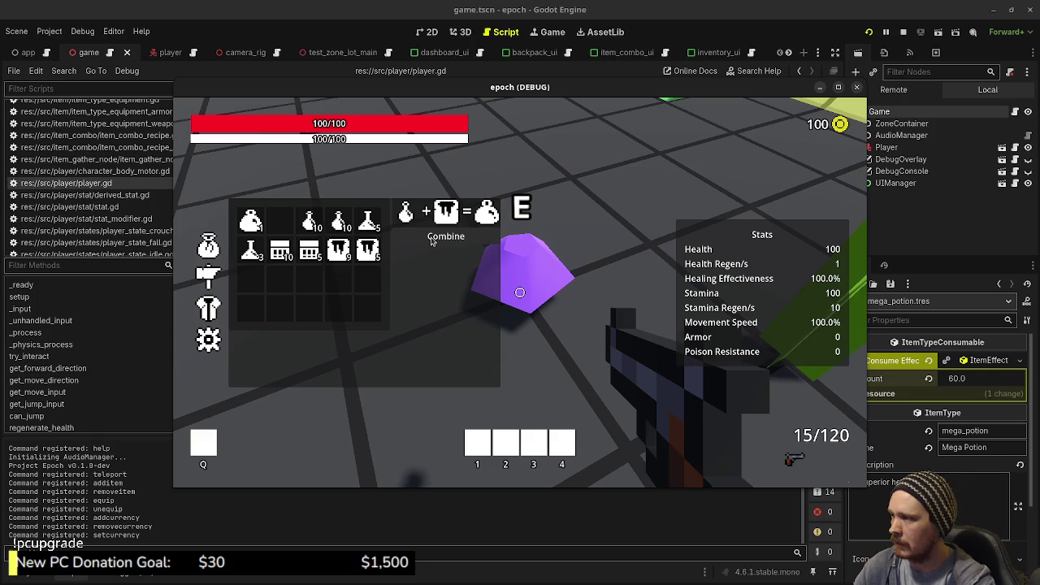
{"action": "left_click", "coordinate": [433, 242]}
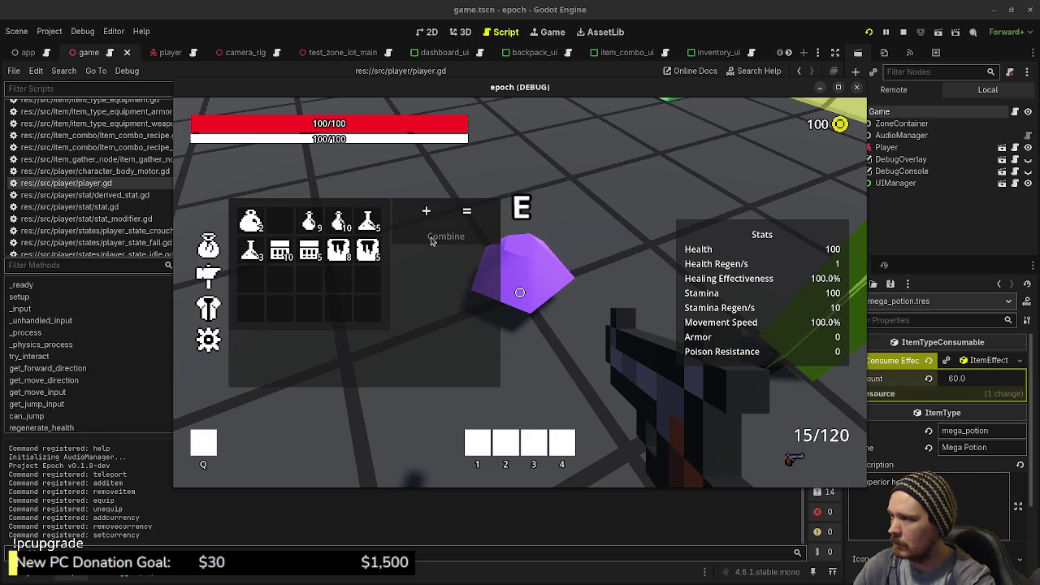
{"action": "left_click", "coordinate": [338, 251]}
{"action": "left_click", "coordinate": [446, 238]}
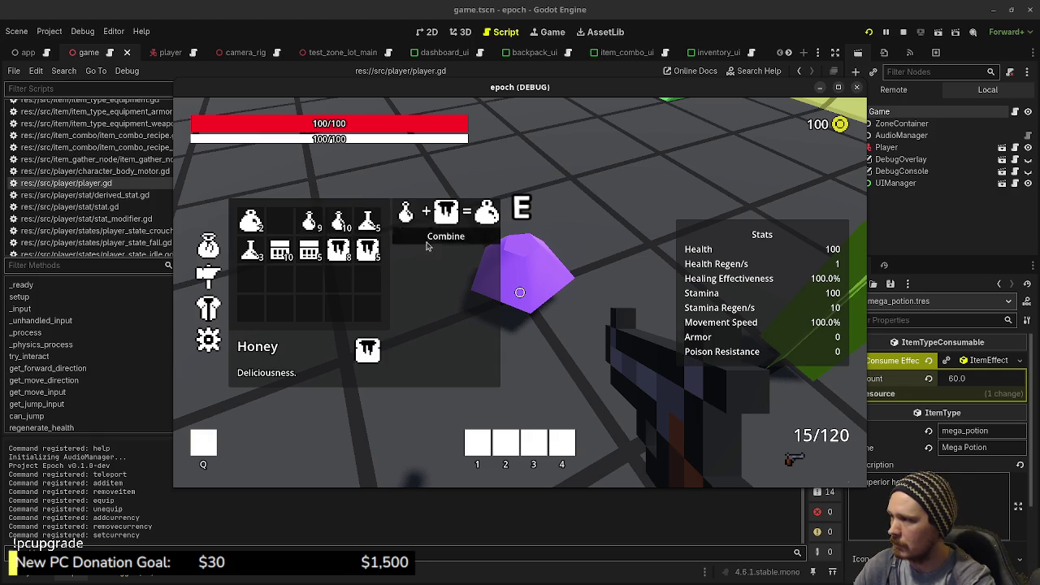
{"action": "left_click", "coordinate": [310, 221]}
{"action": "left_click", "coordinate": [338, 251]}
{"action": "left_click", "coordinate": [446, 236]}
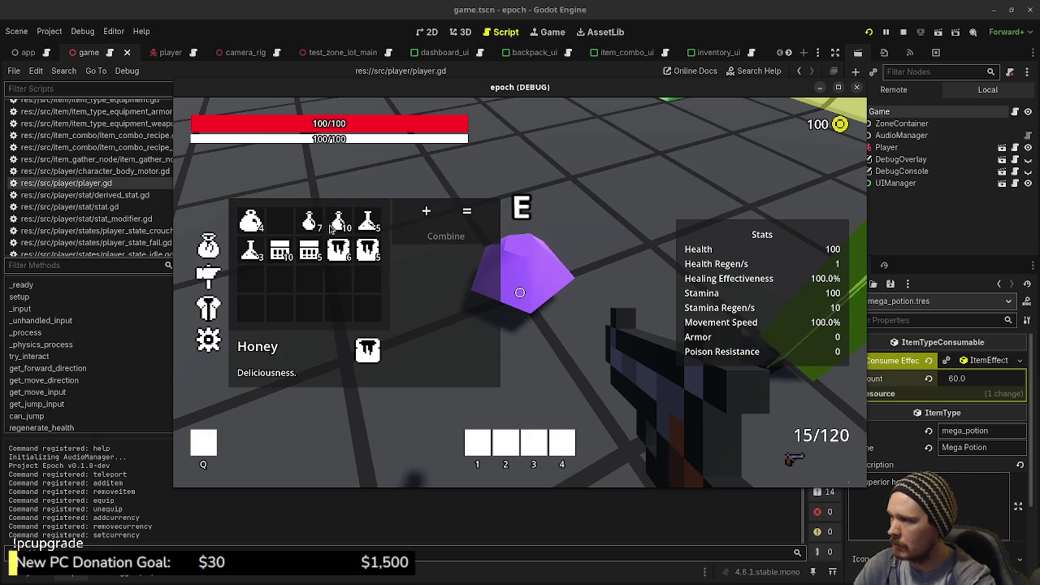
- Craft a further run of Mega Potions from Potion and Honey
{"action": "left_click", "coordinate": [310, 221]}
{"action": "left_click", "coordinate": [338, 250]}
{"action": "left_click", "coordinate": [447, 236]}
{"action": "left_click", "coordinate": [310, 221]}
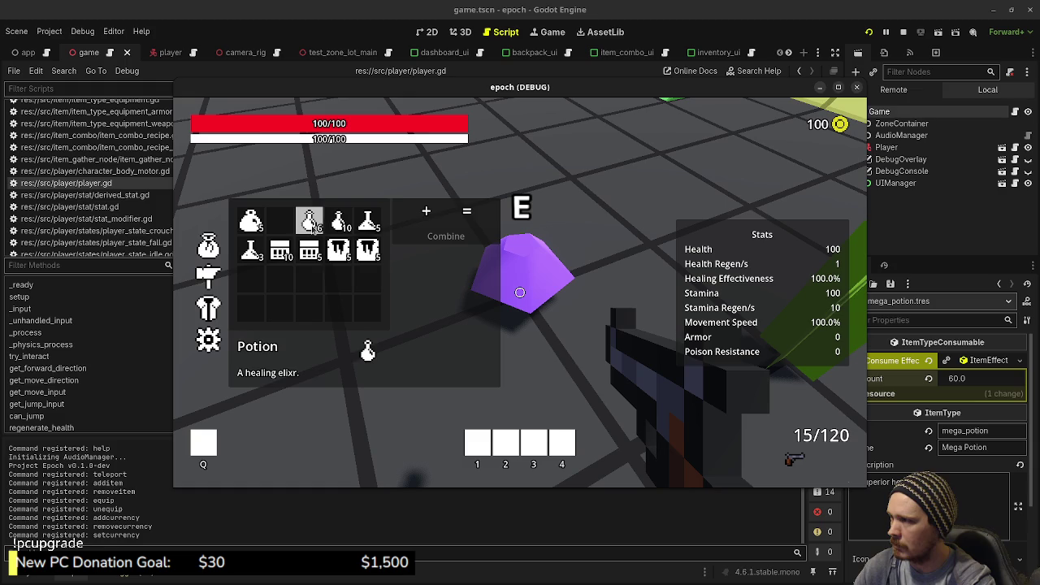
{"action": "left_click", "coordinate": [338, 251]}
{"action": "left_click", "coordinate": [414, 239]}
{"action": "left_click", "coordinate": [310, 221]}
{"action": "left_click", "coordinate": [339, 251]}
{"action": "left_click", "coordinate": [446, 236]}
{"action": "left_click", "coordinate": [310, 221]}
{"action": "left_click", "coordinate": [338, 251]}
{"action": "left_click", "coordinate": [447, 236]}
- Keep crafting Mega Potions from Potion and Honey
{"action": "left_click", "coordinate": [310, 221]}
{"action": "left_click", "coordinate": [338, 250]}
{"action": "left_click", "coordinate": [410, 238]}
{"action": "left_click", "coordinate": [309, 221]}
{"action": "left_click", "coordinate": [338, 251]}
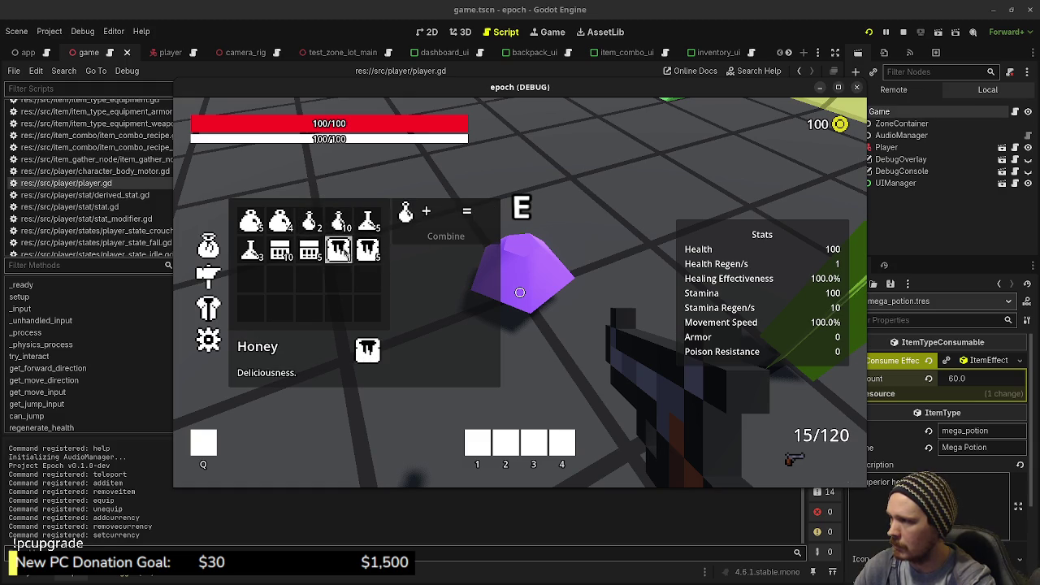
{"action": "left_click", "coordinate": [446, 236]}
{"action": "left_click", "coordinate": [319, 230]}
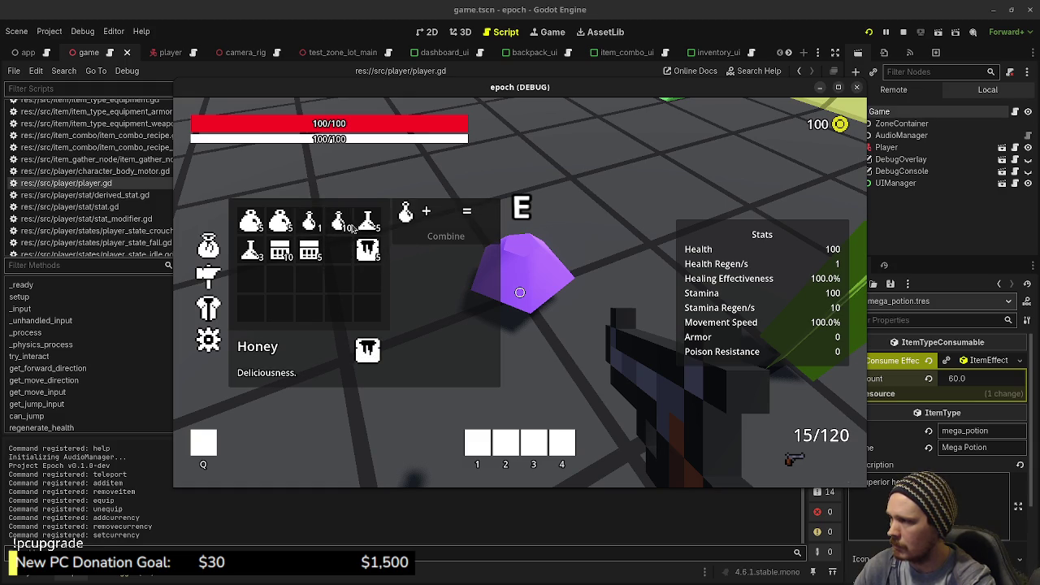
{"action": "left_click", "coordinate": [367, 250]}
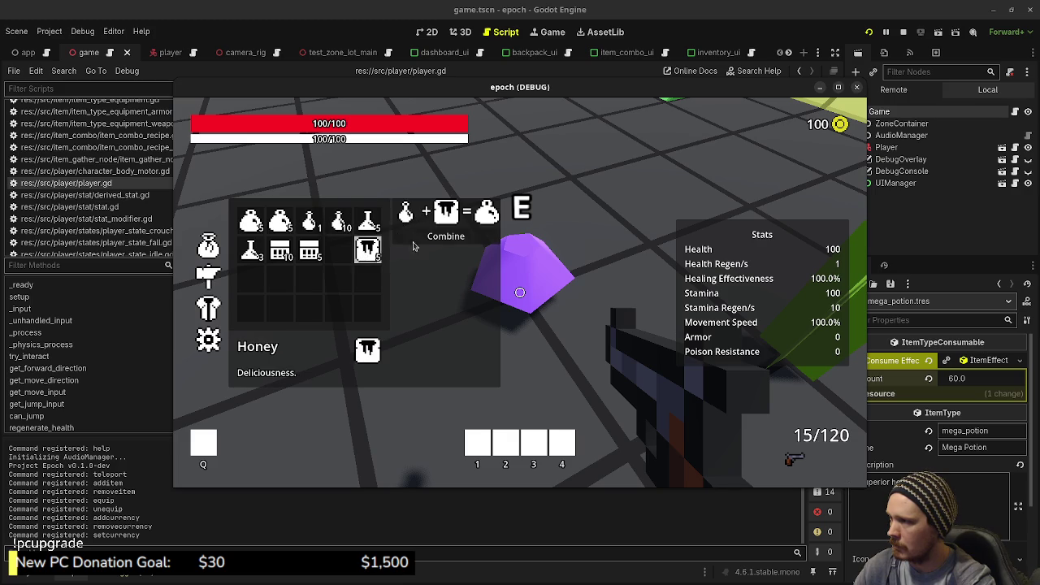
{"action": "left_click", "coordinate": [447, 236]}
{"action": "left_click", "coordinate": [338, 221]}
{"action": "left_click", "coordinate": [367, 250]}
{"action": "left_click", "coordinate": [446, 236]}
- Fix the recipe slots, craft Mega Potions until the Honey runs out, and stop the game
{"action": "left_click", "coordinate": [338, 221]}
{"action": "left_click", "coordinate": [367, 250]}
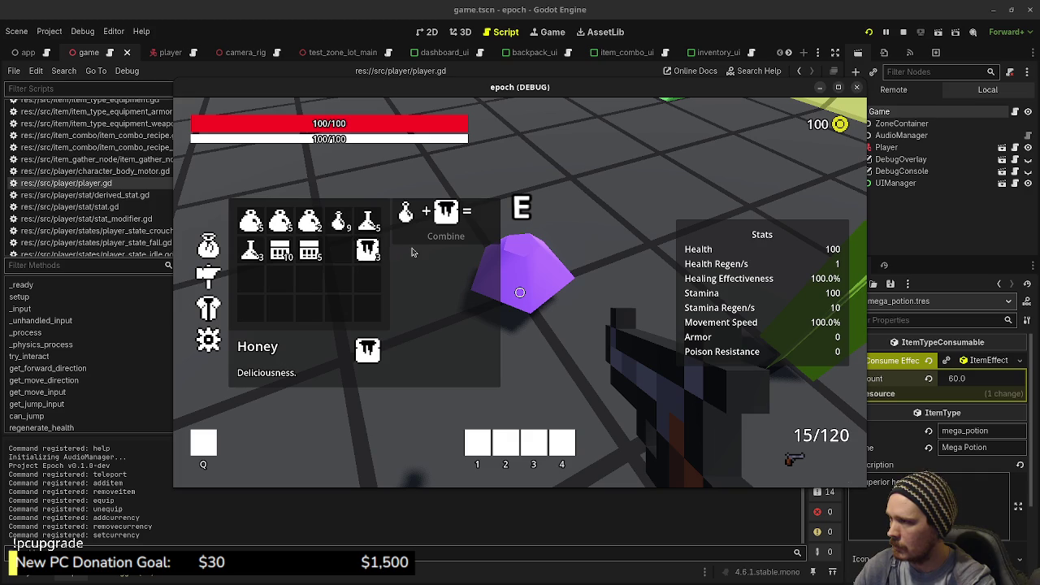
{"action": "left_click", "coordinate": [445, 211]}
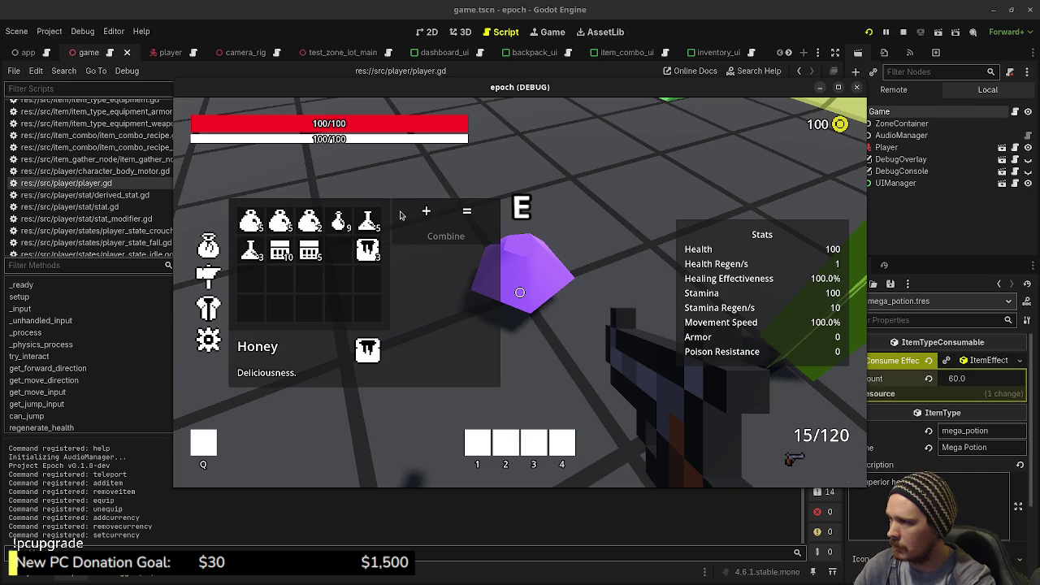
{"action": "left_click", "coordinate": [368, 251]}
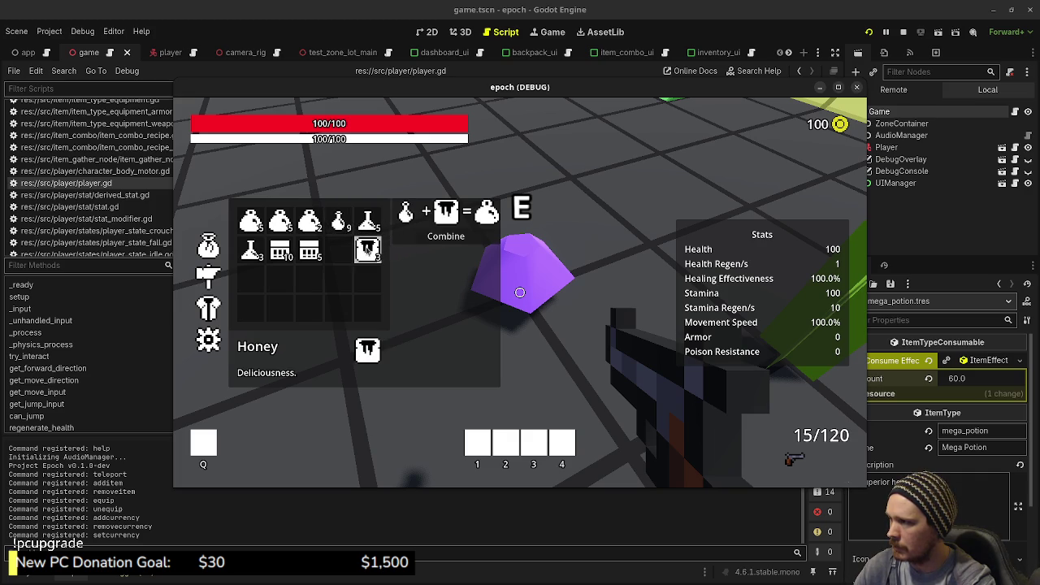
{"action": "left_click", "coordinate": [446, 213]}
{"action": "left_click", "coordinate": [369, 250]}
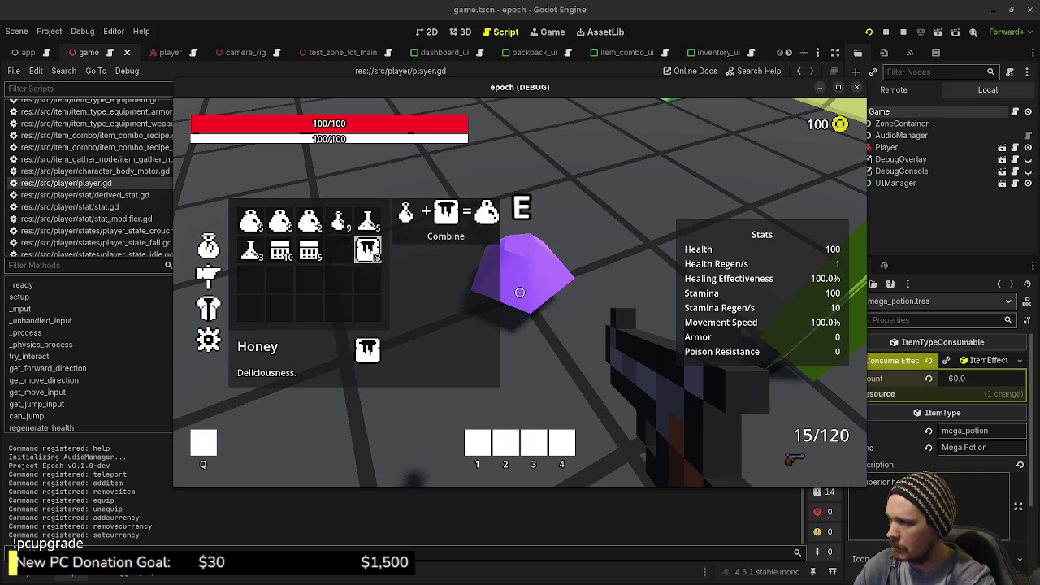
{"action": "left_click", "coordinate": [447, 213]}
{"action": "left_click", "coordinate": [405, 214]}
{"action": "left_click", "coordinate": [339, 229]}
{"action": "left_click", "coordinate": [367, 250]}
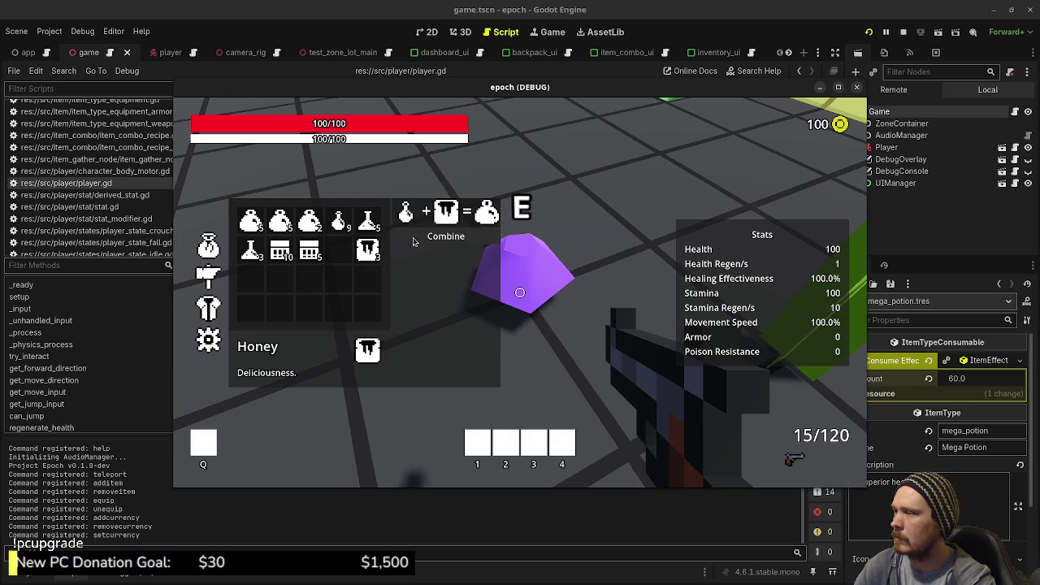
{"action": "left_click", "coordinate": [411, 242]}
{"action": "left_click", "coordinate": [419, 247]}
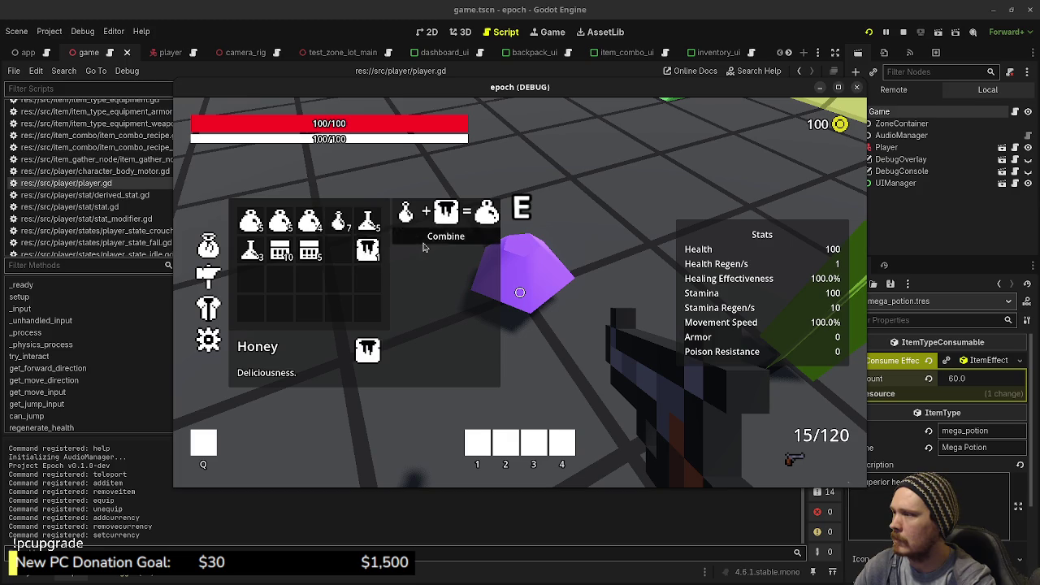
{"action": "left_click", "coordinate": [424, 246]}
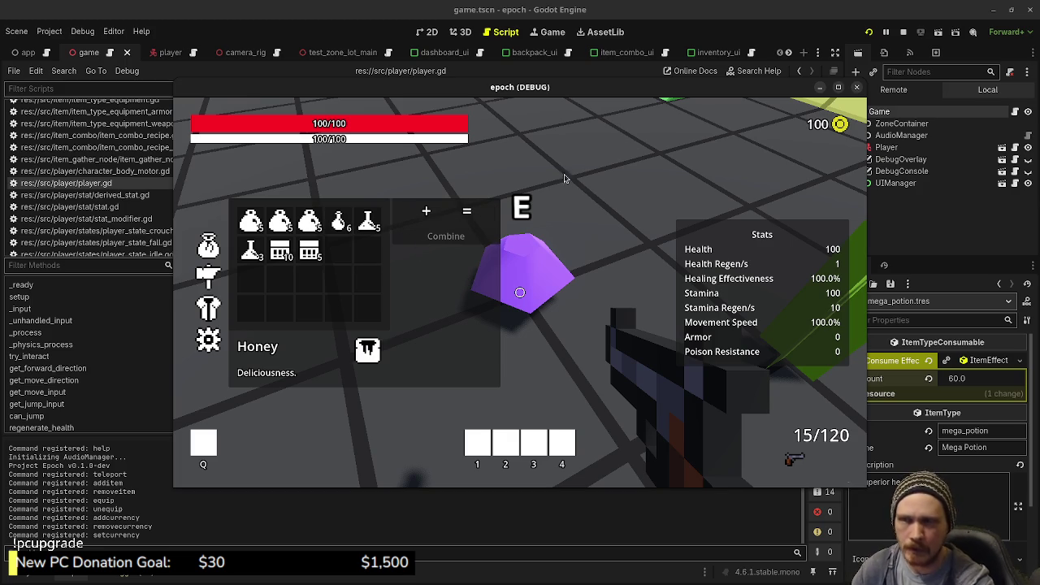
{"action": "left_click", "coordinate": [903, 31]}
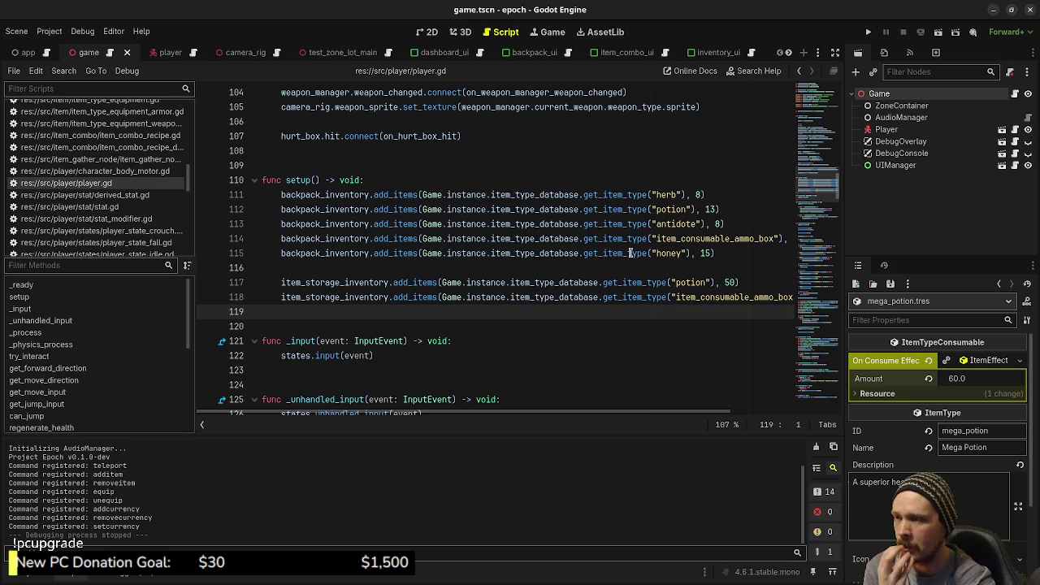
- Scroll down through player.gd, then open the item_combo_ui.gd script
{"action": "scroll", "coordinate": [594, 342], "scroll_direction": "down", "scroll_amount": 8}
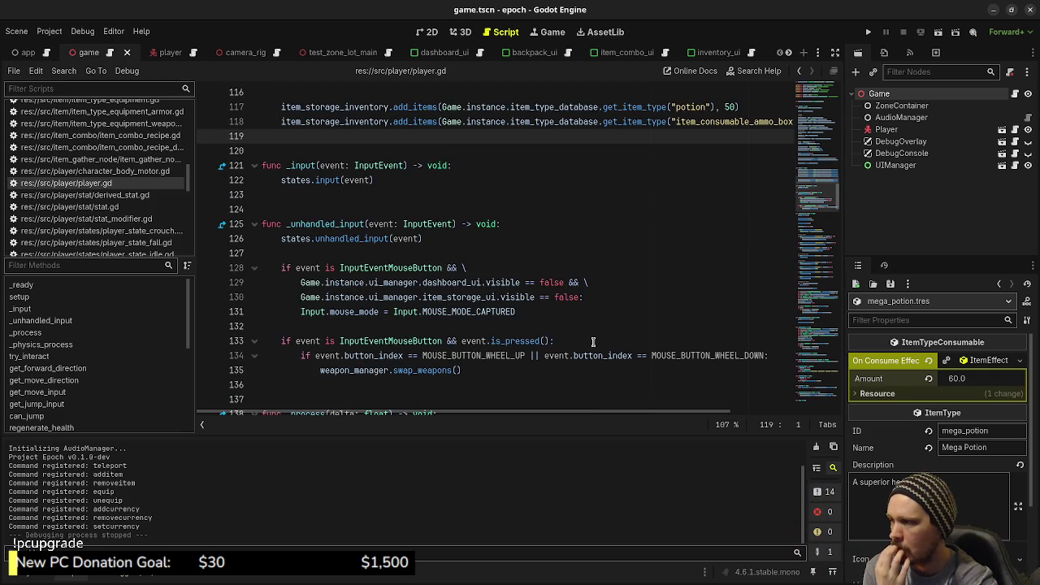
{"action": "scroll", "coordinate": [593, 342], "scroll_direction": "down", "scroll_amount": 13}
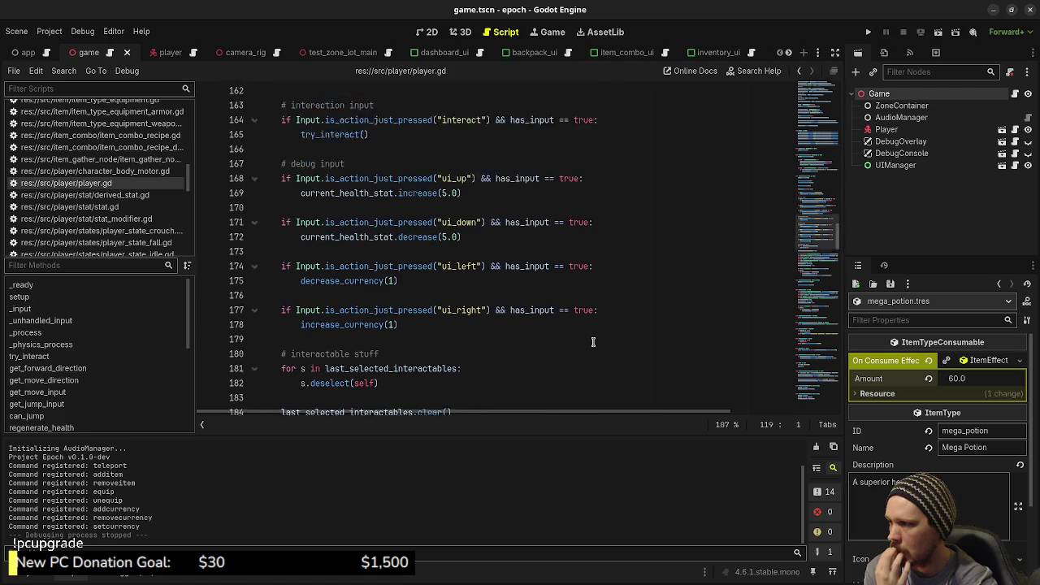
{"action": "scroll", "coordinate": [593, 342], "scroll_direction": "down", "scroll_amount": 2}
{"action": "scroll", "coordinate": [593, 342], "scroll_direction": "down", "scroll_amount": 4}
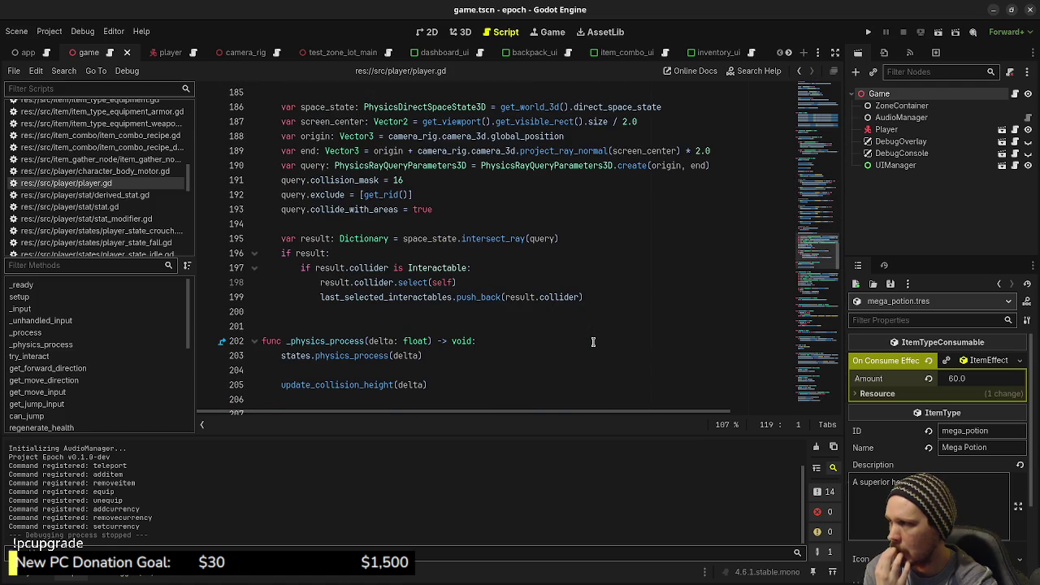
{"action": "left_click", "coordinate": [646, 54]}
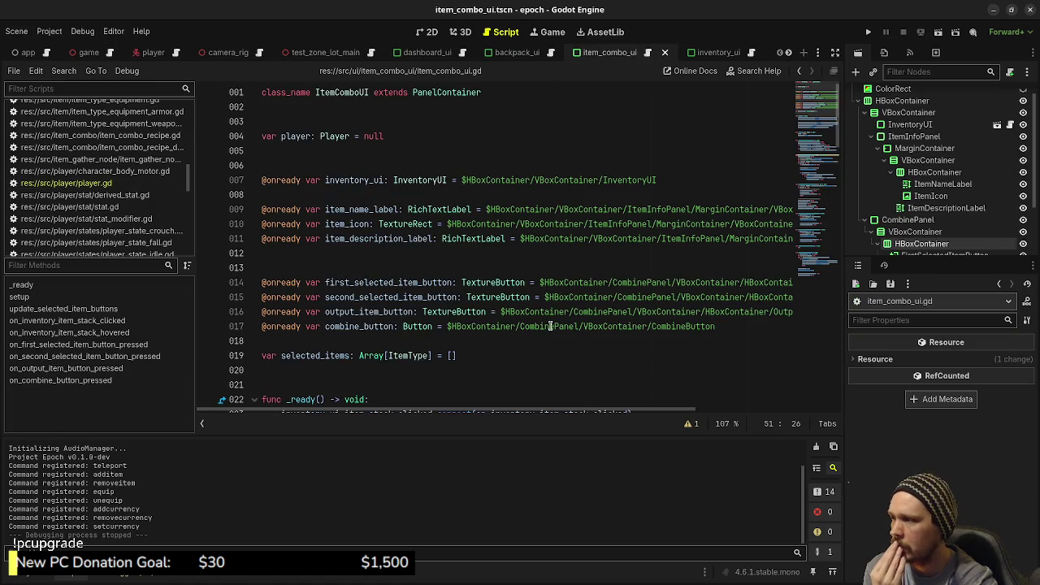
- Change line 52 of item_combo_ui.gd to selected_items.size() >= 2 and save
{"action": "scroll", "coordinate": [550, 326], "scroll_direction": "down", "scroll_amount": 7}
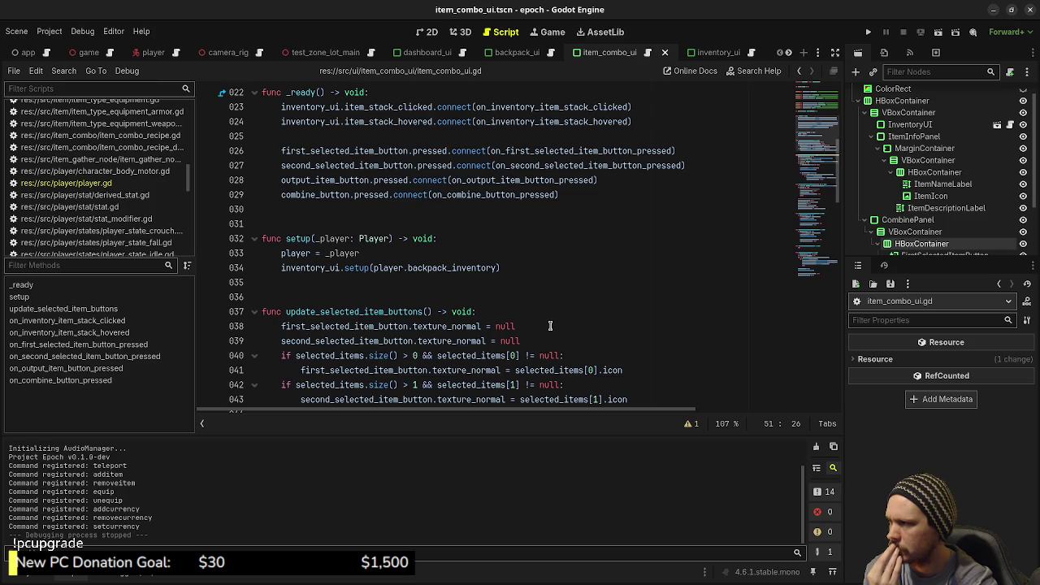
{"action": "scroll", "coordinate": [550, 326], "scroll_direction": "down", "scroll_amount": 6}
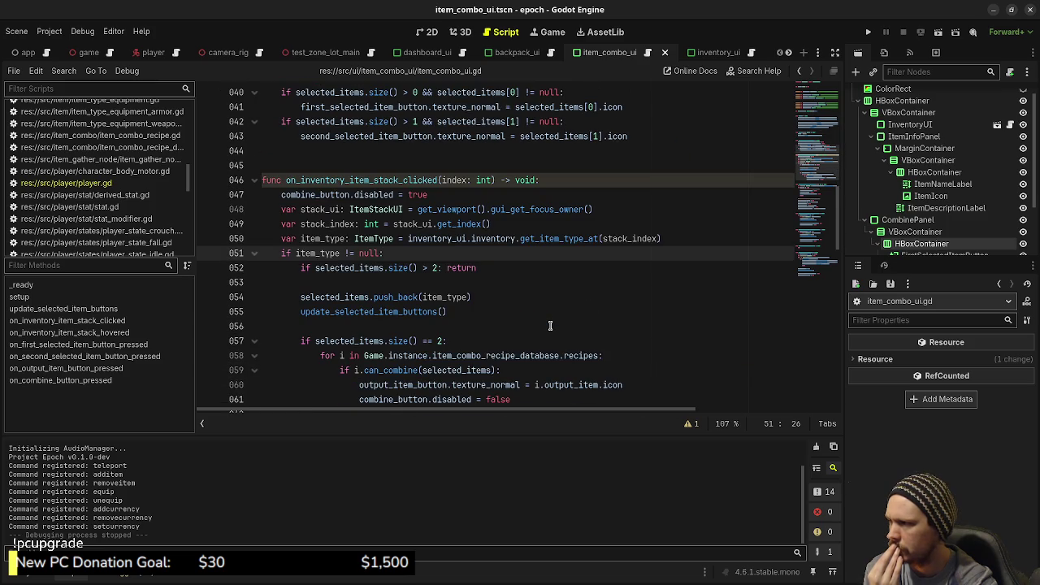
{"action": "left_click", "coordinate": [426, 267]}
{"action": "type", "text": "="}
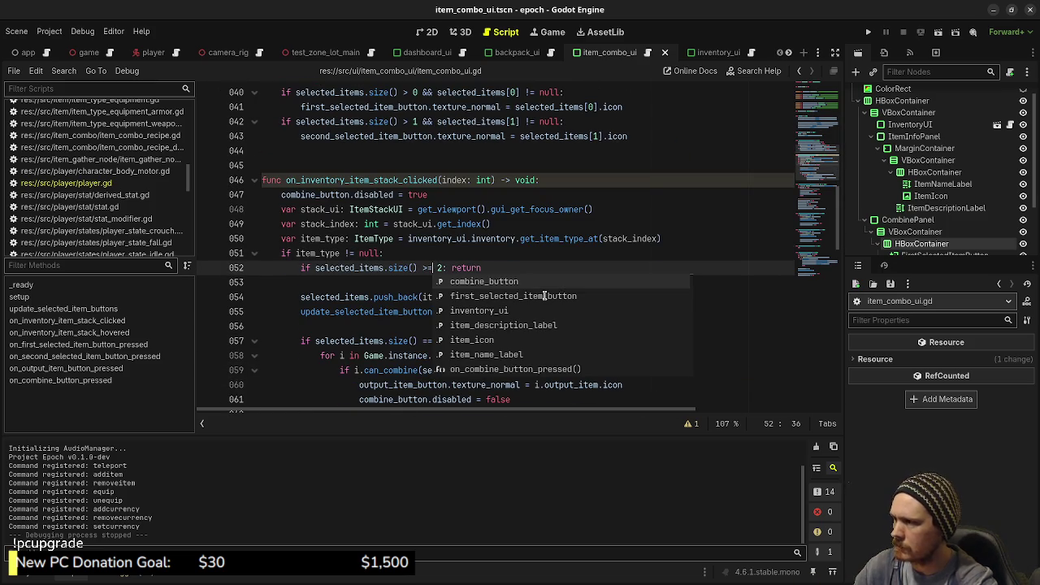
{"action": "key", "text": "ctrl+s"}
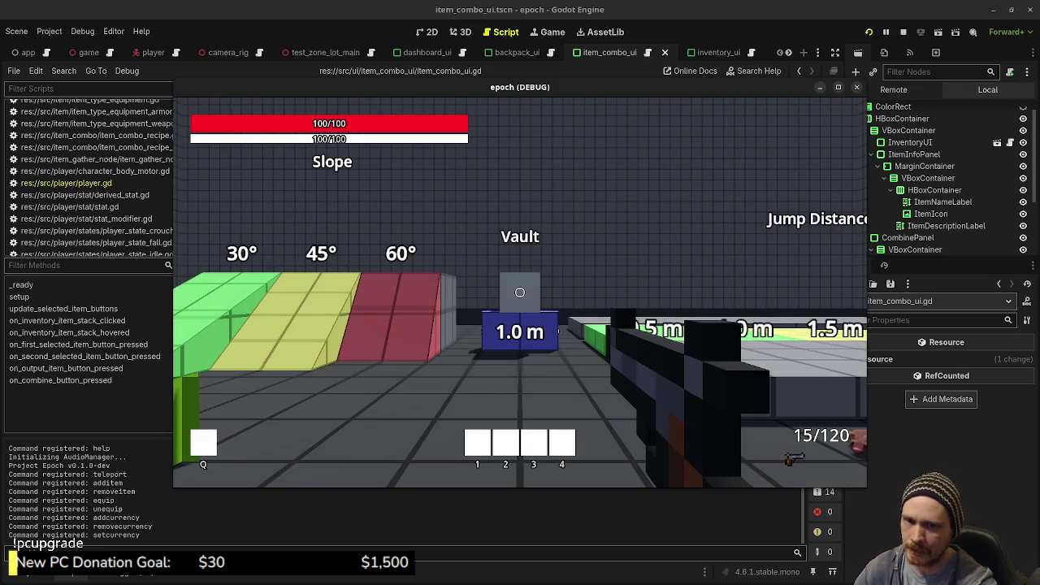
- Walk the player up to the purple item and open the inventory panels
{"action": "key", "text": "s"}
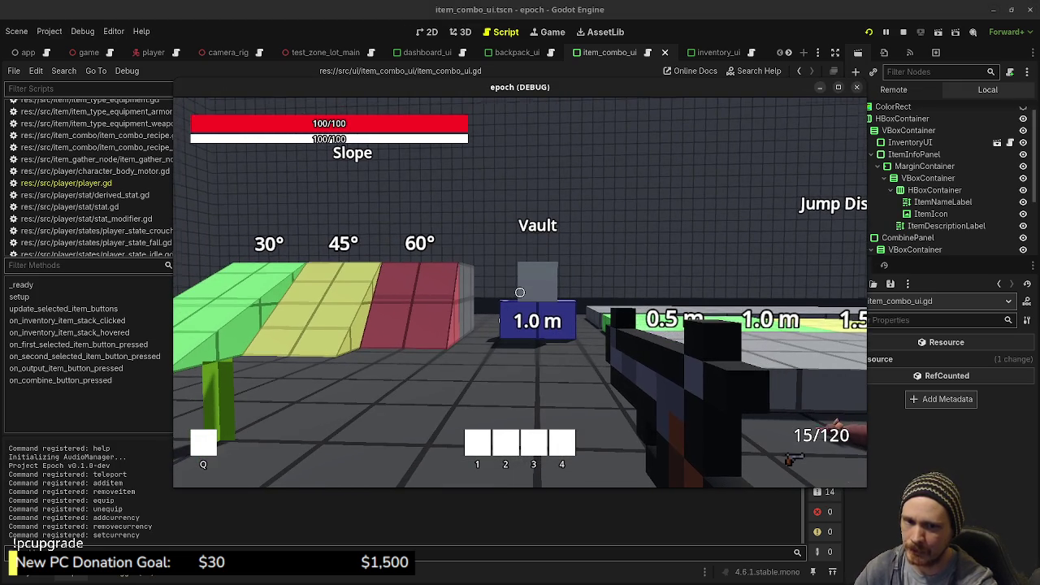
{"action": "key", "text": "a"}
{"action": "key", "text": "w"}
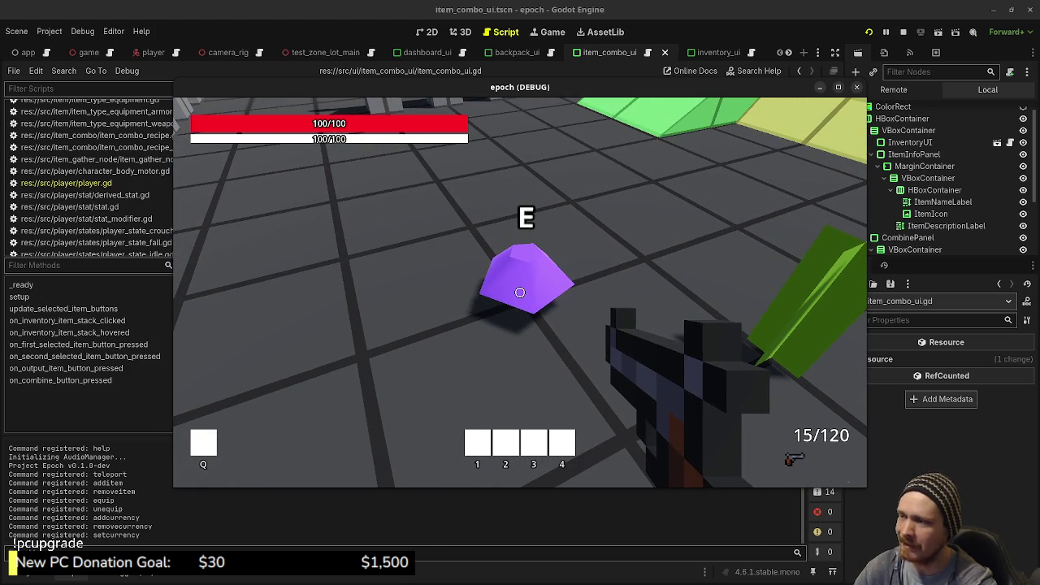
{"action": "key", "text": "Tab"}
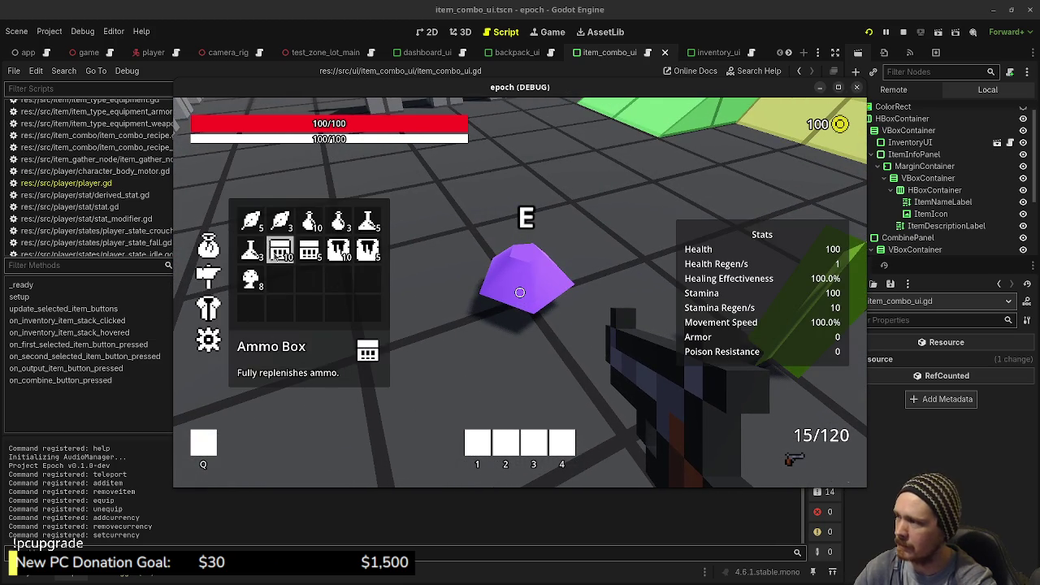
- Combine a Herb and a Mushroom into a potion, load another pair, then stop the game
{"action": "left_click", "coordinate": [279, 221]}
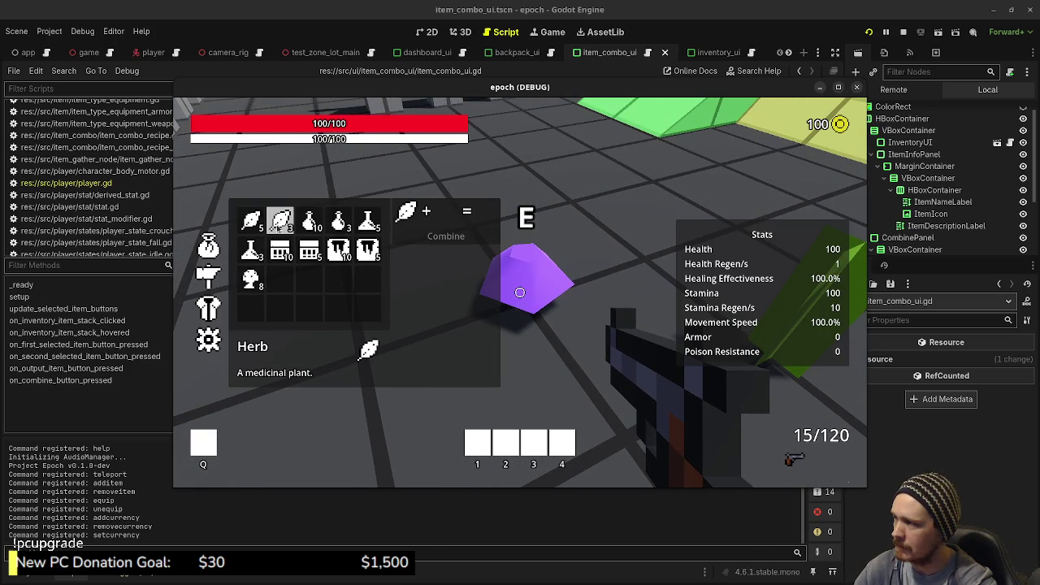
{"action": "left_click", "coordinate": [251, 279]}
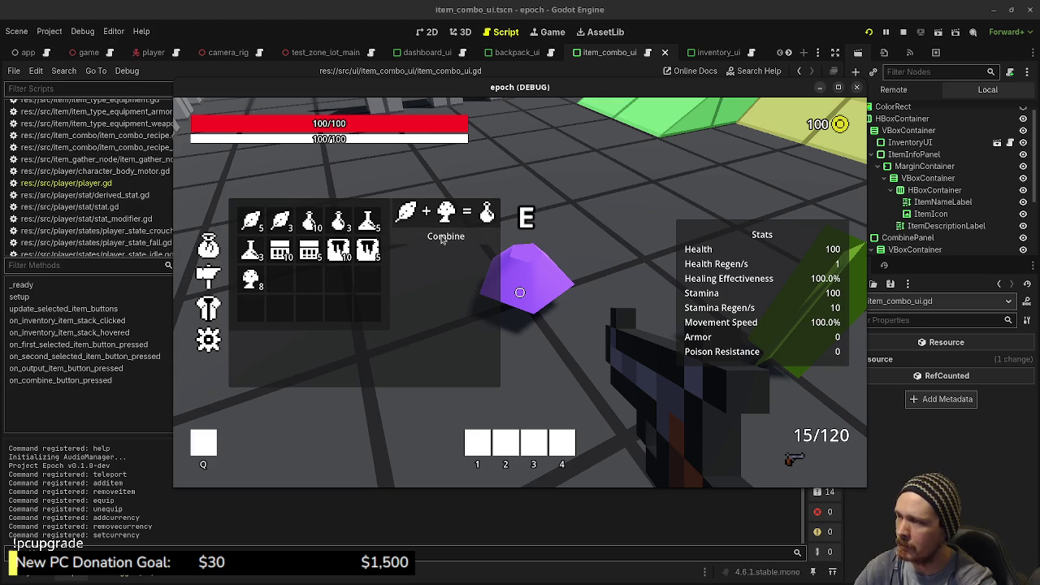
{"action": "left_click", "coordinate": [443, 238]}
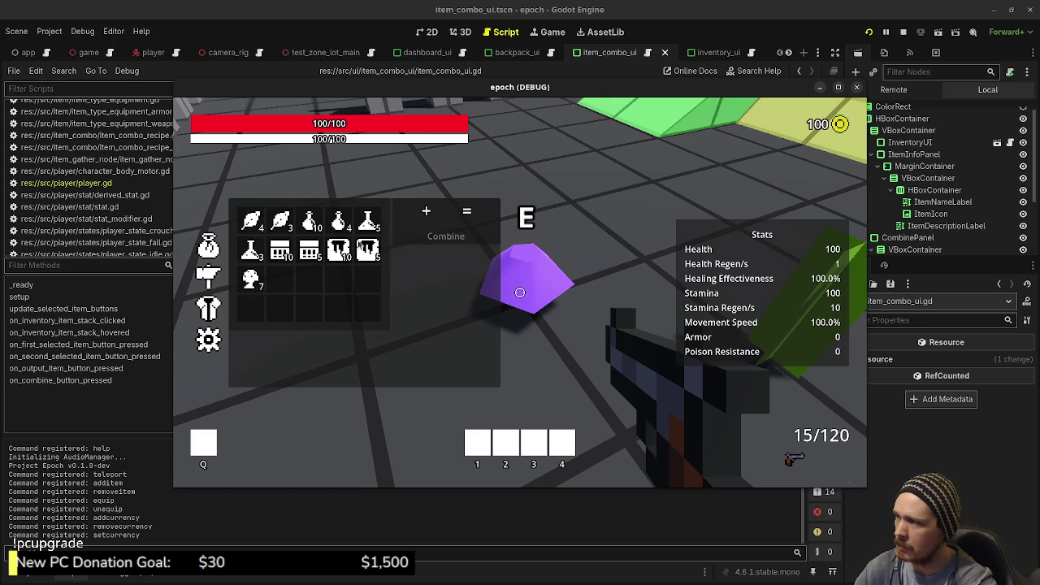
{"action": "left_click", "coordinate": [254, 227]}
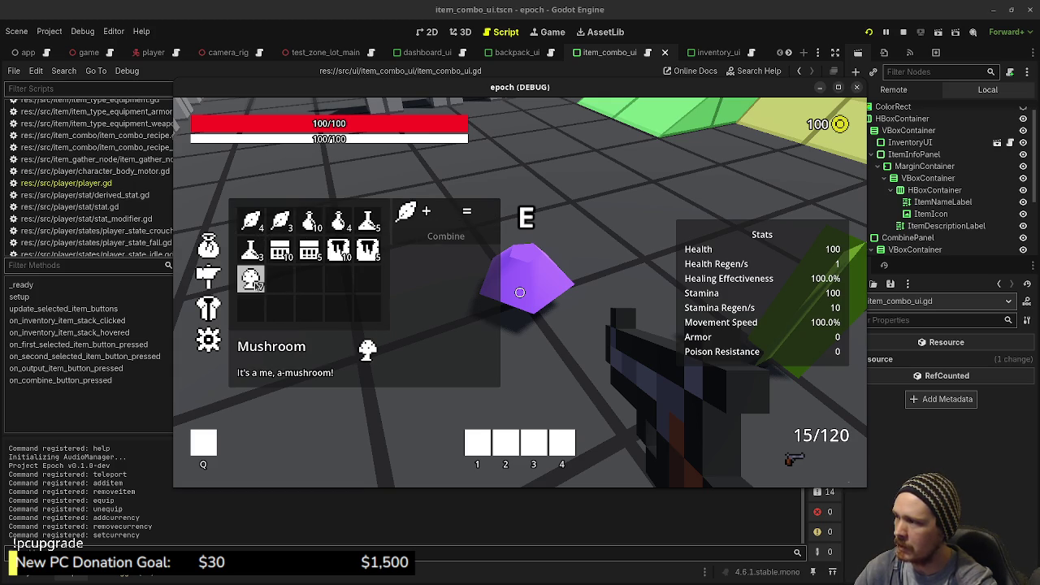
{"action": "left_click", "coordinate": [256, 281]}
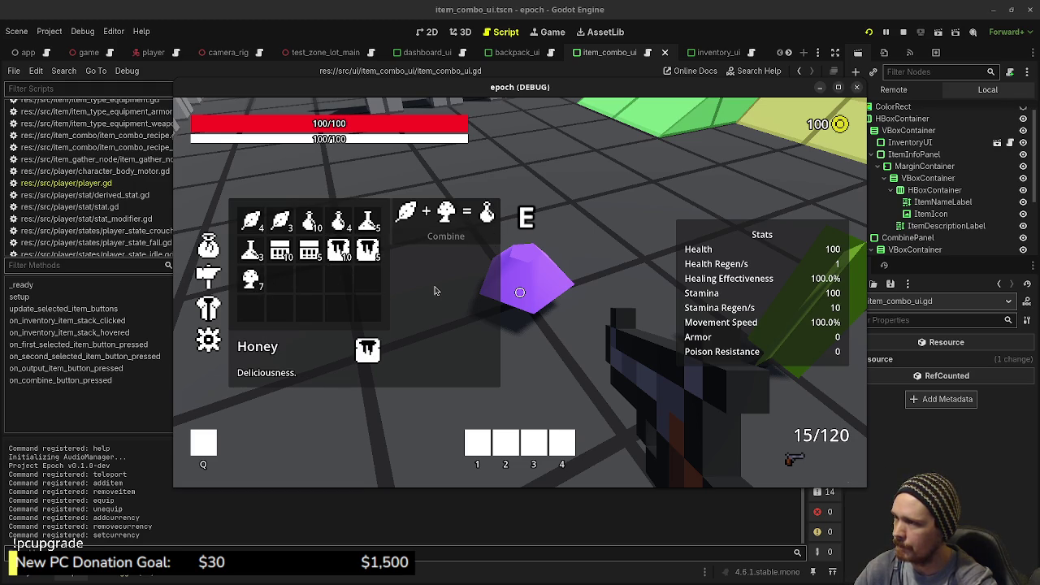
{"action": "left_click", "coordinate": [903, 32]}
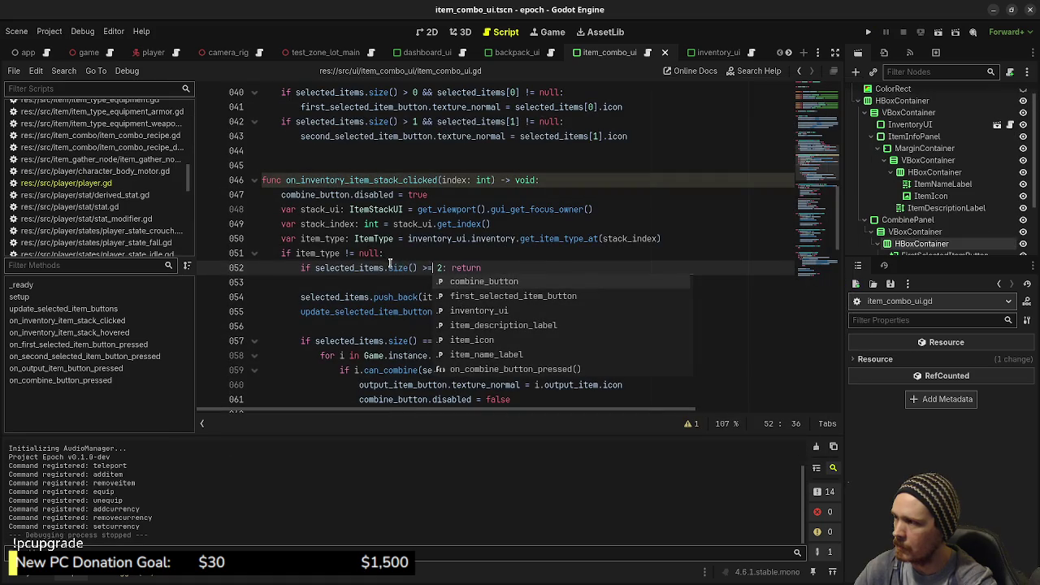
- Move combine_button.disabled = true down to line 52, indent it under the item_type check, save, and run
{"action": "key", "text": "Escape"}
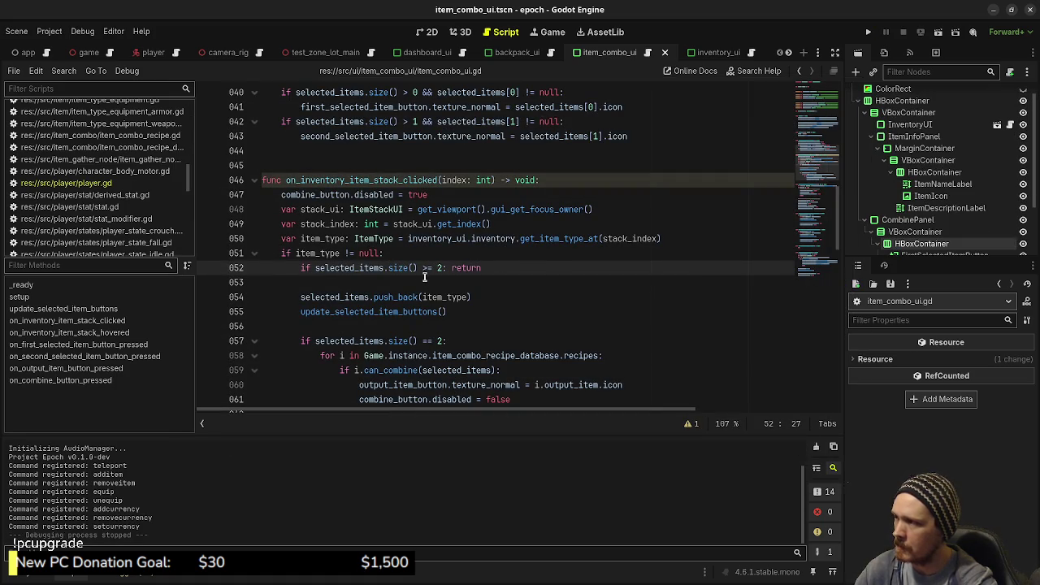
{"action": "left_click", "coordinate": [298, 195]}
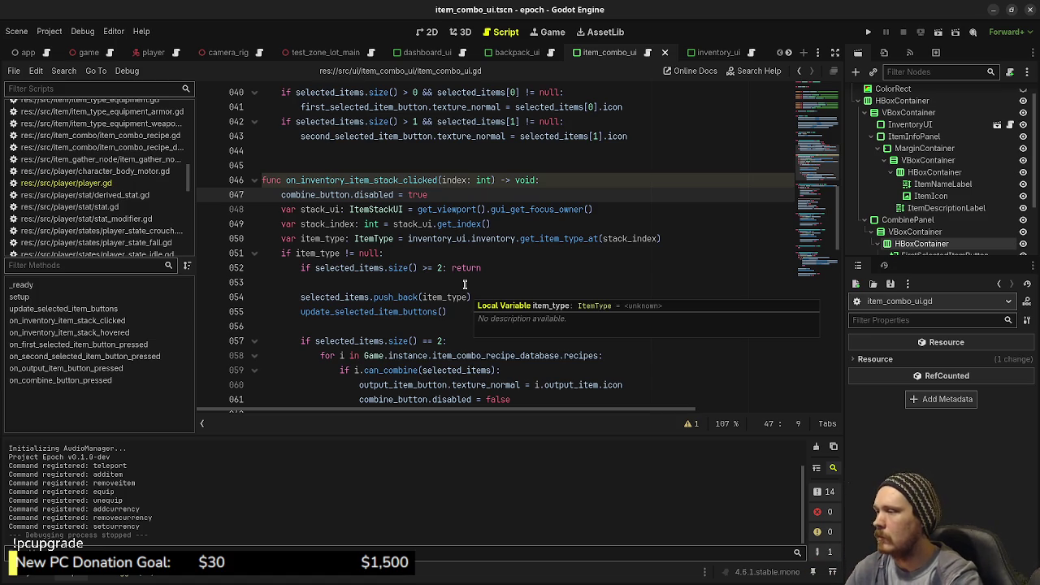
{"action": "key", "text": "alt+Down"}
{"action": "key", "text": "alt+Down"}
{"action": "key", "text": "alt+Down"}
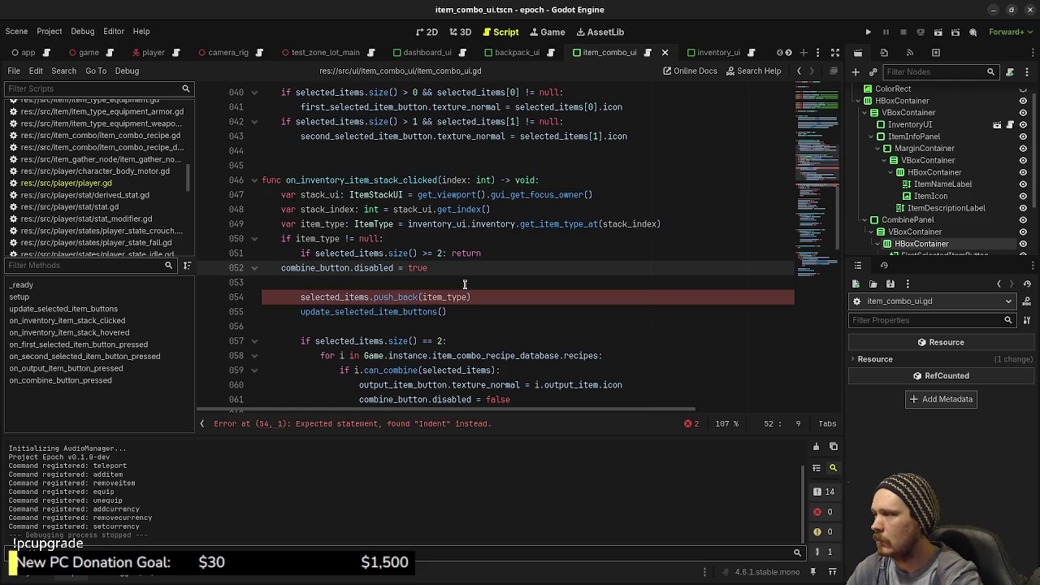
{"action": "key", "text": "Left"}
{"action": "key", "text": "Left"}
{"action": "key", "text": "Left"}
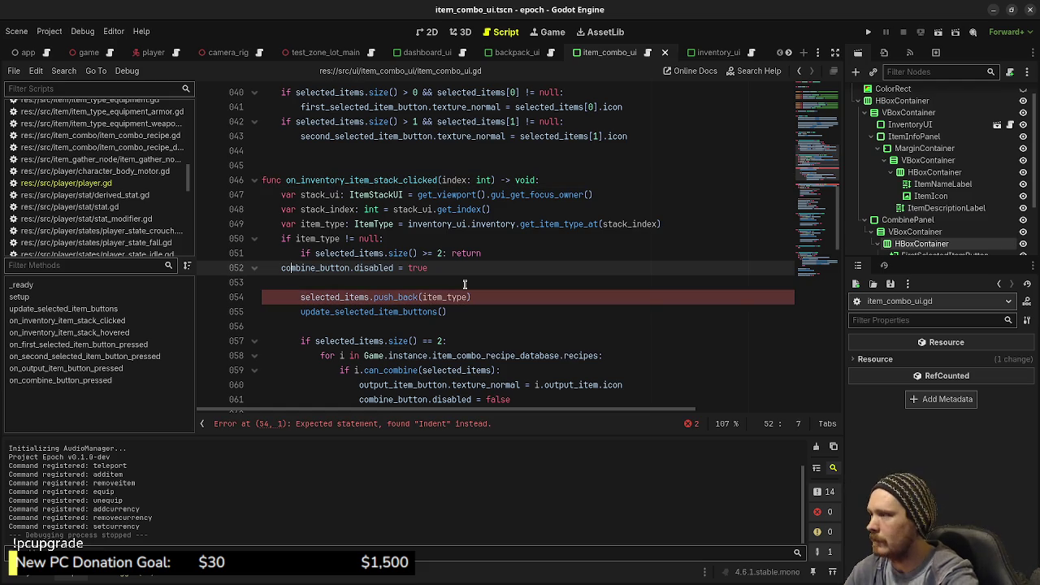
{"action": "key", "text": "Tab"}
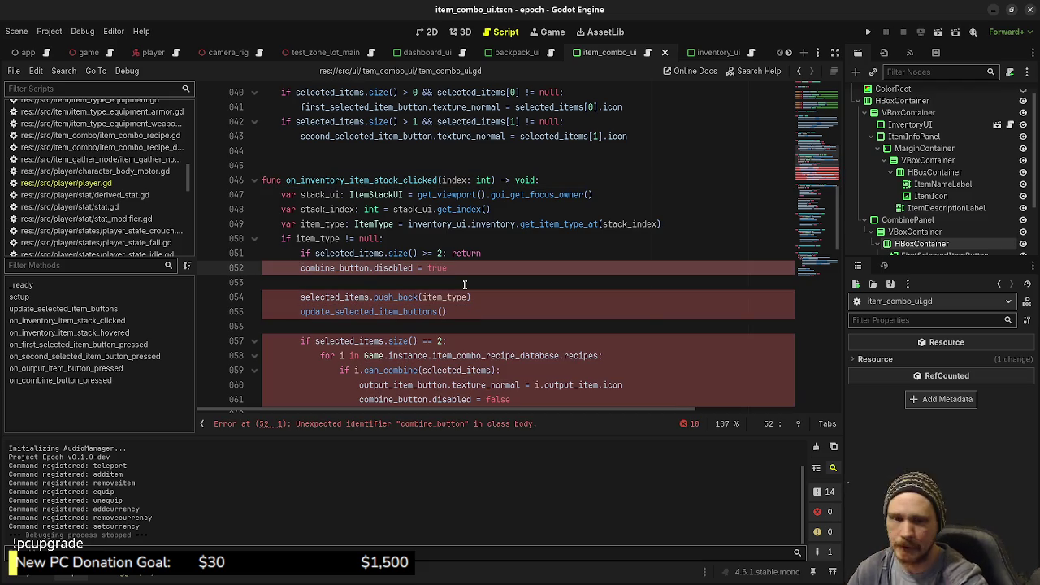
{"action": "key", "text": "ctrl+s"}
{"action": "key", "text": "F5"}
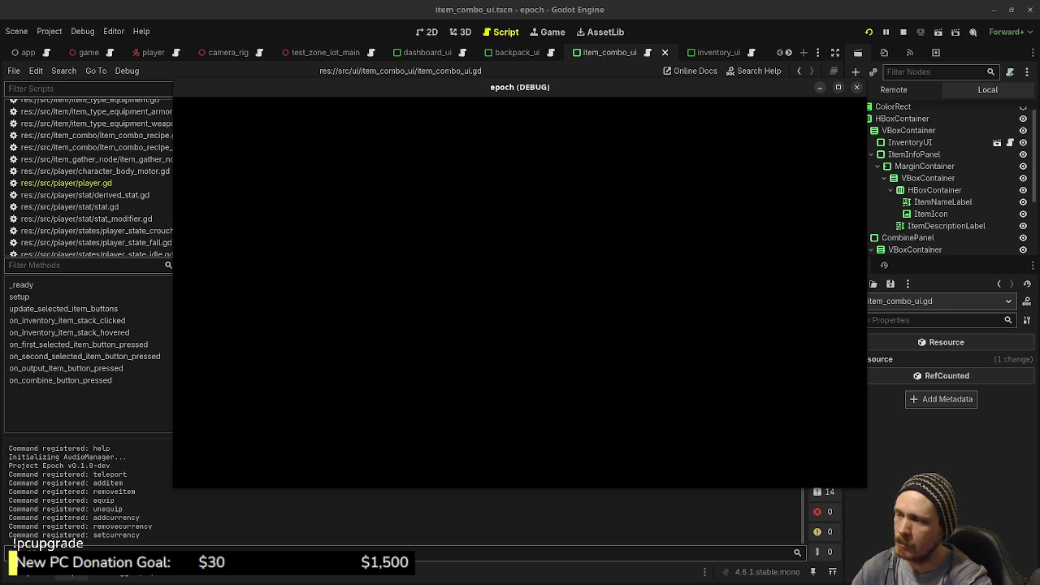
- Walk toward the purple crystal and combine a Herb and a Mushroom into a potion
{"action": "key", "text": "Tab"}
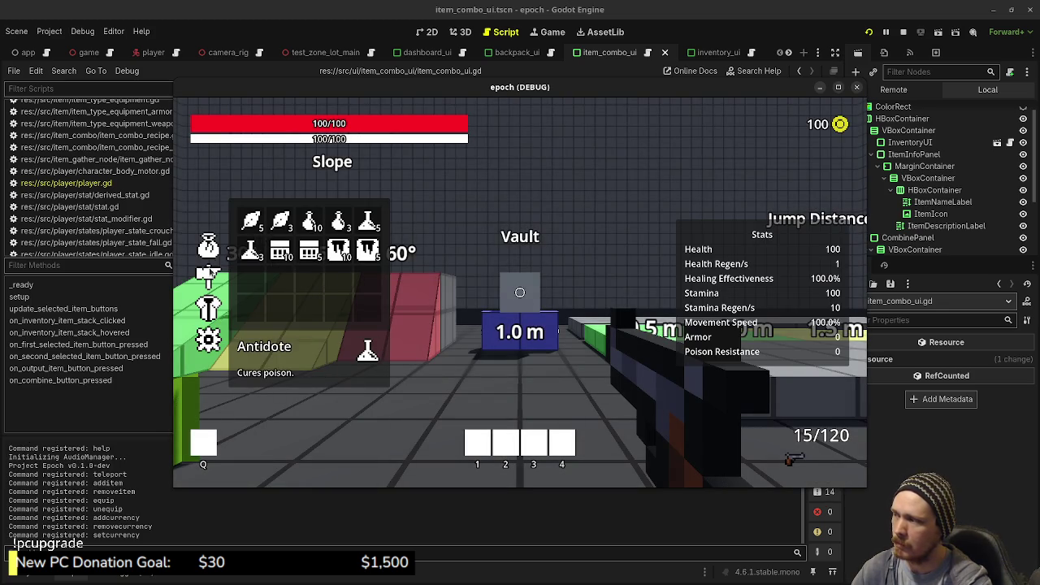
{"action": "left_click", "coordinate": [208, 273]}
{"action": "left_click", "coordinate": [280, 221]}
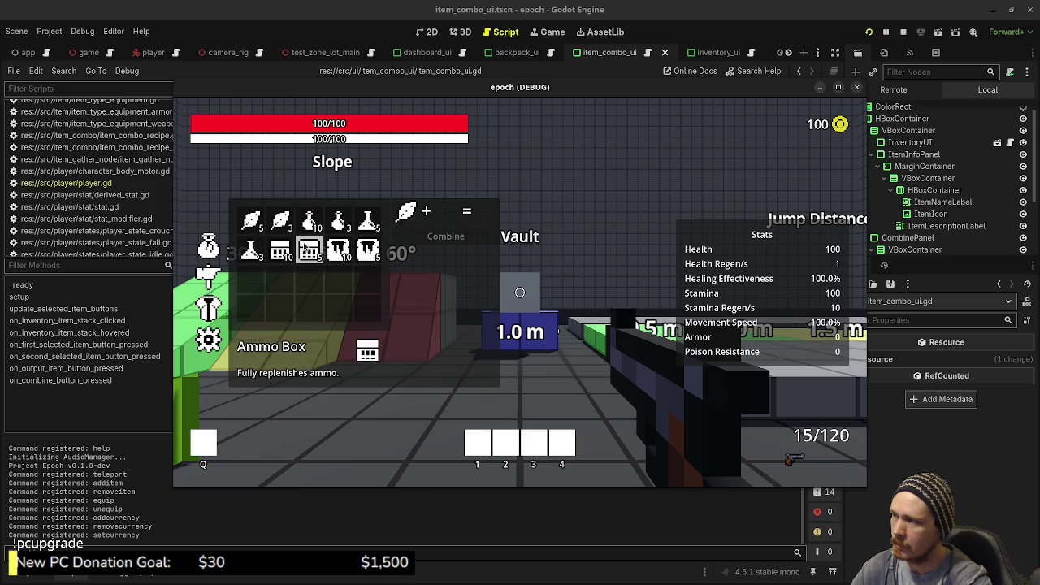
{"action": "key", "text": "Tab"}
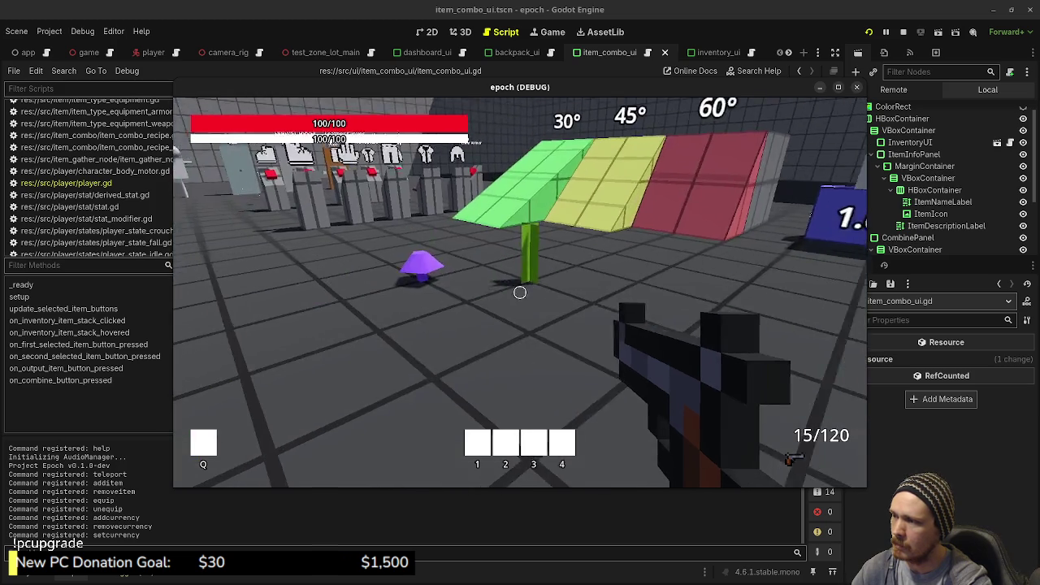
{"action": "key", "text": "w"}
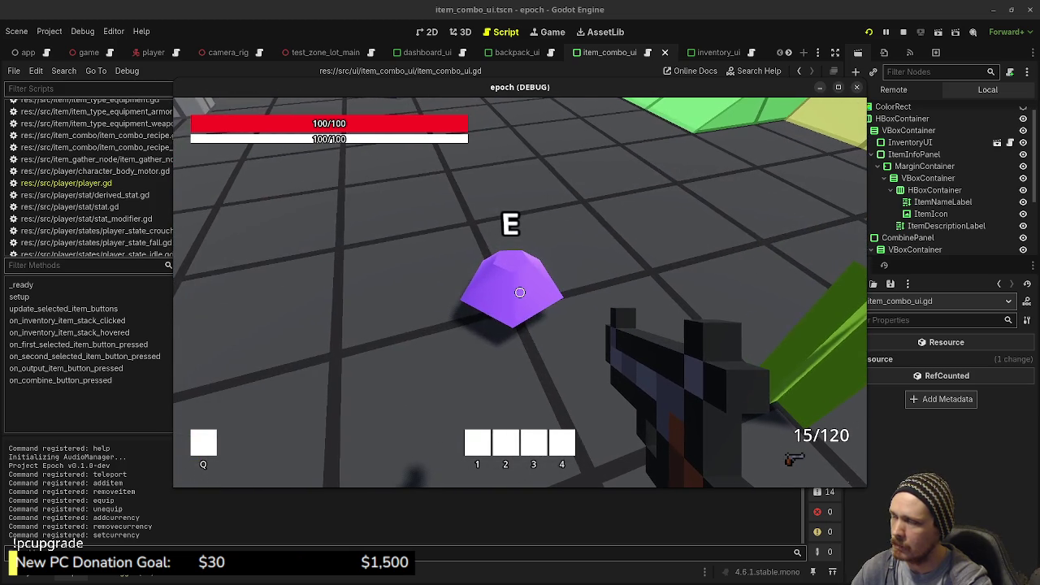
{"action": "key", "text": "Tab"}
{"action": "left_click", "coordinate": [251, 279]}
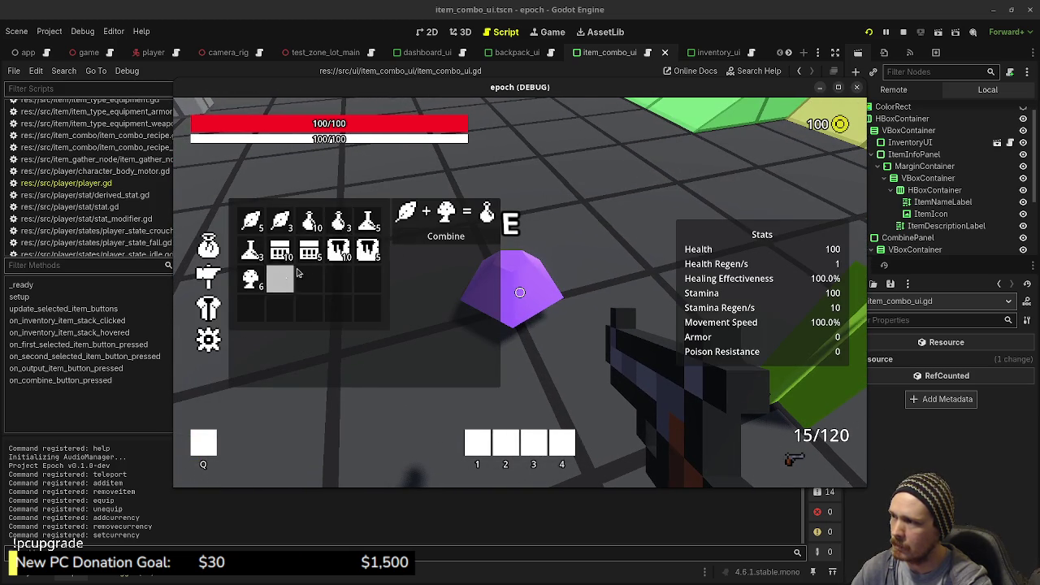
{"action": "mouse_move", "coordinate": [339, 255]}
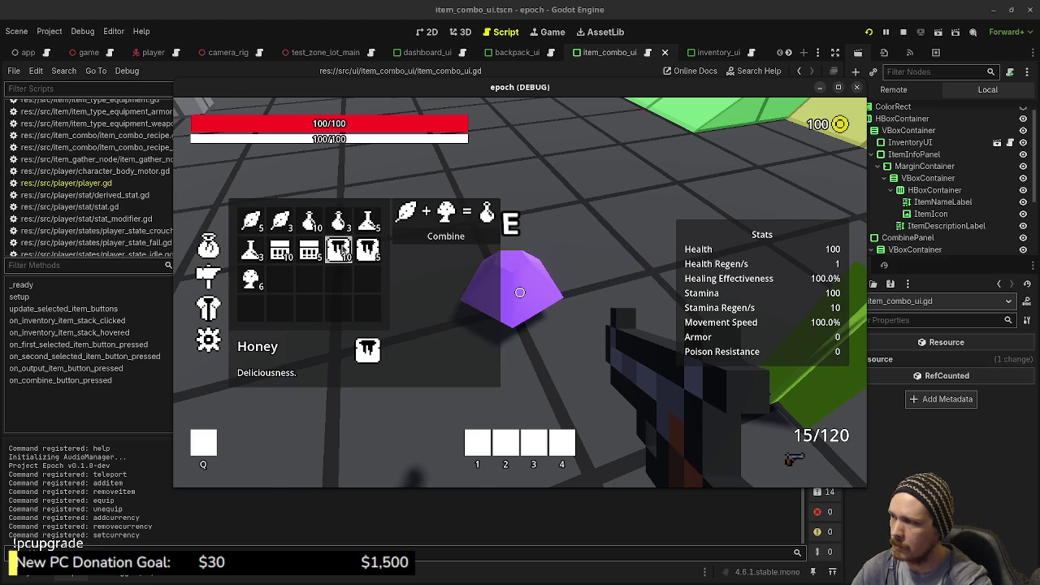
{"action": "left_click", "coordinate": [450, 236]}
- Keep combining Herb and Mushroom pairs until the herbs run out, then stop the game
{"action": "left_click", "coordinate": [251, 220]}
{"action": "left_click", "coordinate": [261, 273]}
{"action": "left_click", "coordinate": [446, 236]}
{"action": "left_click", "coordinate": [251, 279]}
{"action": "left_click", "coordinate": [446, 235]}
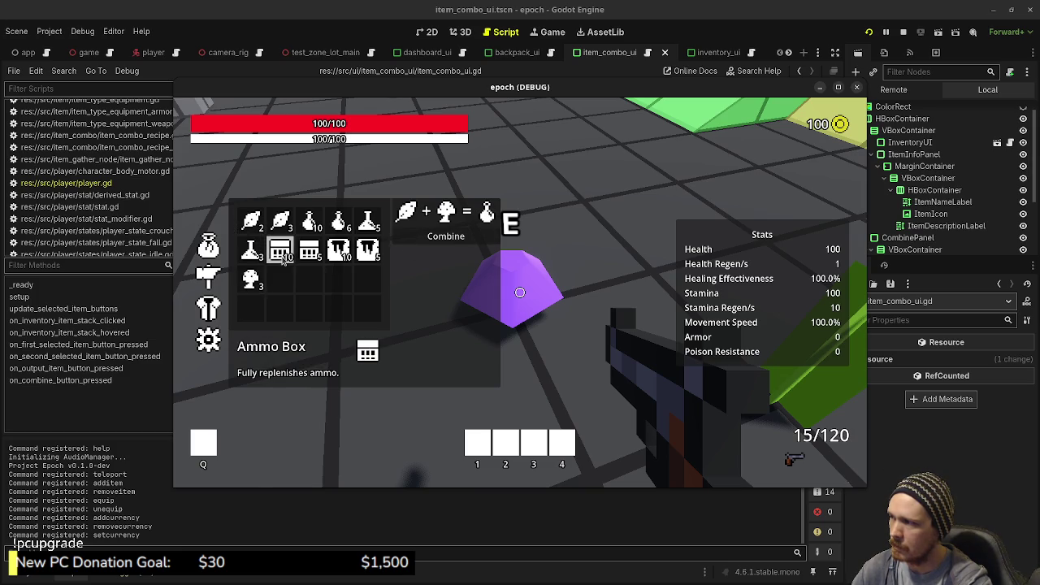
{"action": "left_click", "coordinate": [446, 236]}
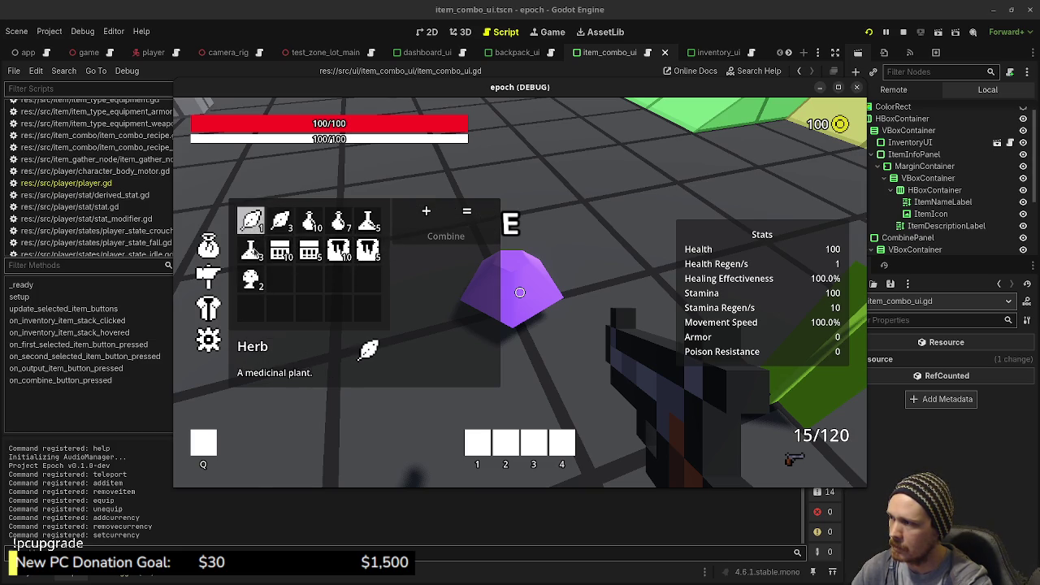
{"action": "left_click", "coordinate": [251, 221]}
{"action": "left_click", "coordinate": [251, 279]}
{"action": "left_click", "coordinate": [443, 240]}
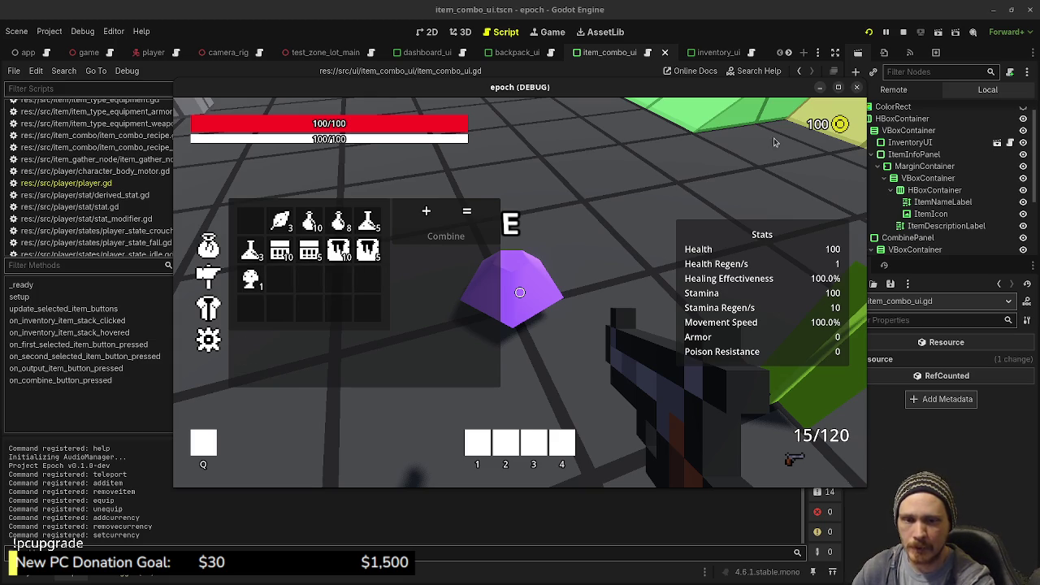
{"action": "left_click", "coordinate": [903, 32]}
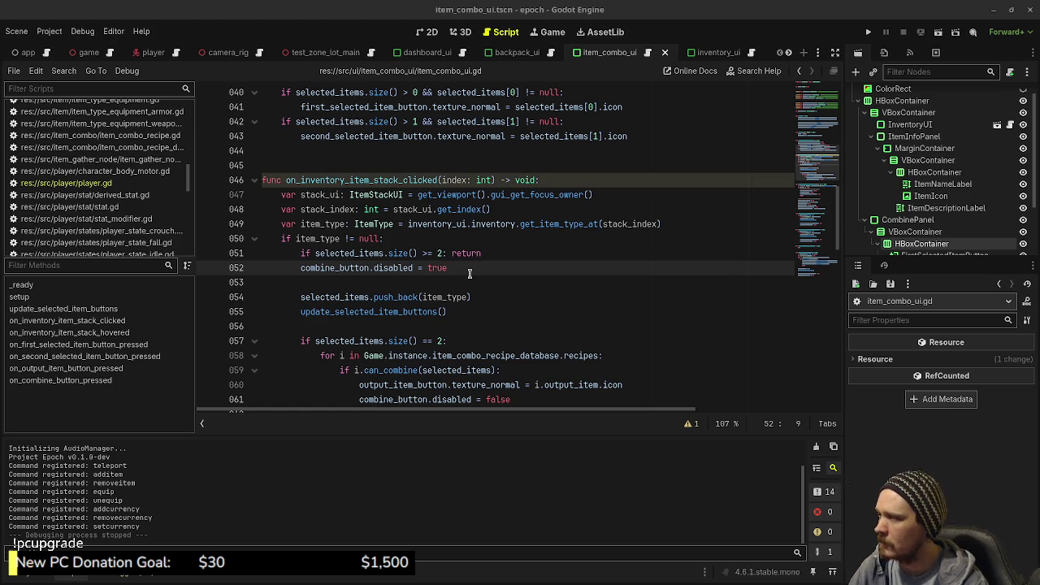
- Add print("added") on a new line after the size guard's return, save, and run the game
{"action": "left_click", "coordinate": [486, 253]}
{"action": "key", "text": "Return"}
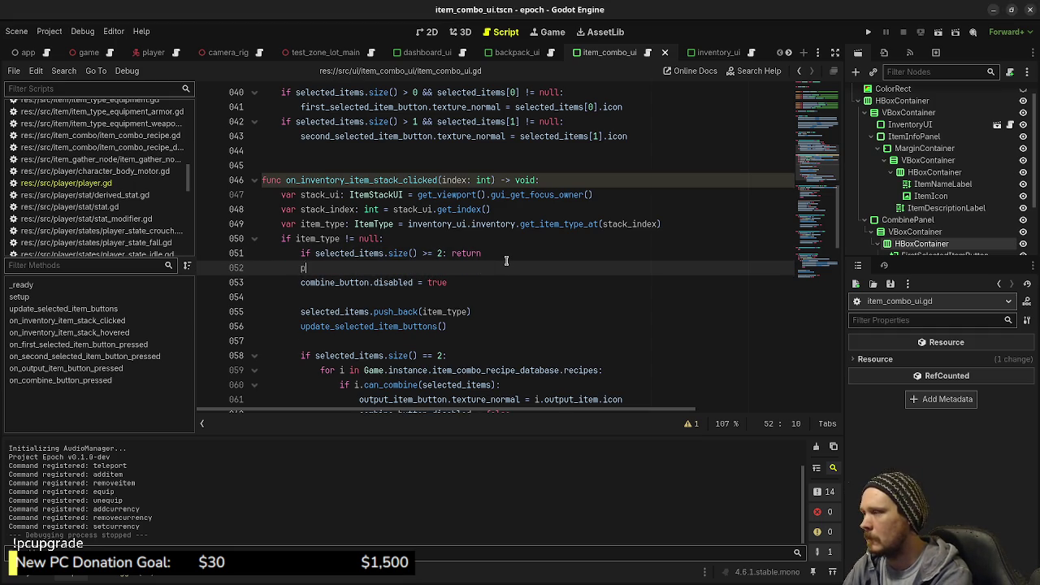
{"action": "type", "text": "rint(\"adde"}
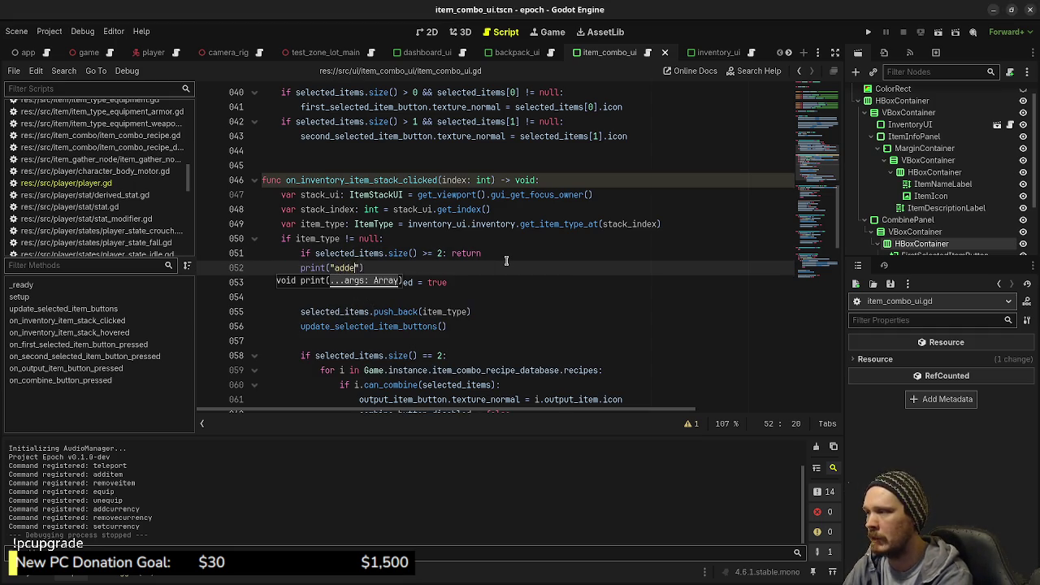
{"action": "type", "text": "d"}
{"action": "key", "text": "ctrl+s"}
{"action": "key", "text": "F5"}
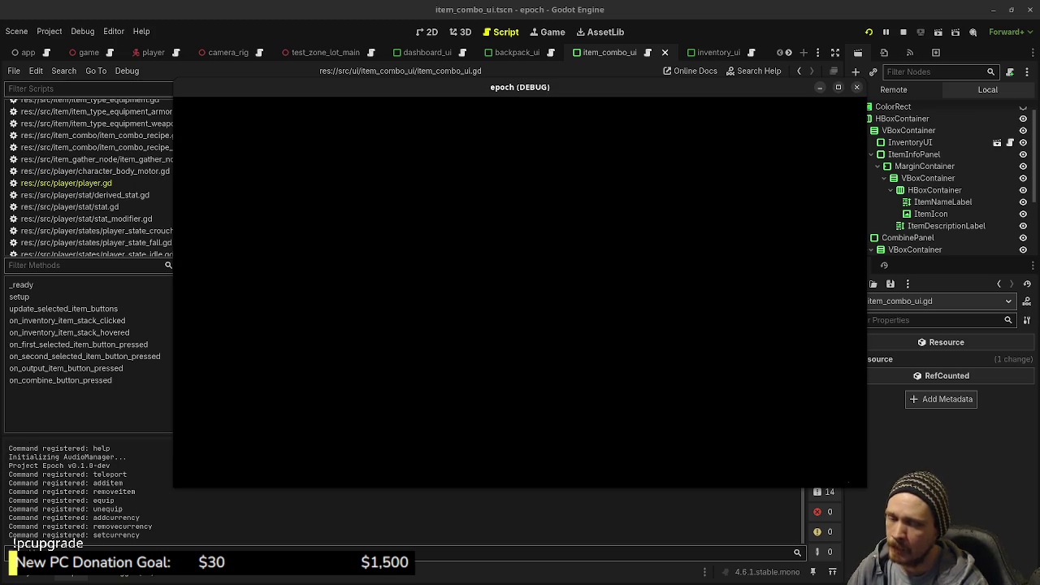
- Walk toward the purple crystal and combine a Herb and a Mushroom into a potion
{"action": "key", "text": "Tab"}
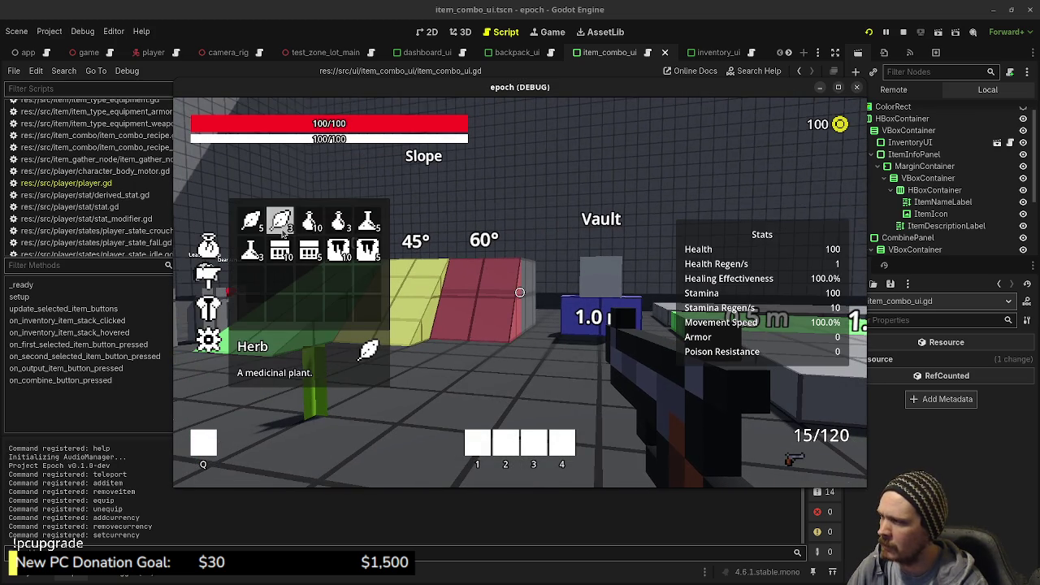
{"action": "left_click", "coordinate": [280, 223]}
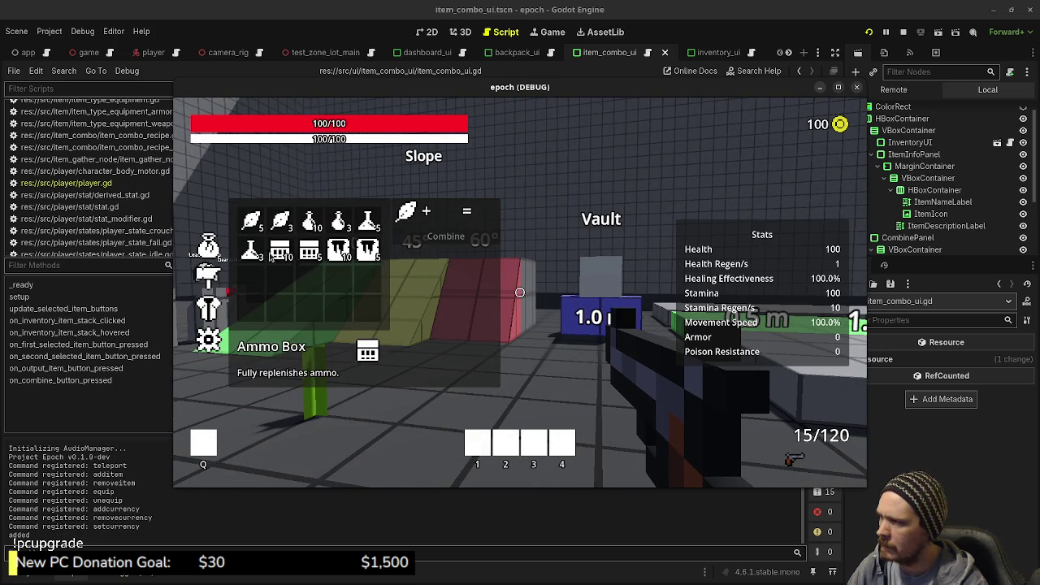
{"action": "key", "text": "Tab"}
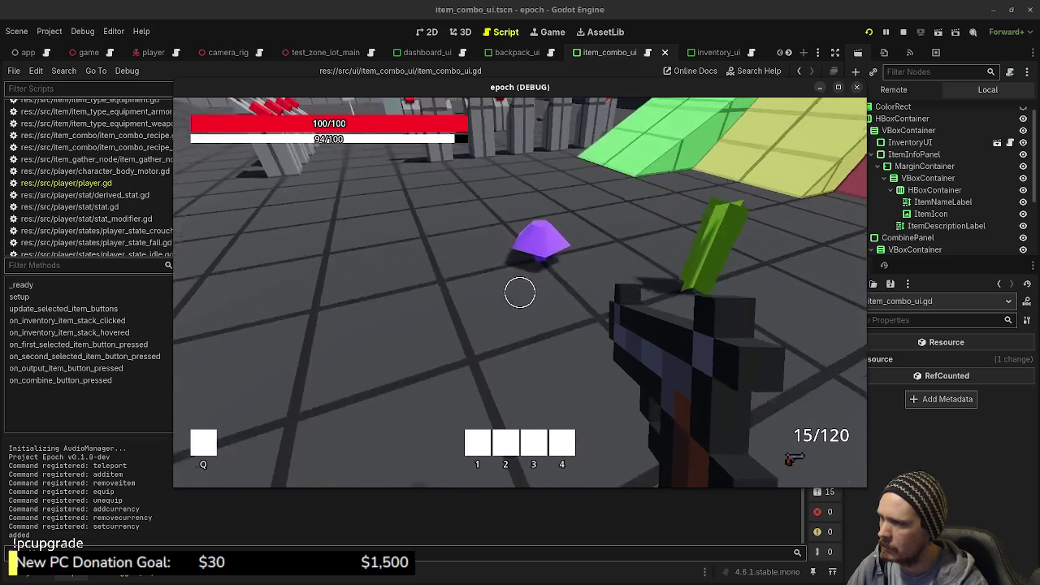
{"action": "key", "text": "w"}
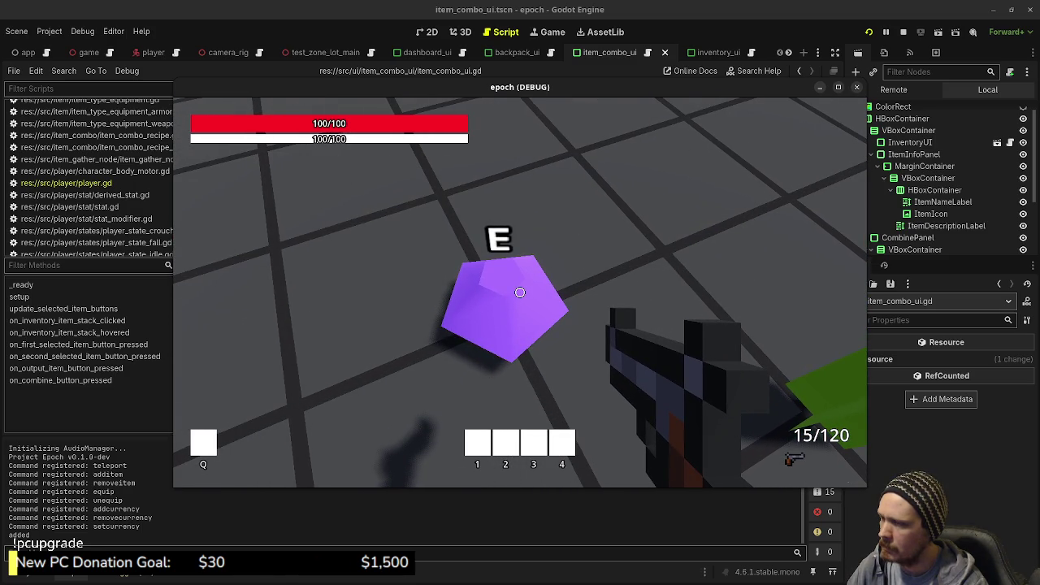
{"action": "key", "text": "Tab"}
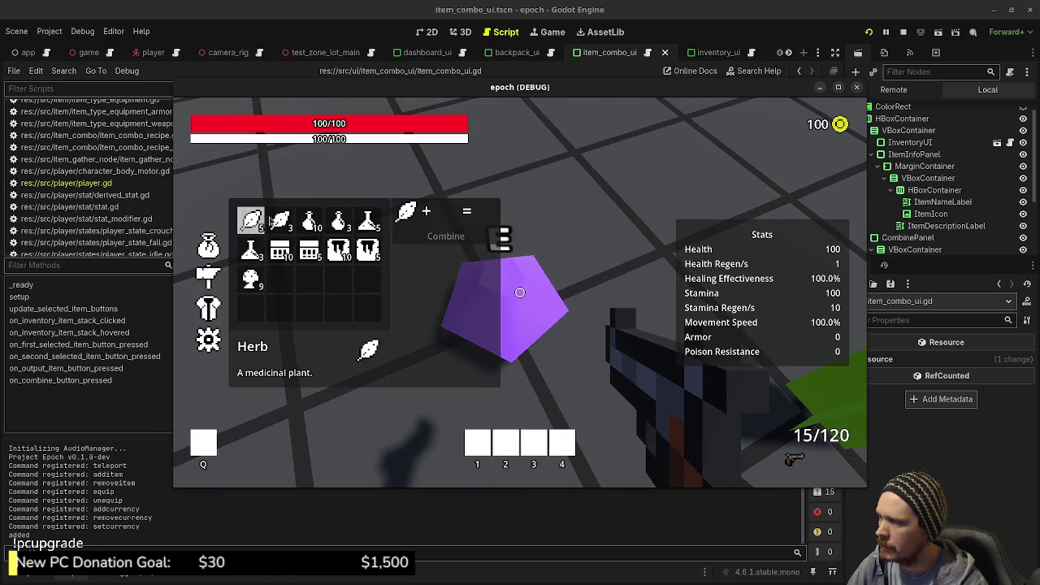
{"action": "left_click", "coordinate": [280, 220]}
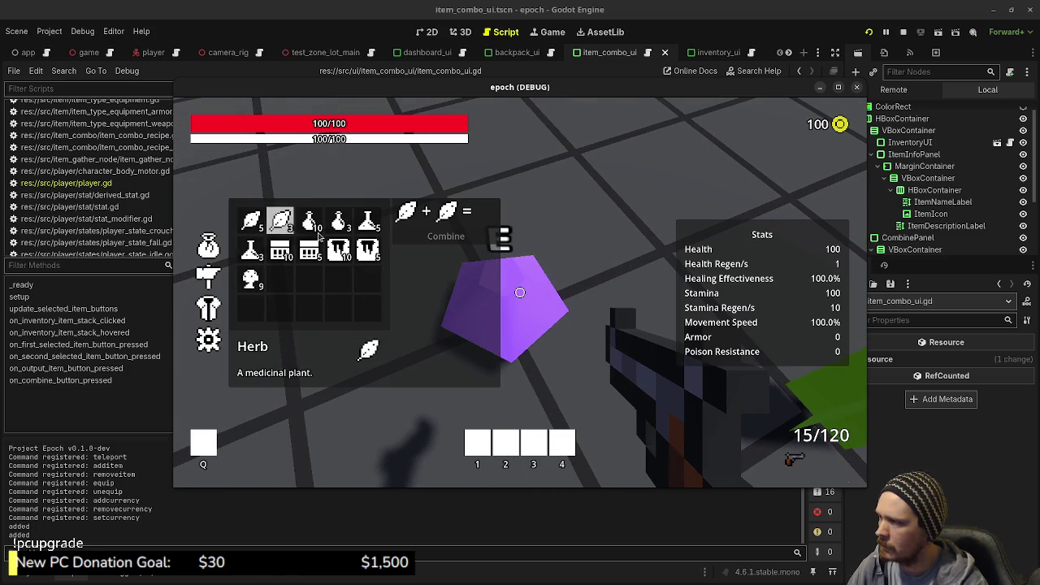
{"action": "left_click", "coordinate": [451, 213]}
{"action": "left_click", "coordinate": [250, 279]}
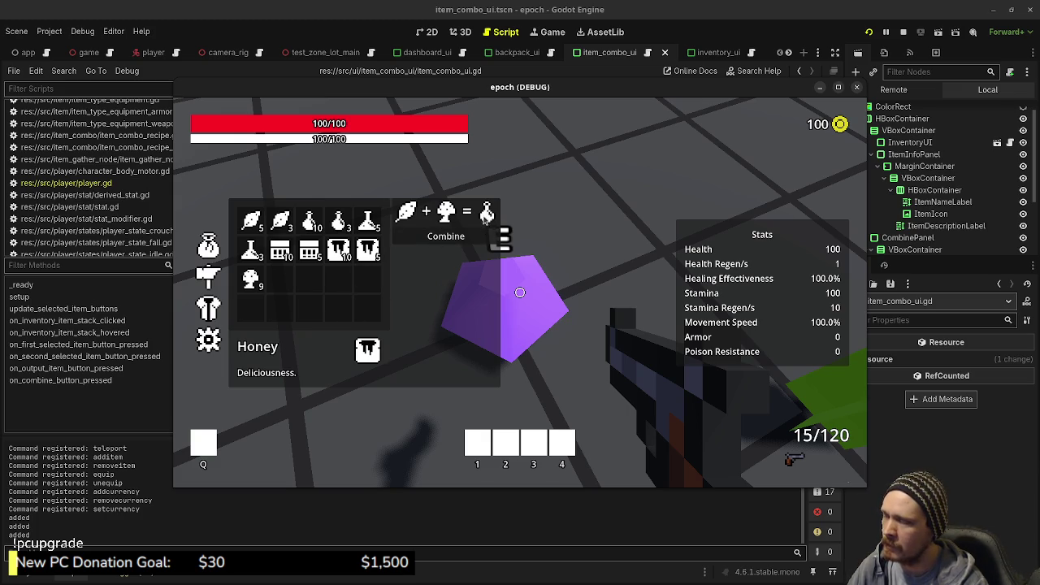
{"action": "left_click", "coordinate": [447, 241]}
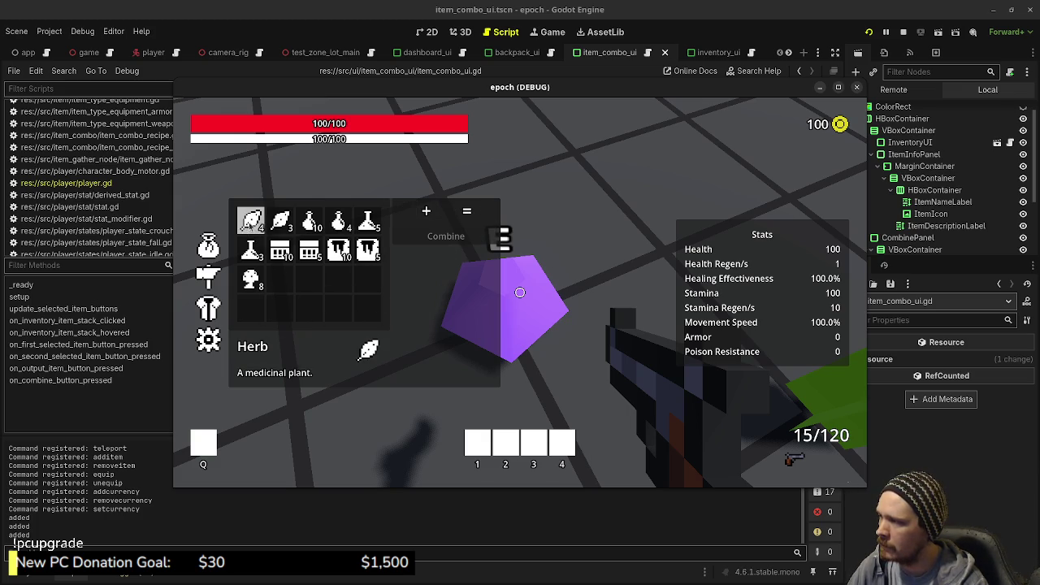
- Craft two more potions from Herb and Mushroom pairs
{"action": "left_click", "coordinate": [254, 279]}
{"action": "left_click", "coordinate": [447, 236]}
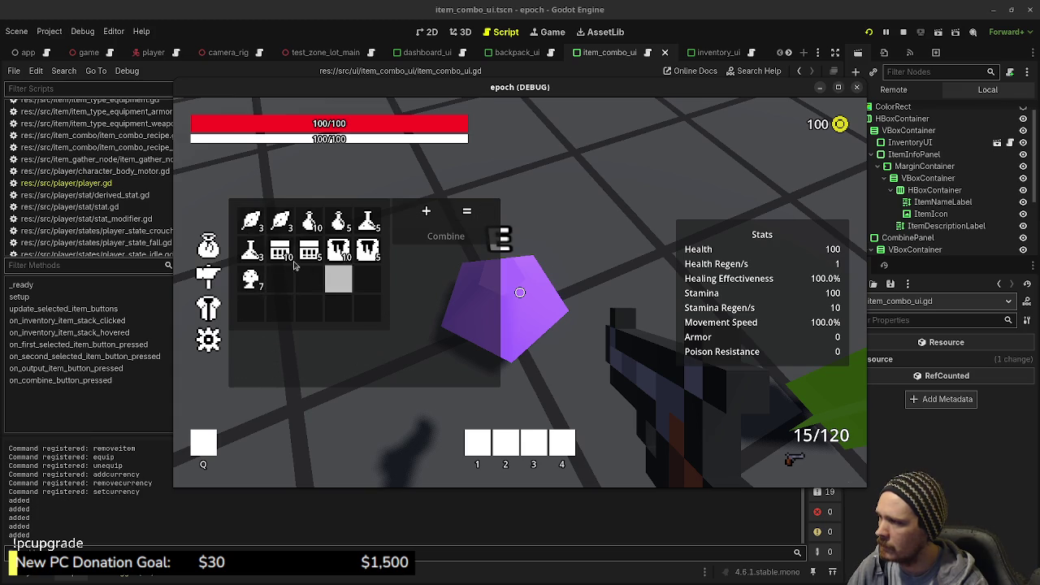
{"action": "left_click", "coordinate": [252, 279]}
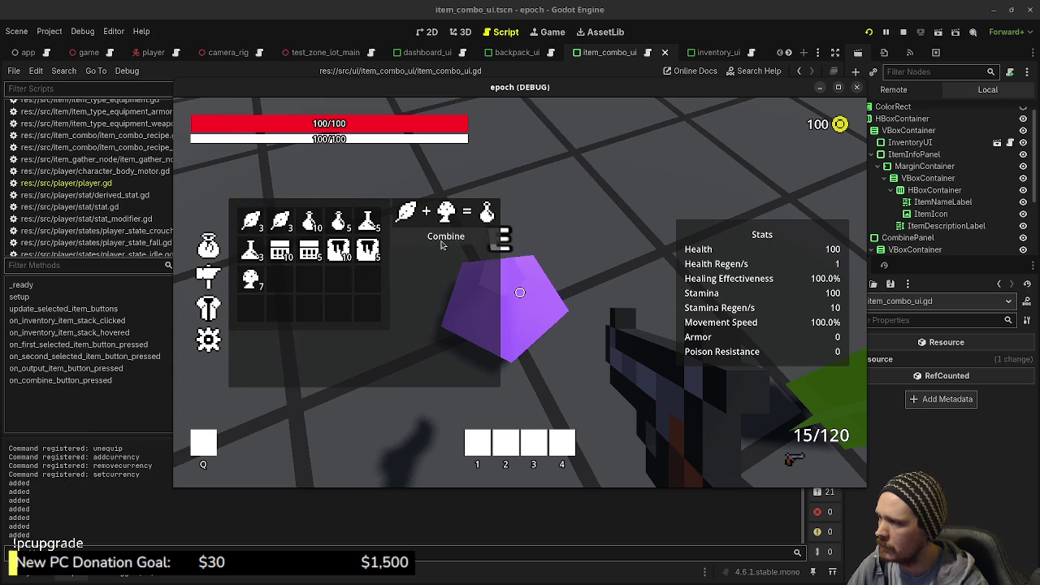
{"action": "left_click", "coordinate": [444, 237]}
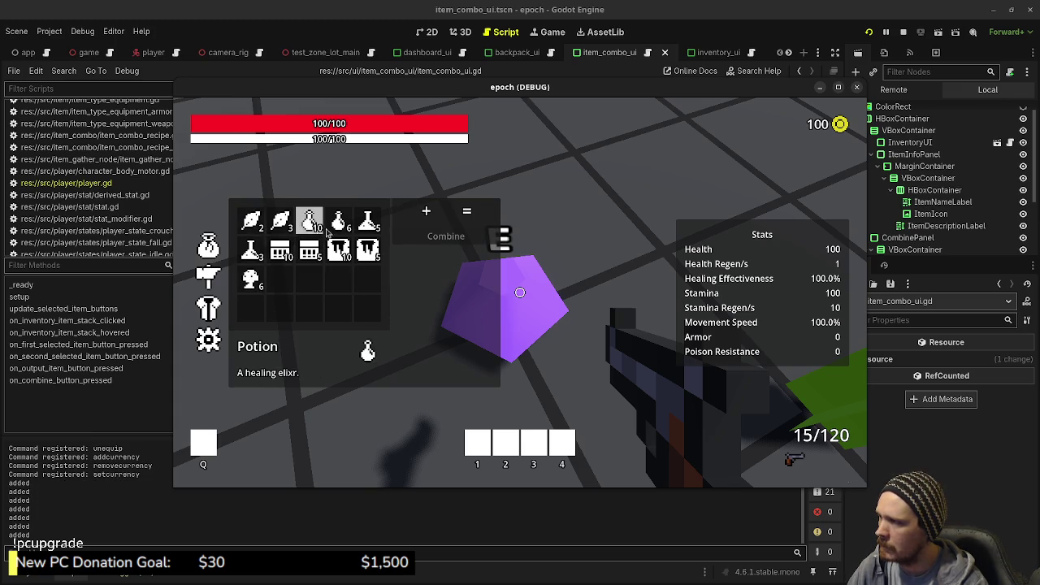
- Combine a Potion with Honey into a Mega Potion, then close the inventory and resume walking
{"action": "left_click", "coordinate": [338, 221]}
{"action": "left_click", "coordinate": [342, 254]}
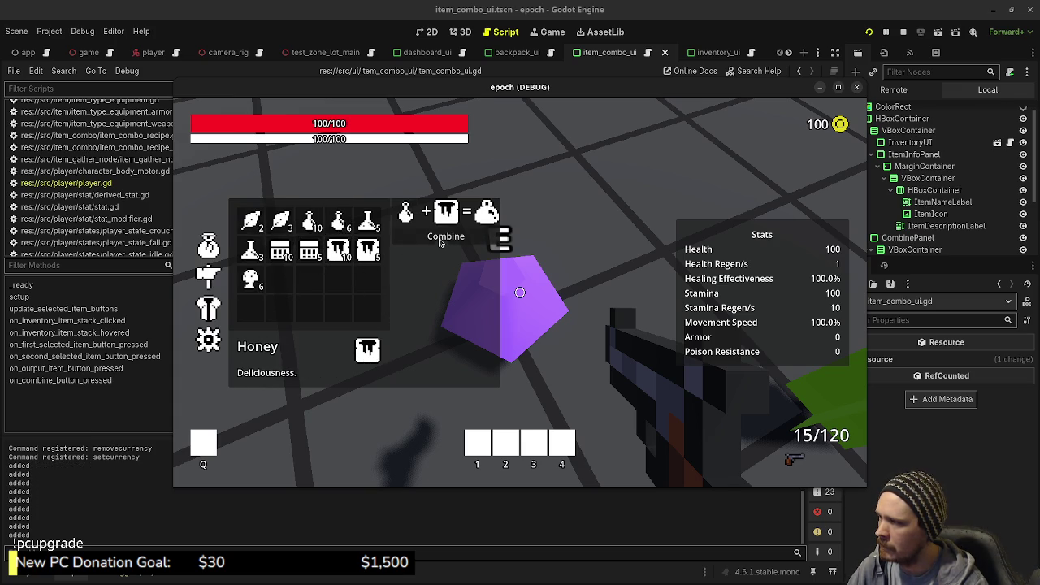
{"action": "left_click", "coordinate": [440, 240]}
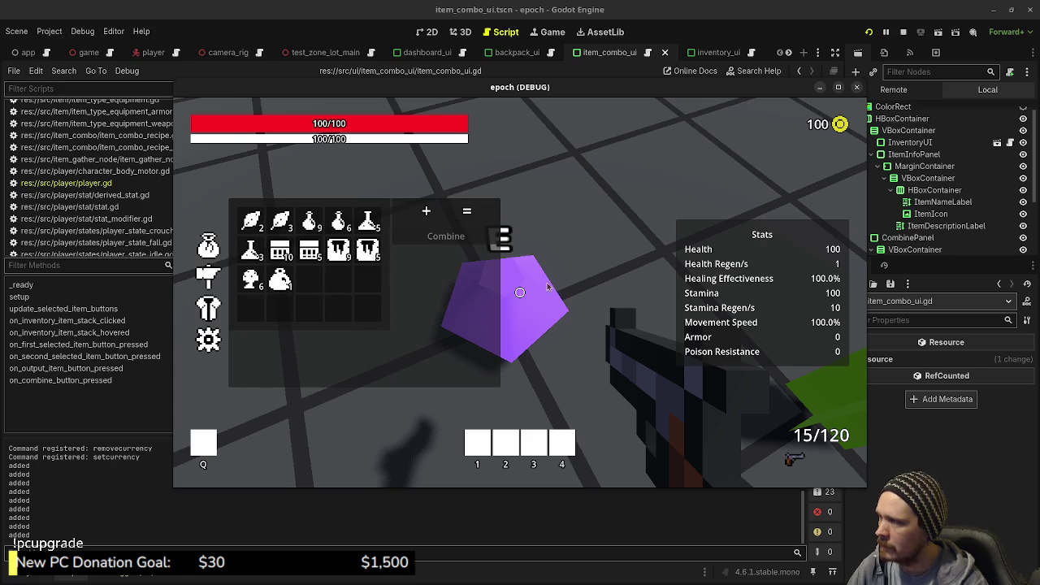
{"action": "key", "text": "Tab"}
{"action": "key", "text": "shift+w"}
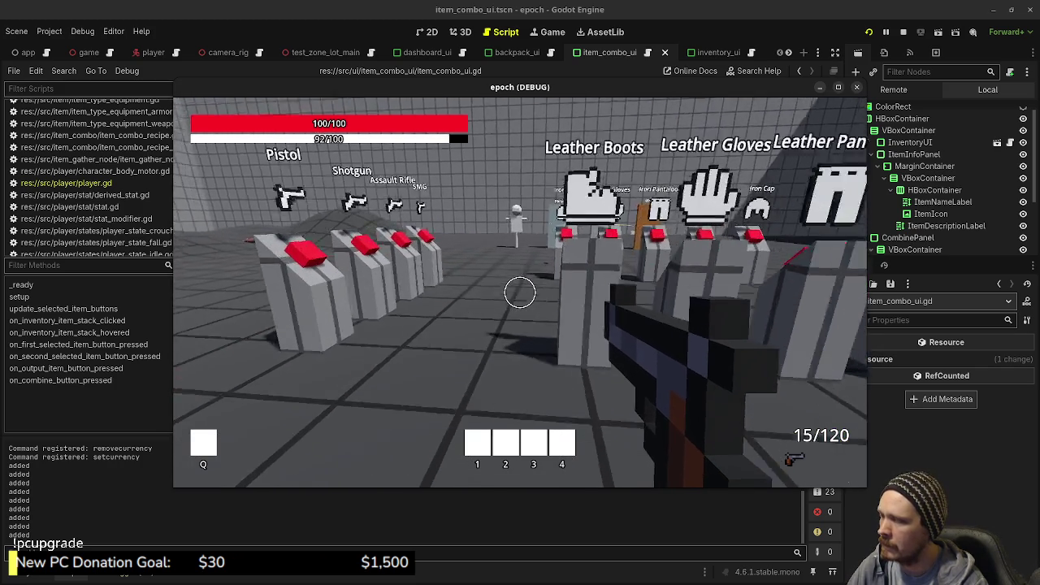
- Drink a Potion and the Mega Potion to heal to 99/100, then close the inventory
{"action": "mouse_move", "coordinate": [520, 293]}
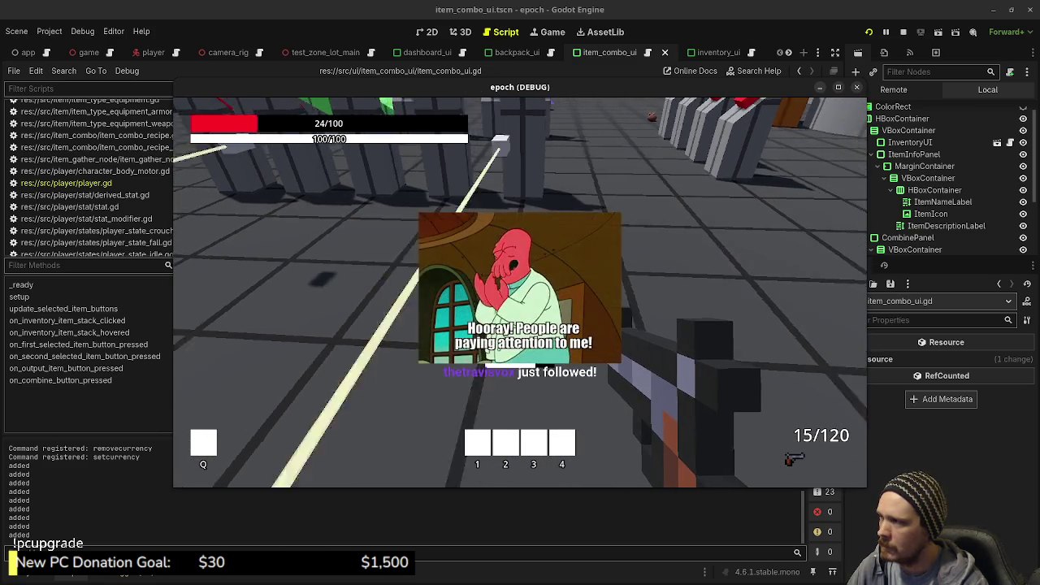
{"action": "key", "text": "Tab"}
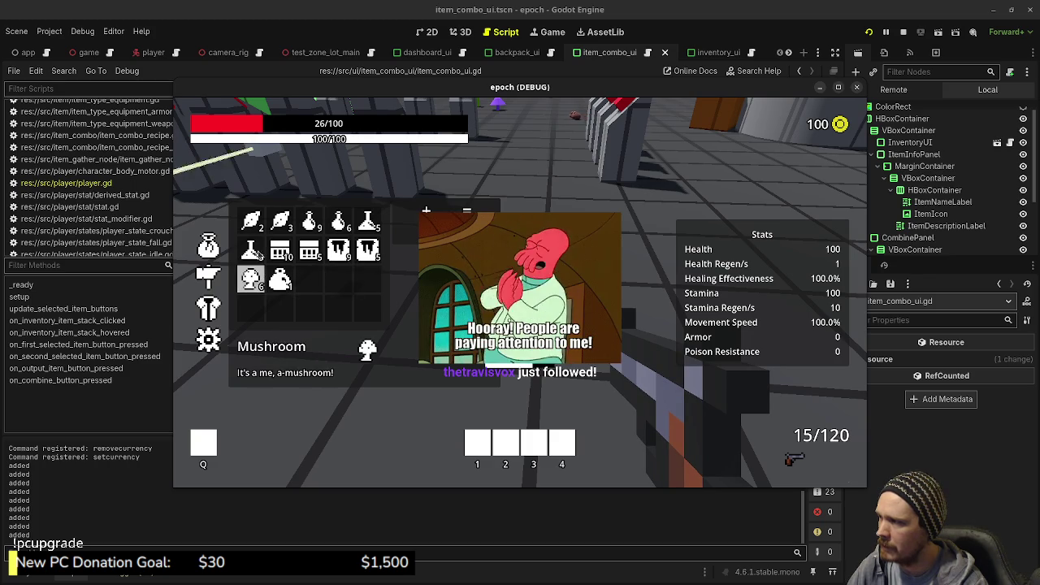
{"action": "left_click", "coordinate": [338, 250]}
{"action": "left_click", "coordinate": [339, 225]}
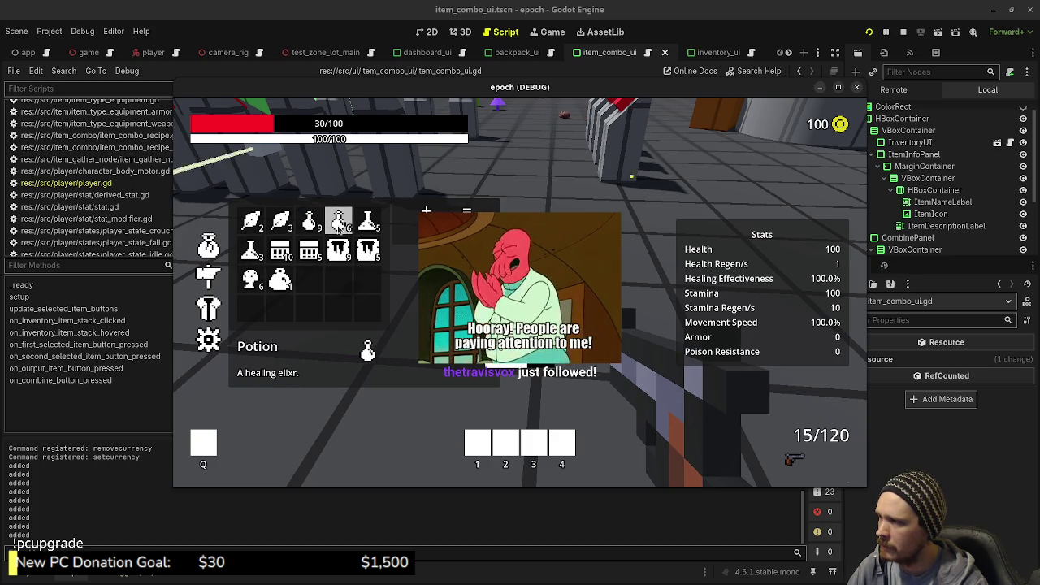
{"action": "left_click", "coordinate": [339, 225]}
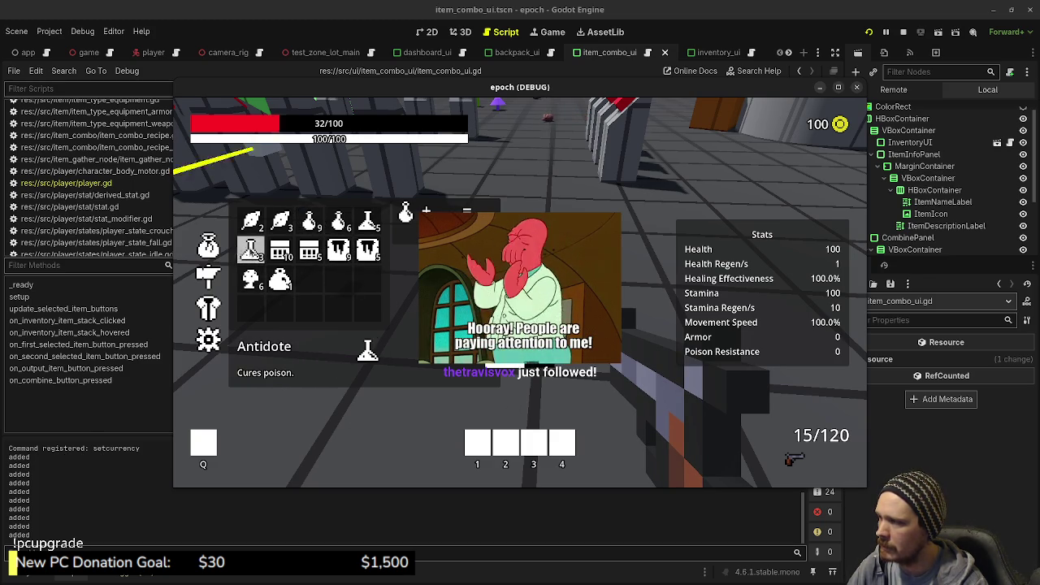
{"action": "left_click", "coordinate": [339, 224]}
{"action": "left_click", "coordinate": [338, 250]}
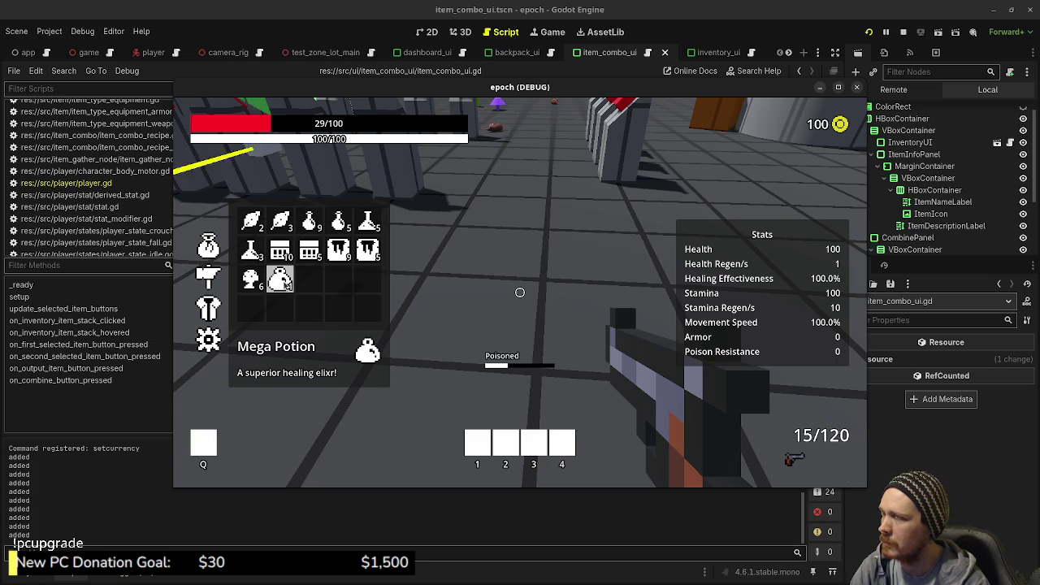
{"action": "left_click", "coordinate": [283, 280]}
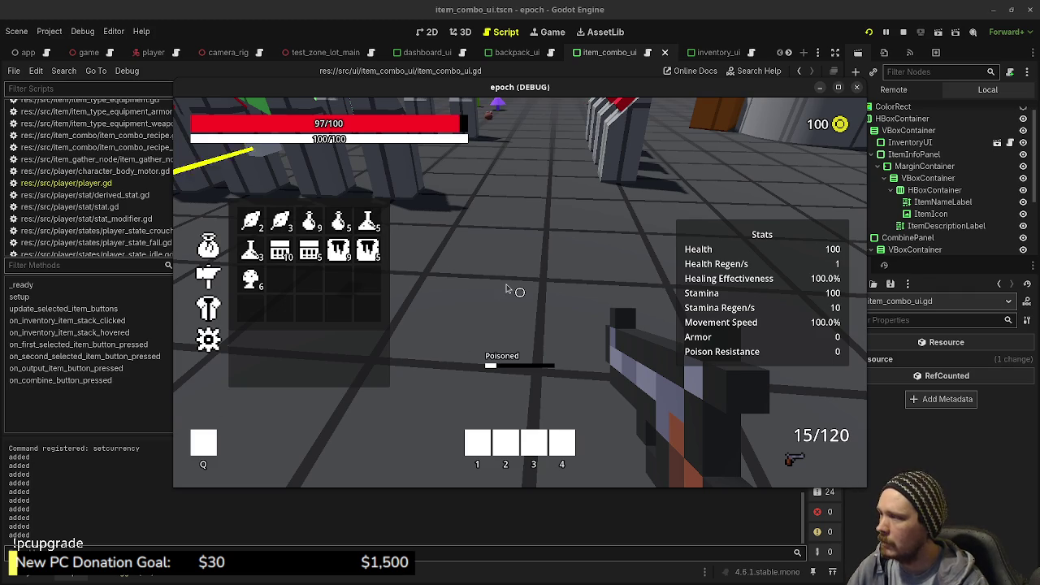
{"action": "key", "text": "Tab"}
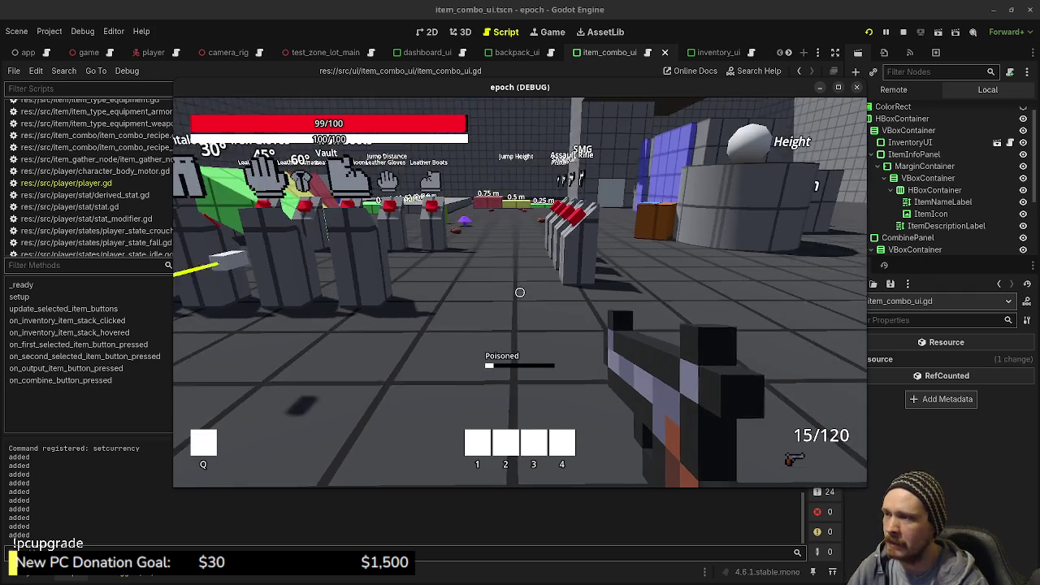
- Walk to the orange crate, check its Item Storage, then open the inventory combine panel
{"action": "key", "text": "w"}
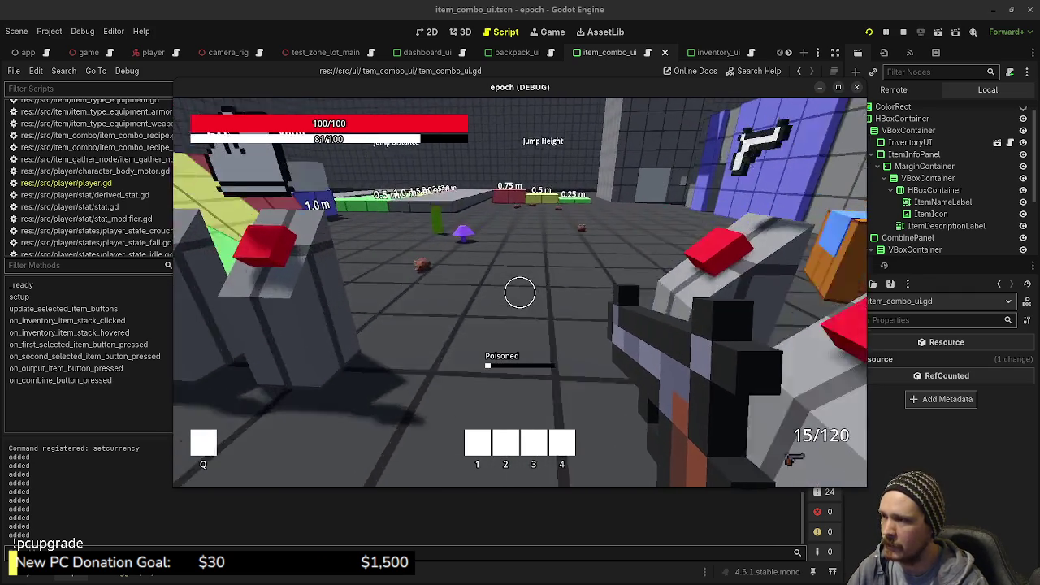
{"action": "key", "text": "e"}
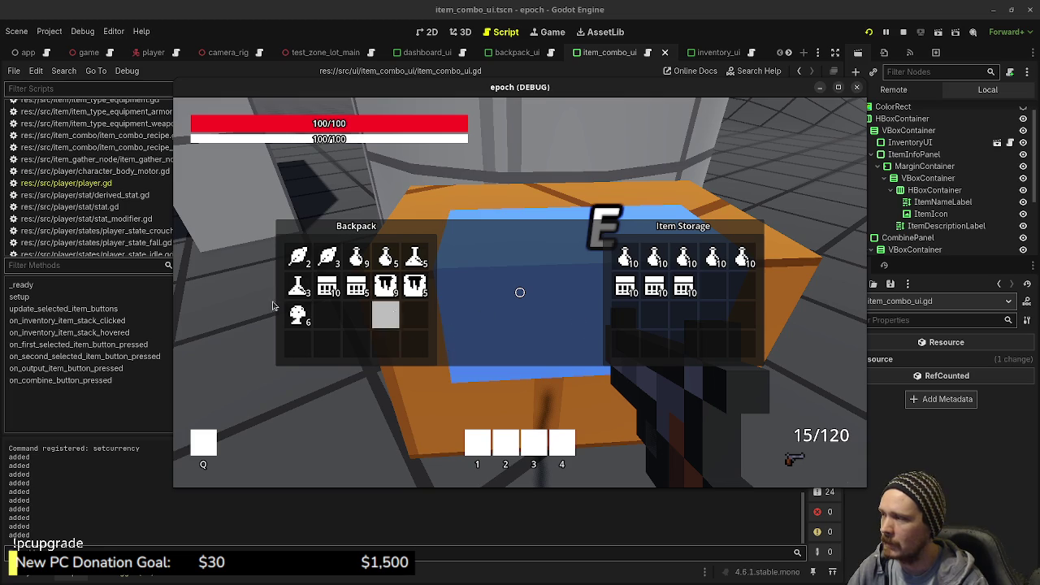
{"action": "key", "text": "e"}
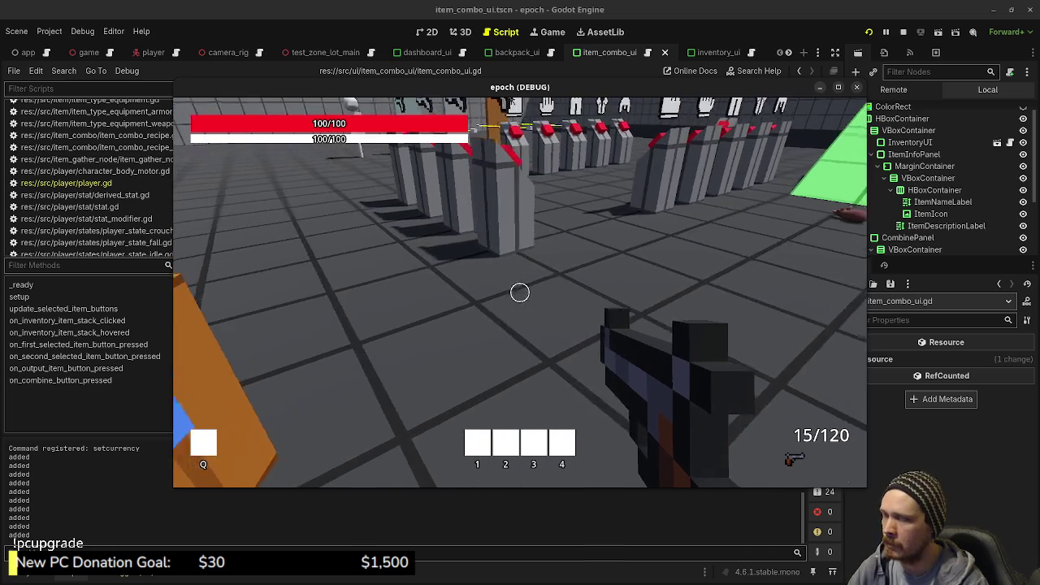
{"action": "key", "text": "Tab"}
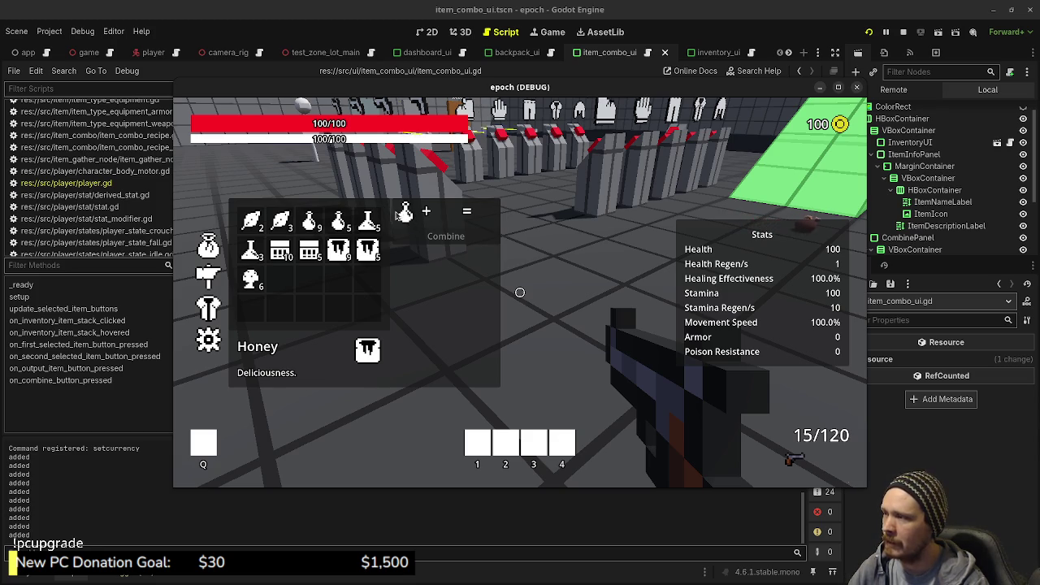
- Clear the potion from the first combine slot and load a Herb and a Mushroom instead
{"action": "key", "text": "Tab"}
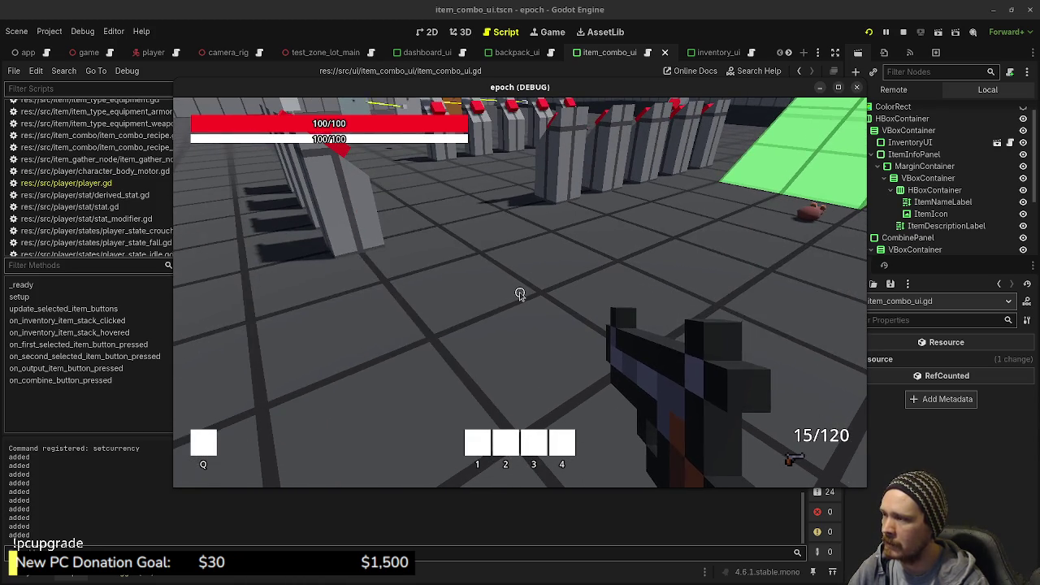
{"action": "key", "text": "Tab"}
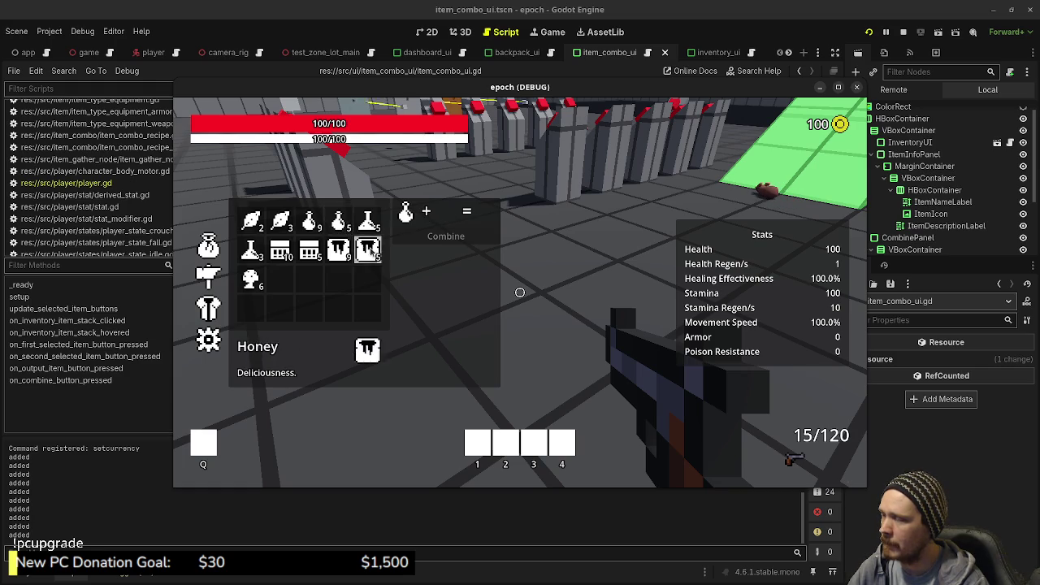
{"action": "left_click", "coordinate": [406, 218]}
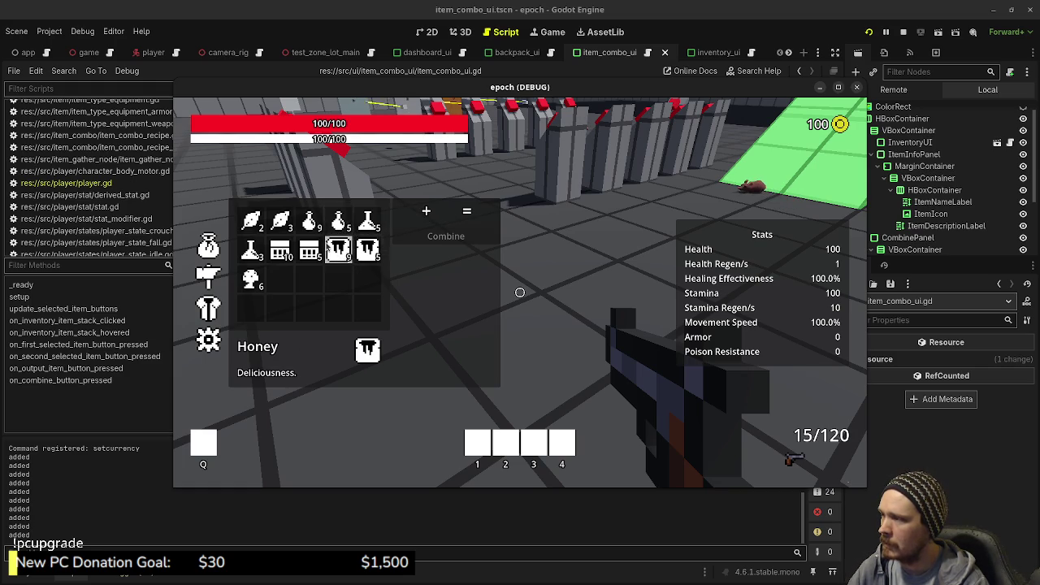
{"action": "left_click", "coordinate": [251, 221]}
{"action": "left_click", "coordinate": [251, 279]}
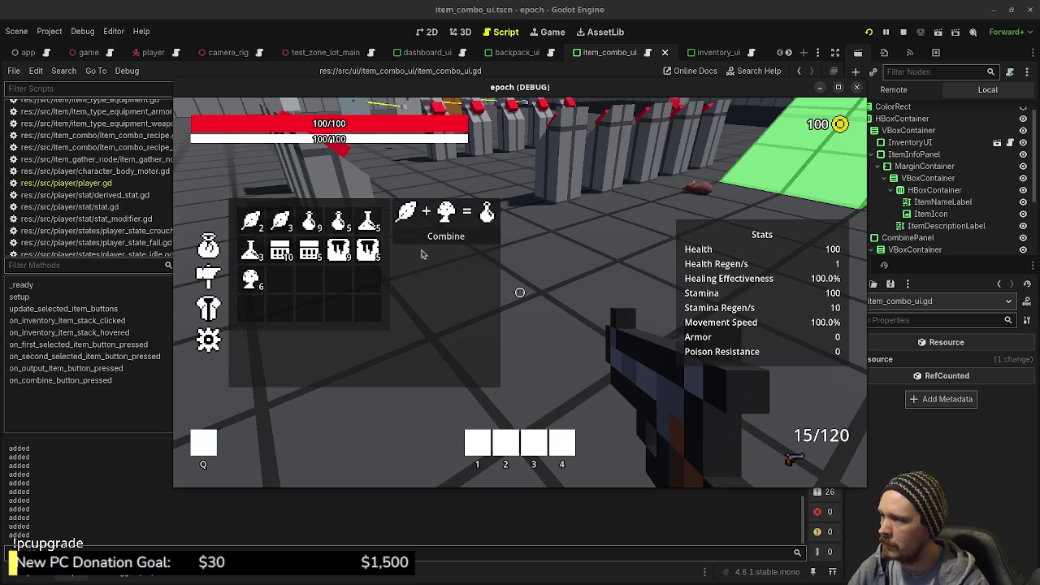
{"action": "key", "text": "Tab"}
{"action": "key", "text": "Tab"}
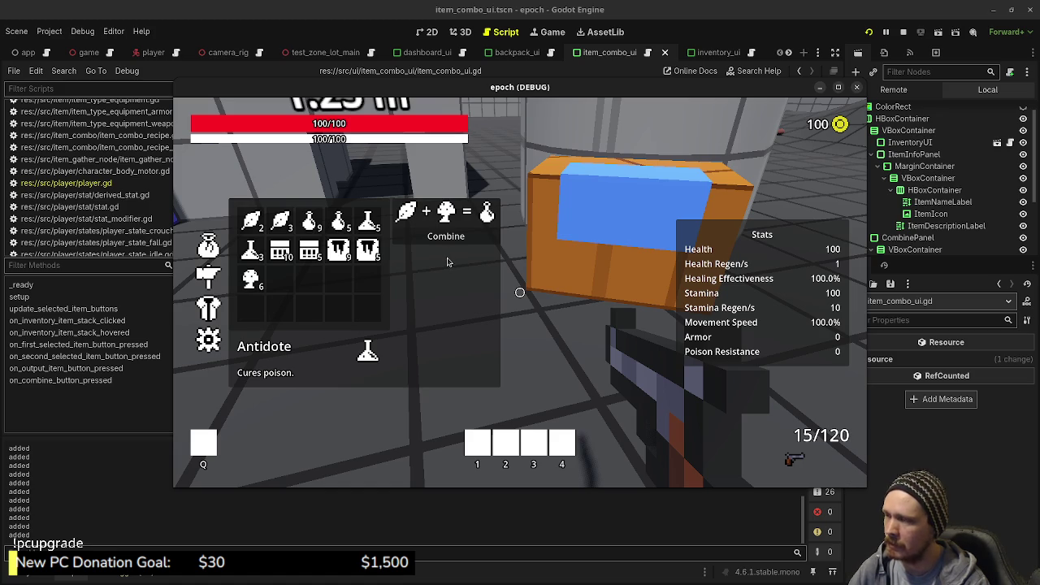
- Walk to the orange chest, open its Backpack/Item Storage, and move the game window aside
{"action": "key", "text": "Tab"}
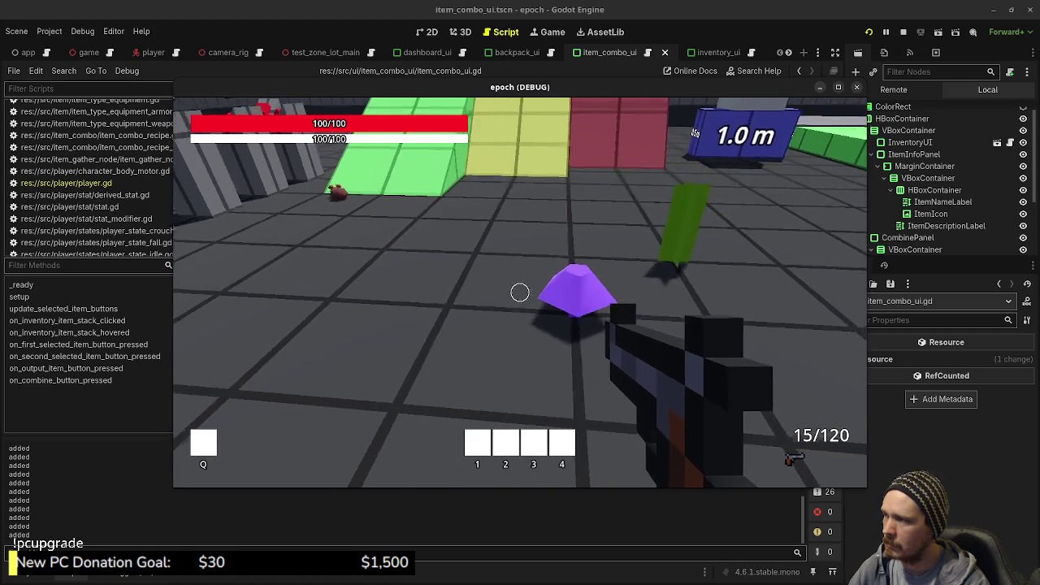
{"action": "key", "text": "w"}
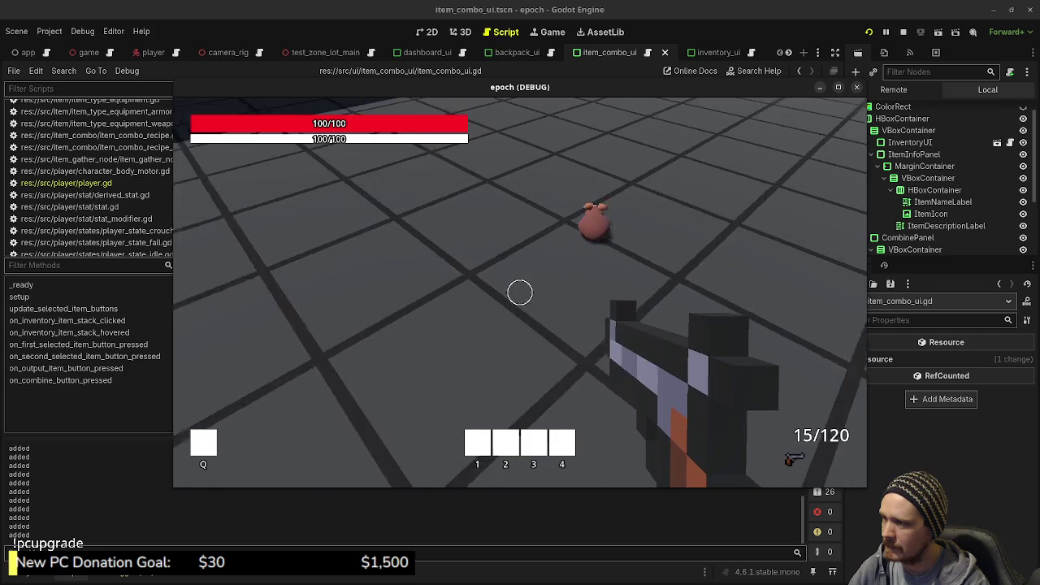
{"action": "key", "text": "w"}
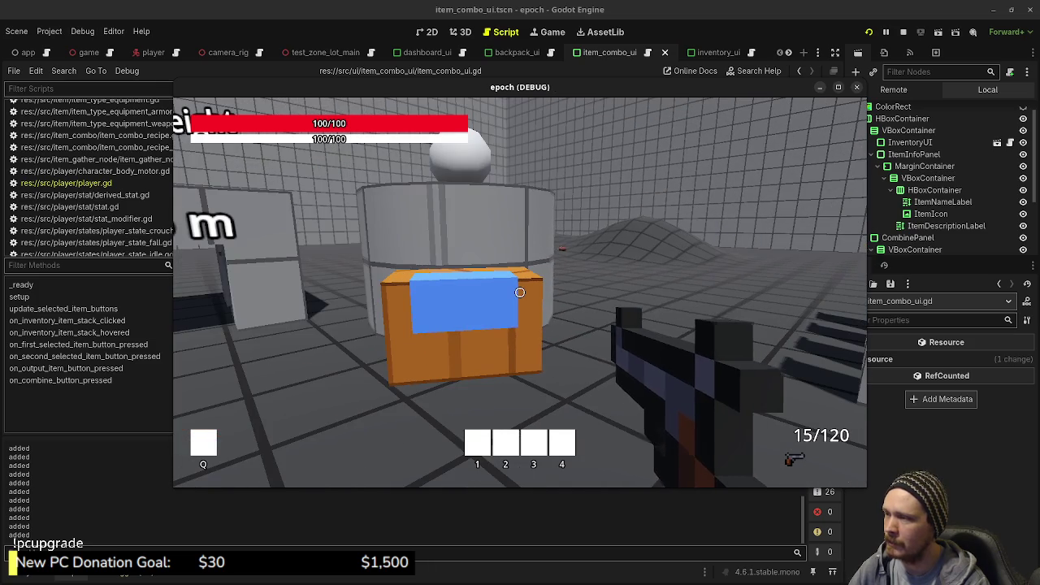
{"action": "key", "text": "w"}
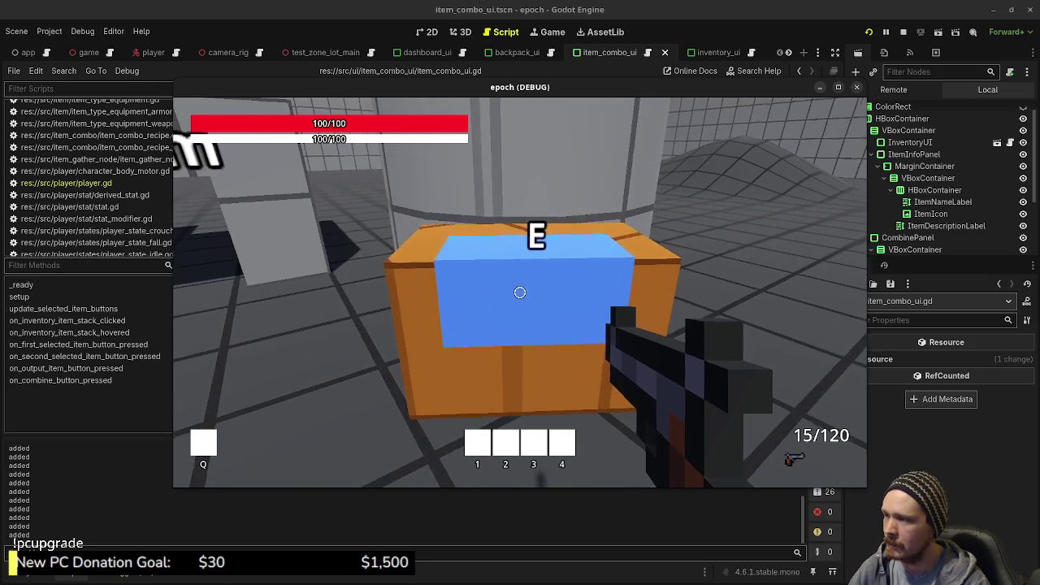
{"action": "key", "text": "e"}
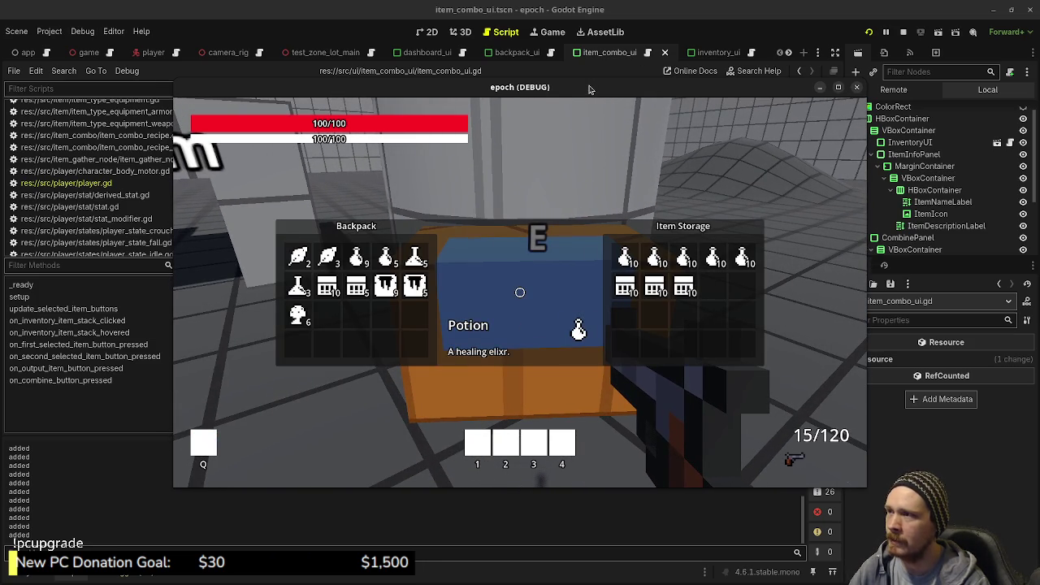
{"action": "mouse_move", "coordinate": [579, 90]}
{"action": "left_mouse_down"}
{"action": "mouse_move", "coordinate": [755, 163]}
{"action": "mouse_move", "coordinate": [1039, 129]}
{"action": "mouse_move", "coordinate": [1039, 108]}
{"action": "mouse_move", "coordinate": [1039, 130]}
{"action": "left_mouse_up"}
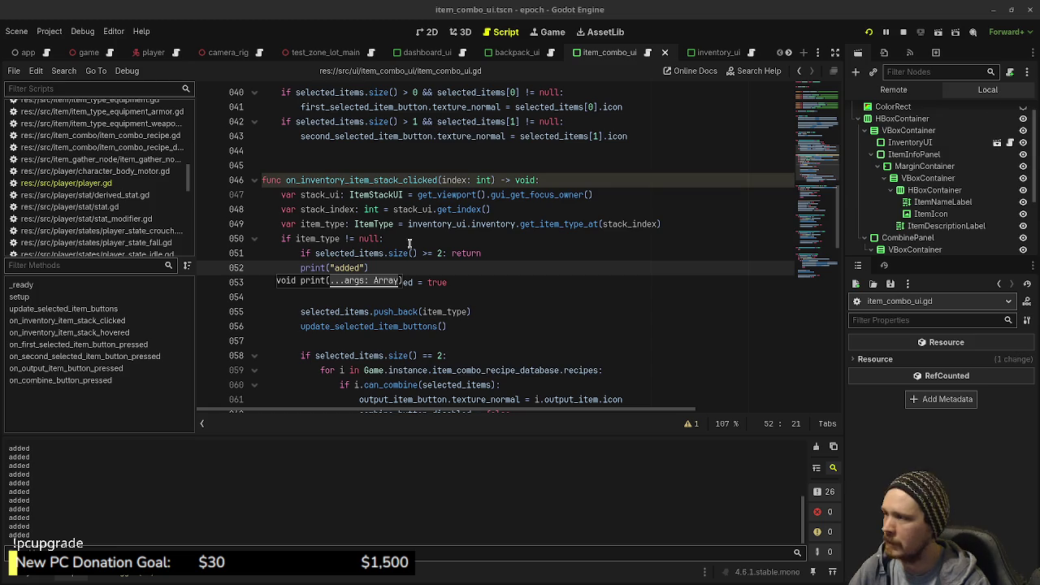
- Clear the Output log
{"action": "left_click", "coordinate": [484, 253]}
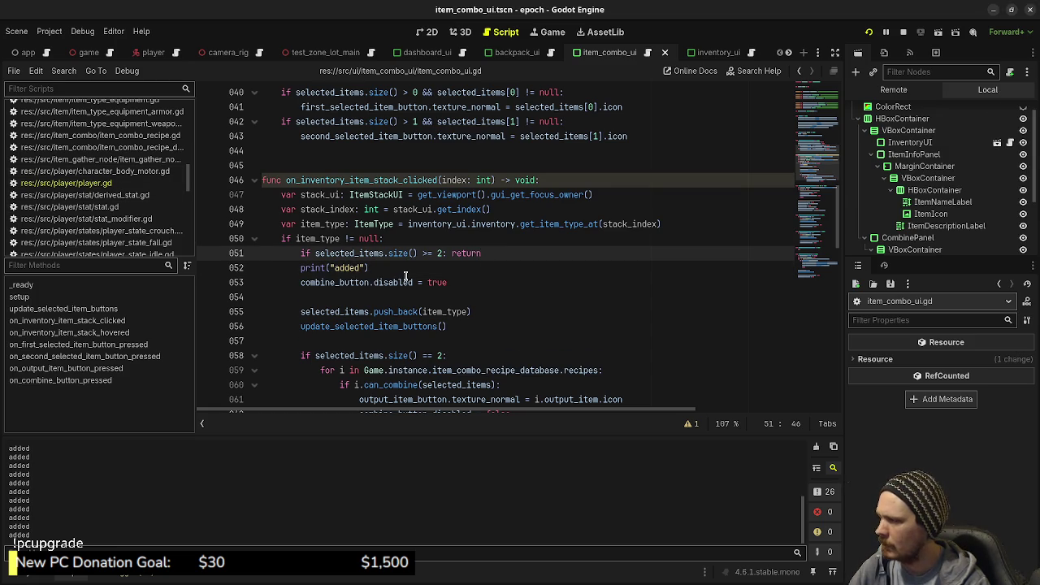
{"action": "left_click", "coordinate": [406, 269]}
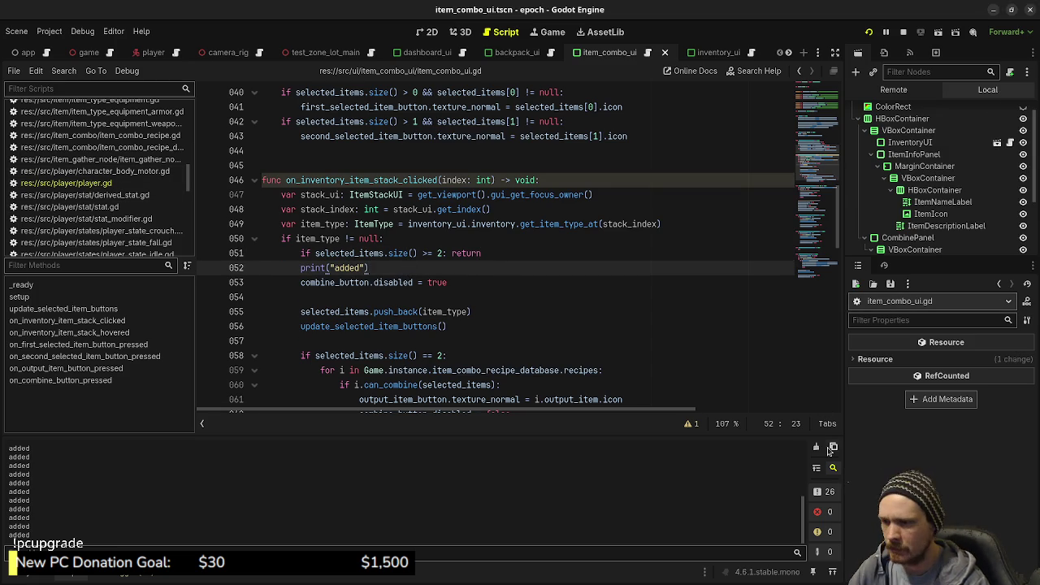
{"action": "left_click", "coordinate": [816, 447]}
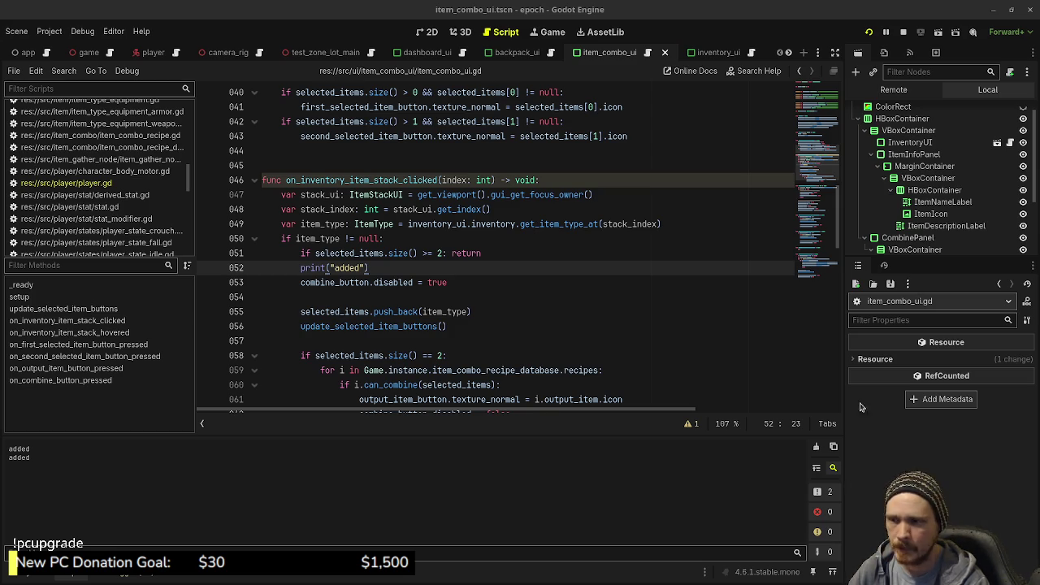
- Delete the print("added") line from item_combo_ui.gd and save
{"action": "left_click", "coordinate": [415, 272]}
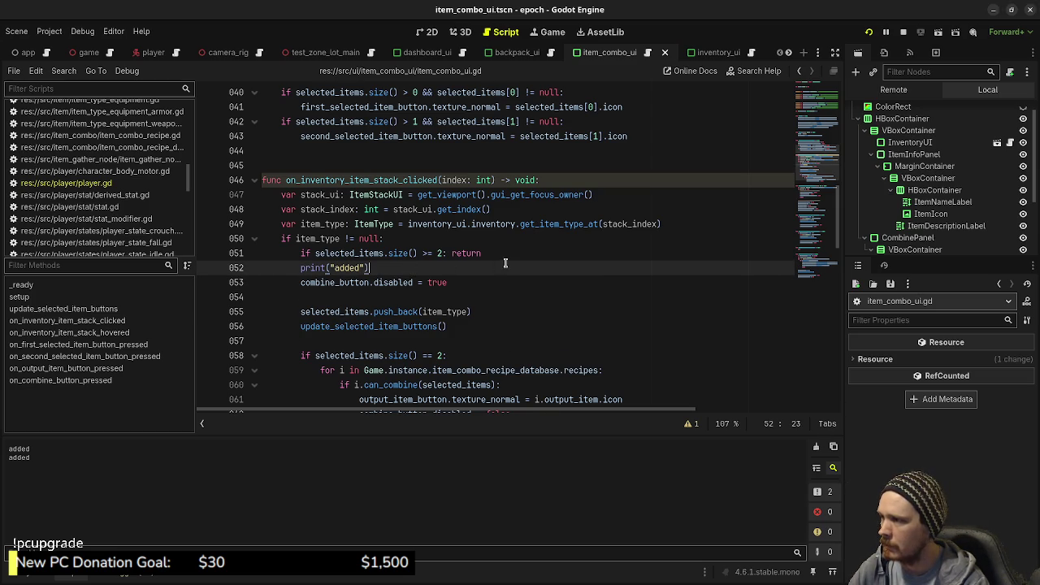
{"action": "left_click_drag", "start_coordinate": [506, 263], "coordinate": [483, 254]}
{"action": "key", "text": "BackSpace"}
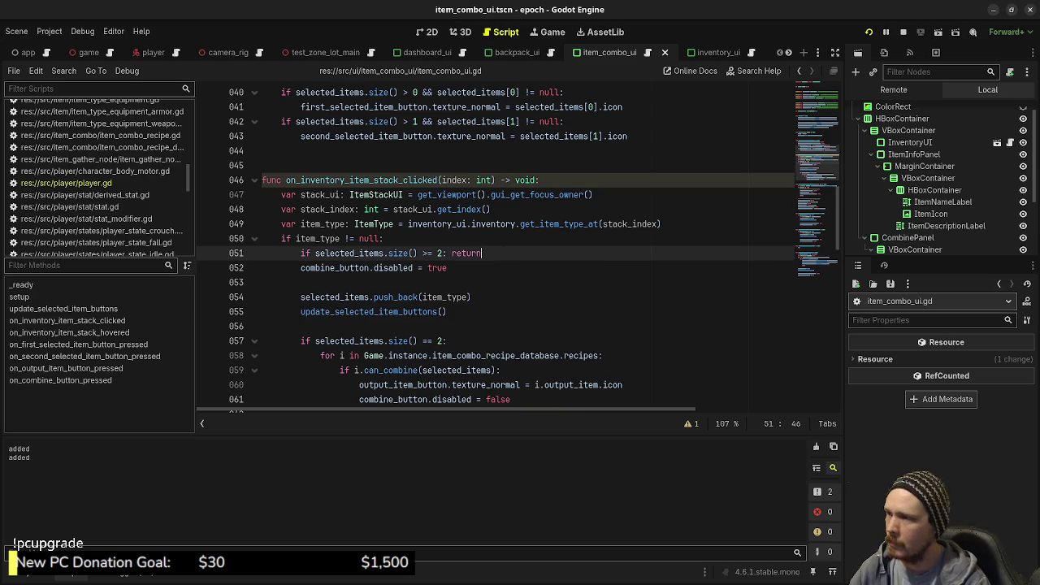
{"action": "left_click", "coordinate": [684, 282]}
{"action": "key", "text": "ctrl+s"}
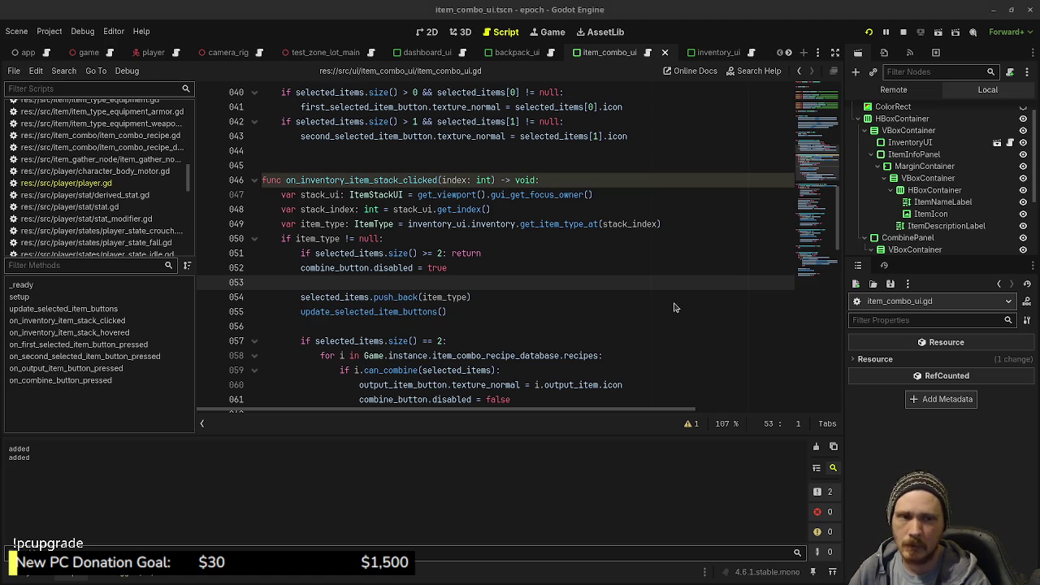
{"action": "scroll", "coordinate": [94, 189], "scroll_direction": "up", "scroll_amount": 4}
{"action": "scroll", "coordinate": [94, 190], "scroll_direction": "up", "scroll_amount": 10}
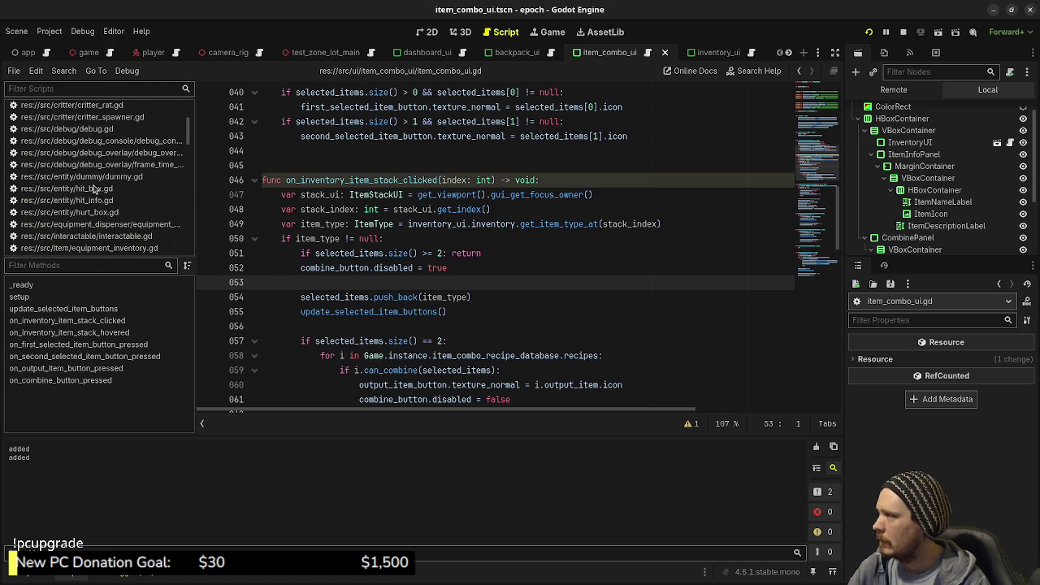
- Open player.gd and hide the side docks to widen the code area
{"action": "left_click", "coordinate": [95, 168]}
{"action": "scroll", "coordinate": [411, 265], "scroll_direction": "down", "scroll_amount": 8}
{"action": "scroll", "coordinate": [173, 199], "scroll_direction": "down", "scroll_amount": 14}
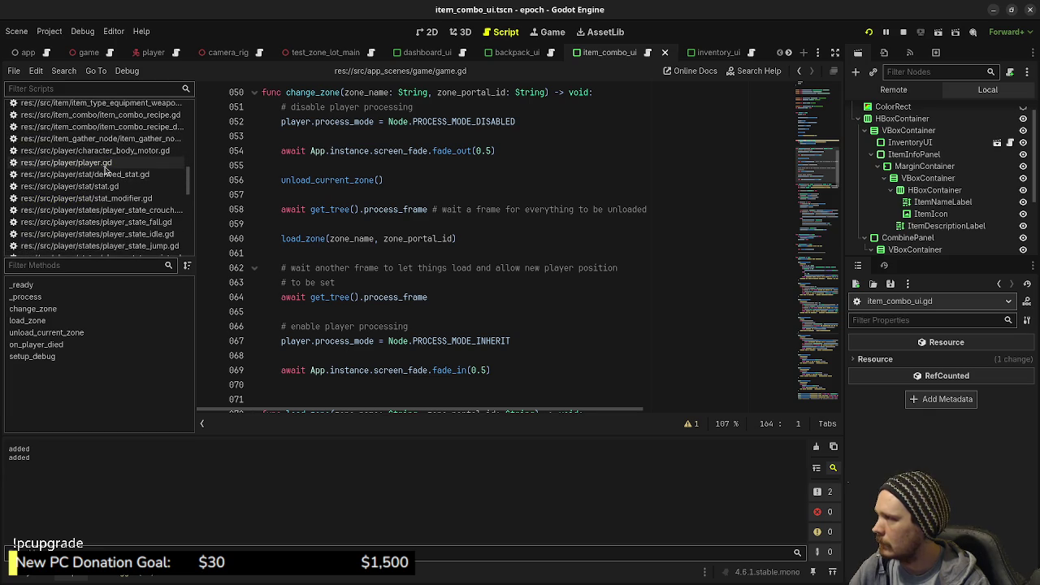
{"action": "left_click", "coordinate": [82, 163]}
{"action": "scroll", "coordinate": [775, 243], "scroll_direction": "up", "scroll_amount": 7}
{"action": "scroll", "coordinate": [776, 242], "scroll_direction": "up", "scroll_amount": 20}
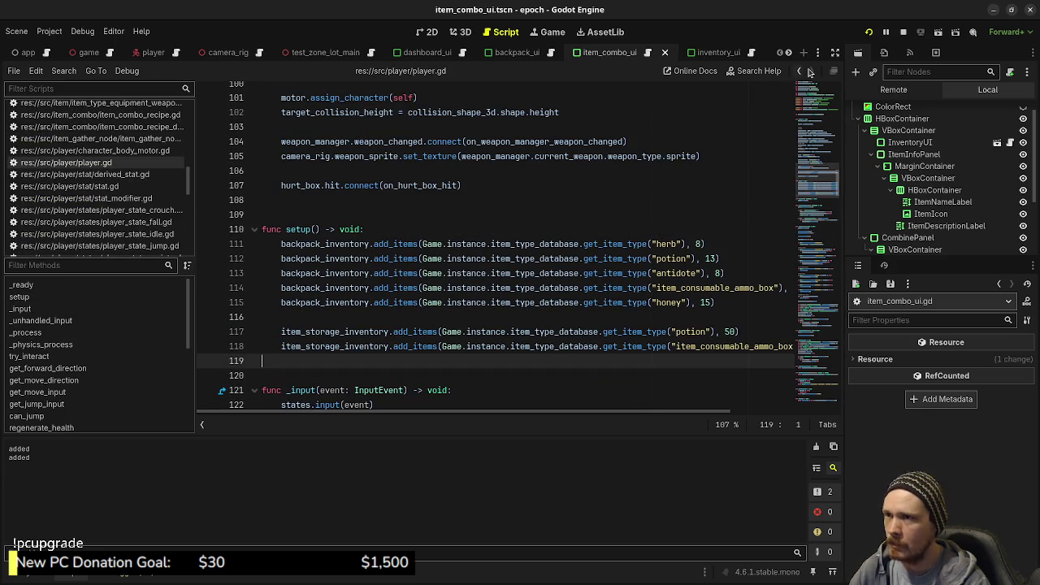
{"action": "left_click", "coordinate": [835, 52]}
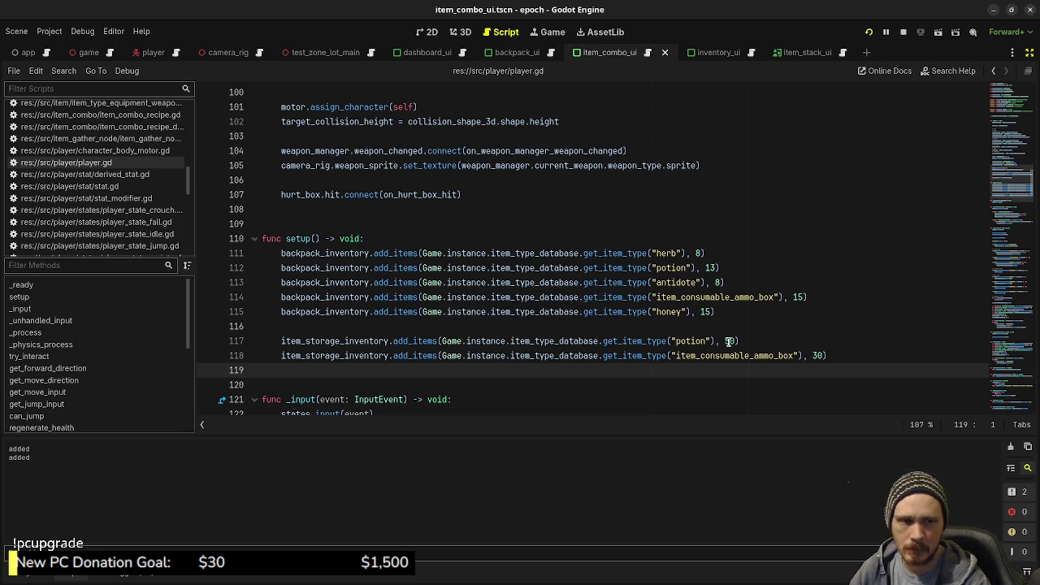
- In setup(), change the storage potion count from 50 to 20
{"action": "double_click", "coordinate": [734, 342]}
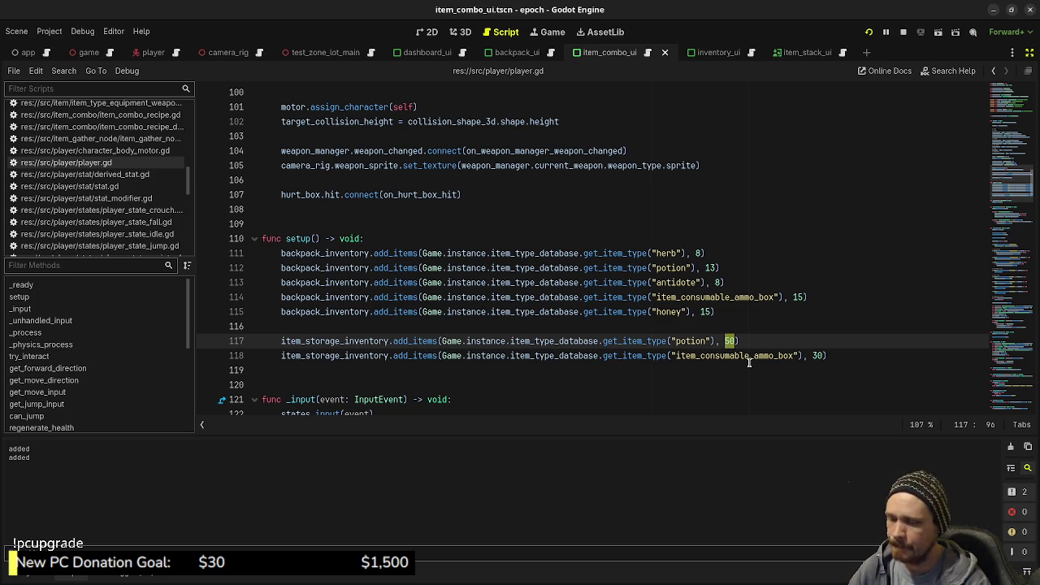
{"action": "type", "text": "20"}
{"action": "left_click", "coordinate": [732, 317]}
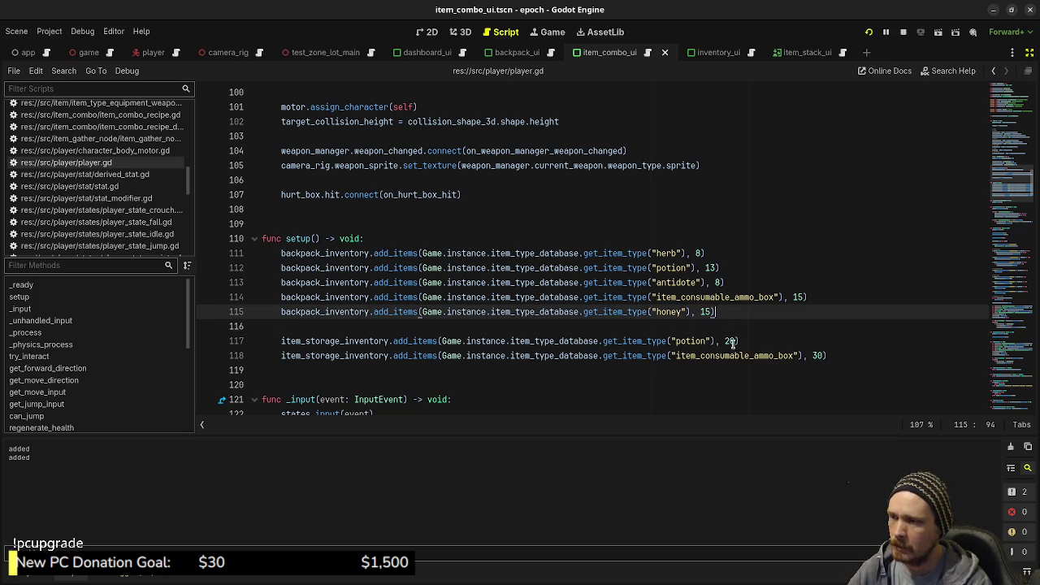
{"action": "mouse_move", "coordinate": [739, 340]}
{"action": "left_mouse_down"}
{"action": "mouse_move", "coordinate": [282, 326]}
{"action": "mouse_move", "coordinate": [281, 340]}
{"action": "left_mouse_up"}
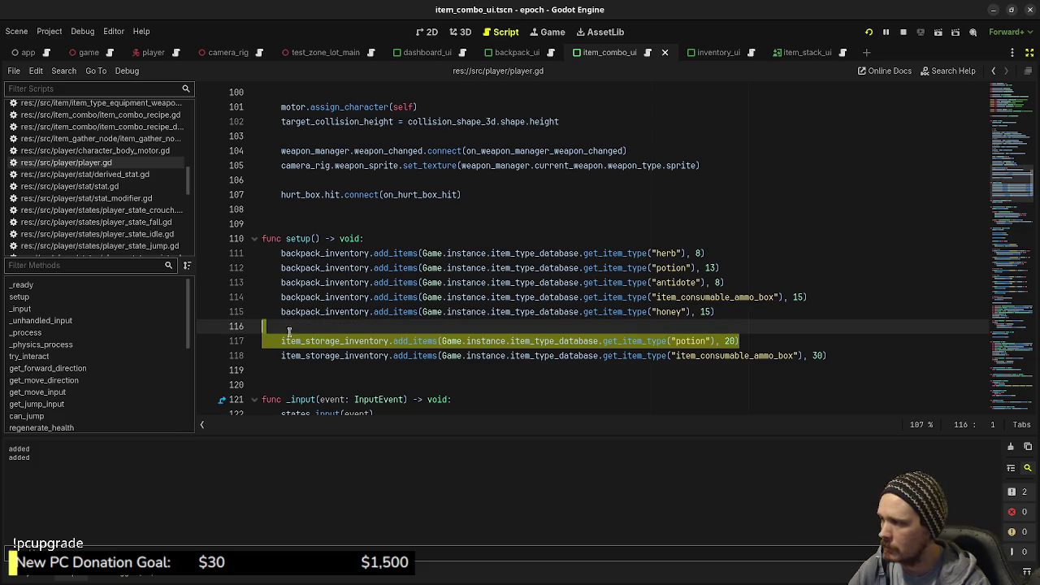
- Duplicate the storage potion line as mega_potion with count 10 and save
{"action": "left_click", "coordinate": [763, 342]}
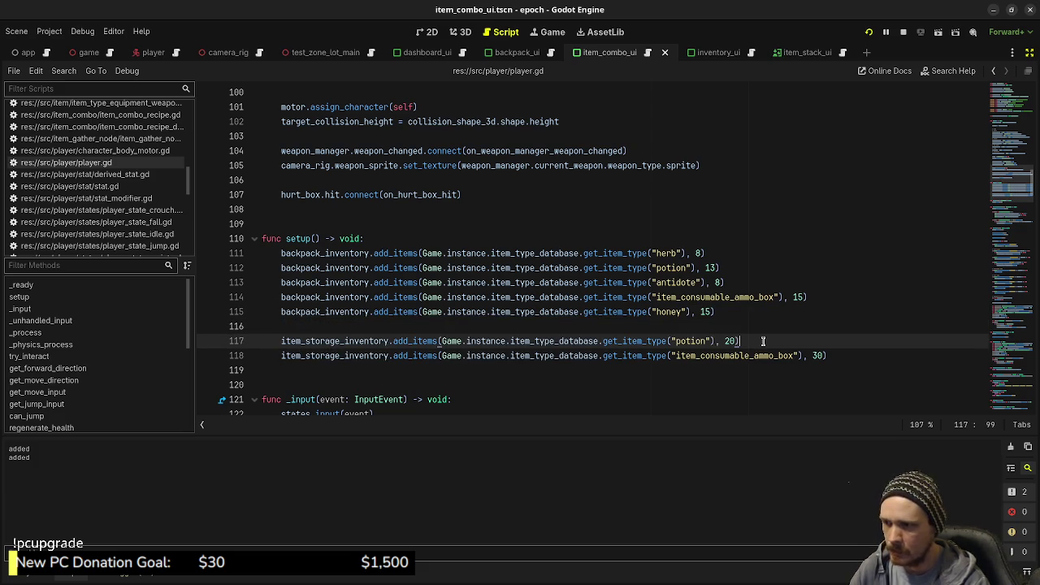
{"action": "key", "text": "ctrl+shift+d"}
{"action": "key", "text": "Left"}
{"action": "key", "text": "Left"}
{"action": "key", "text": "Left"}
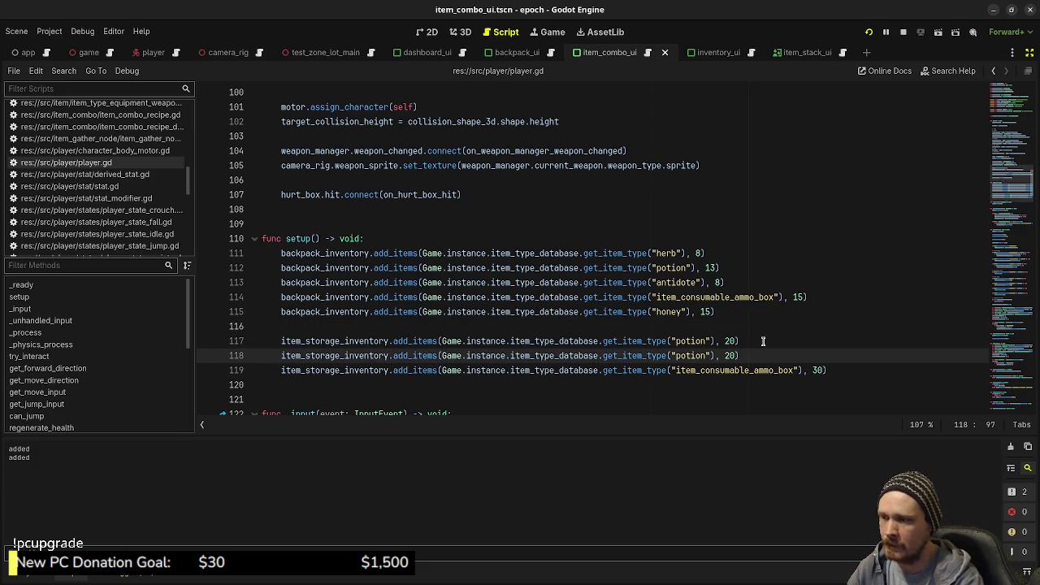
{"action": "key", "text": "Delete"}
{"action": "type", "text": "1"}
{"action": "key", "text": "Left"}
{"action": "key", "text": "Left"}
{"action": "key", "text": "Left"}
{"action": "key", "text": "shift+Left"}
{"action": "key", "text": "shift+Left"}
{"action": "key", "text": "shift+Left"}
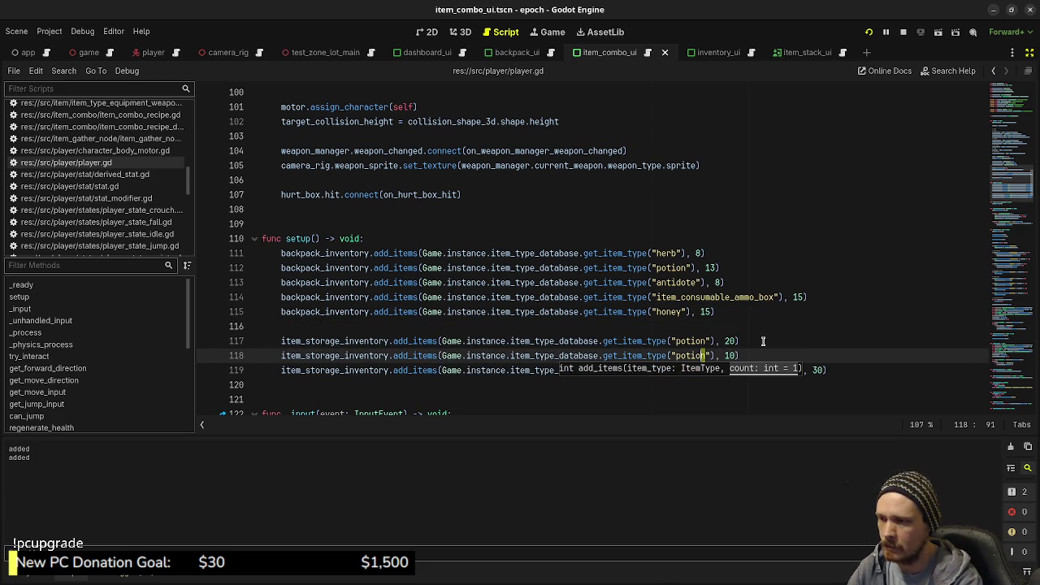
{"action": "key", "text": "shift+Left"}
{"action": "key", "text": "shift+Left"}
{"action": "type", "text": "mega_"}
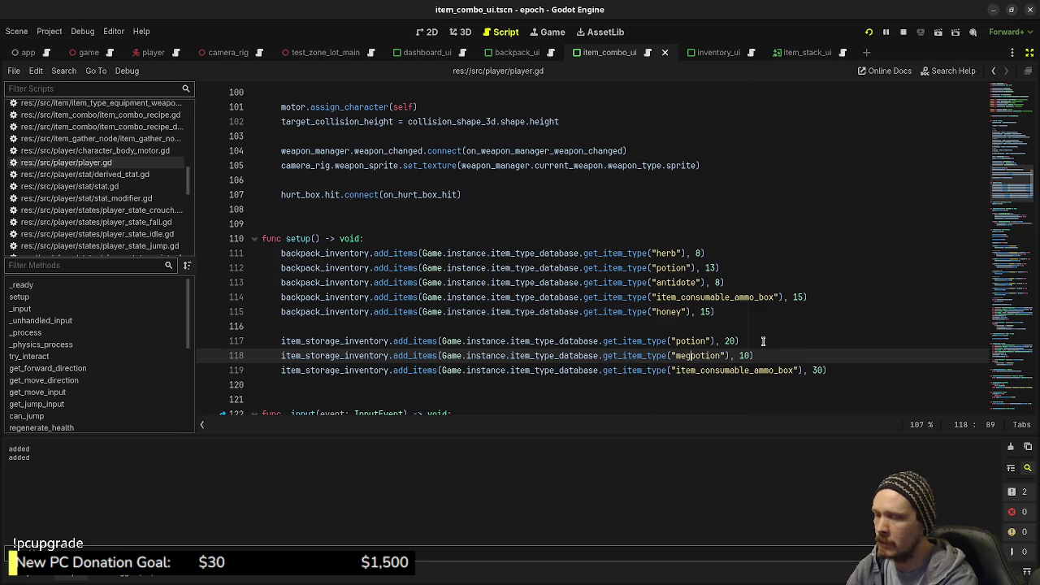
{"action": "left_click", "coordinate": [787, 342]}
{"action": "key", "text": "ctrl+s"}
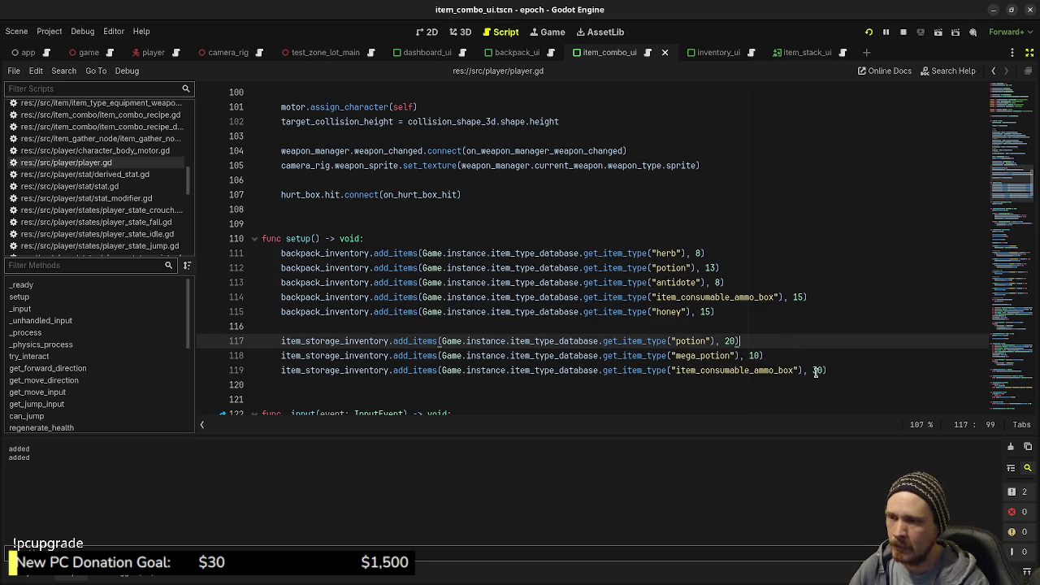
- Change the ammo box count from 30 to 20 and save
{"action": "left_click", "coordinate": [818, 371]}
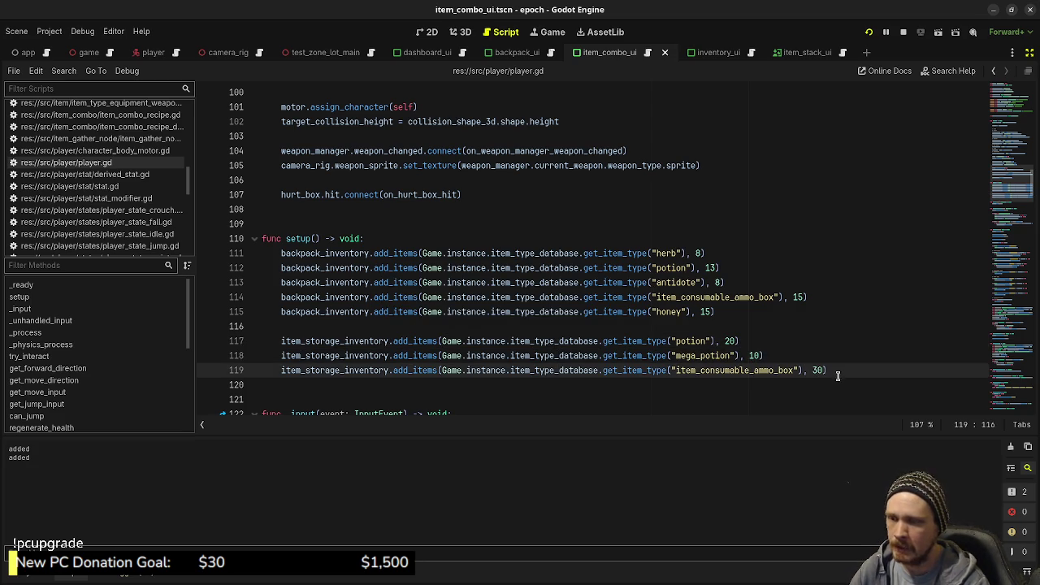
{"action": "key", "text": "BackSpace"}
{"action": "type", "text": "2"}
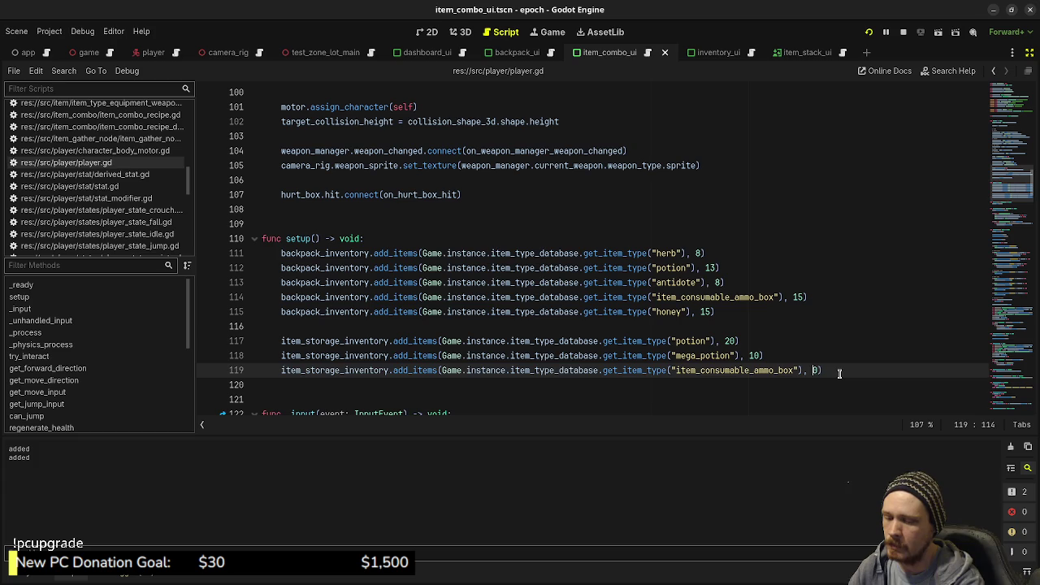
{"action": "key", "text": "Return"}
{"action": "key", "text": "ctrl+z"}
{"action": "key", "text": "ctrl+s"}
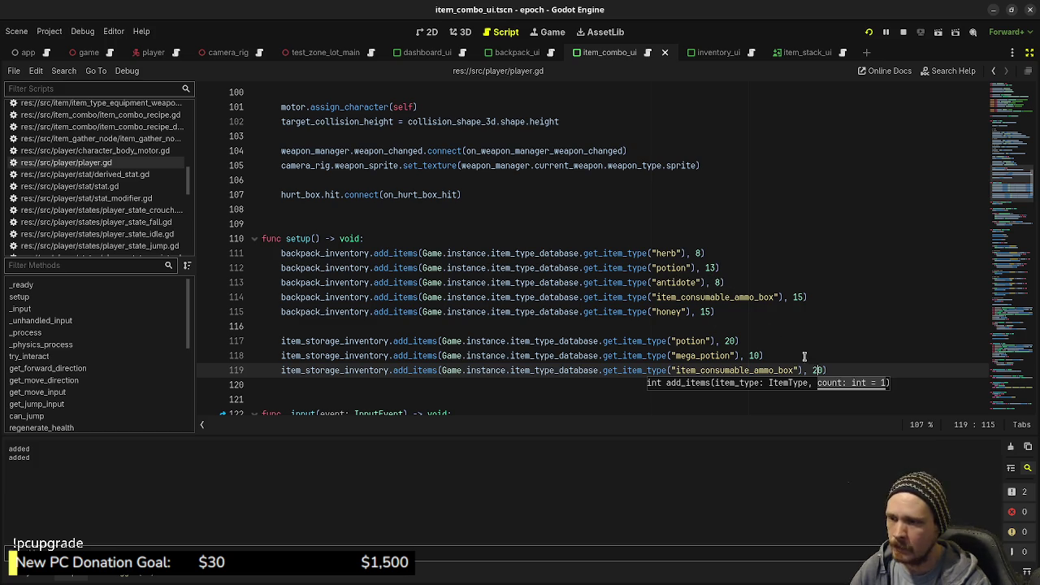
- Copy the backpack antidote line below mega_potion, switching it to item_storage_inventory
{"action": "key", "text": "End"}
{"action": "left_click_drag", "start_coordinate": [743, 285], "coordinate": [282, 282]}
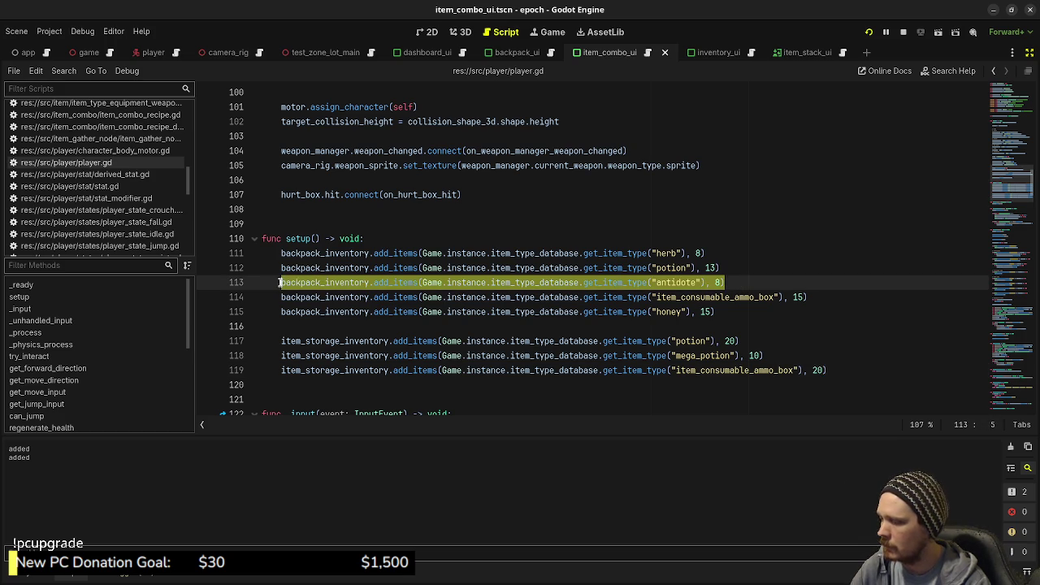
{"action": "left_click", "coordinate": [844, 370]}
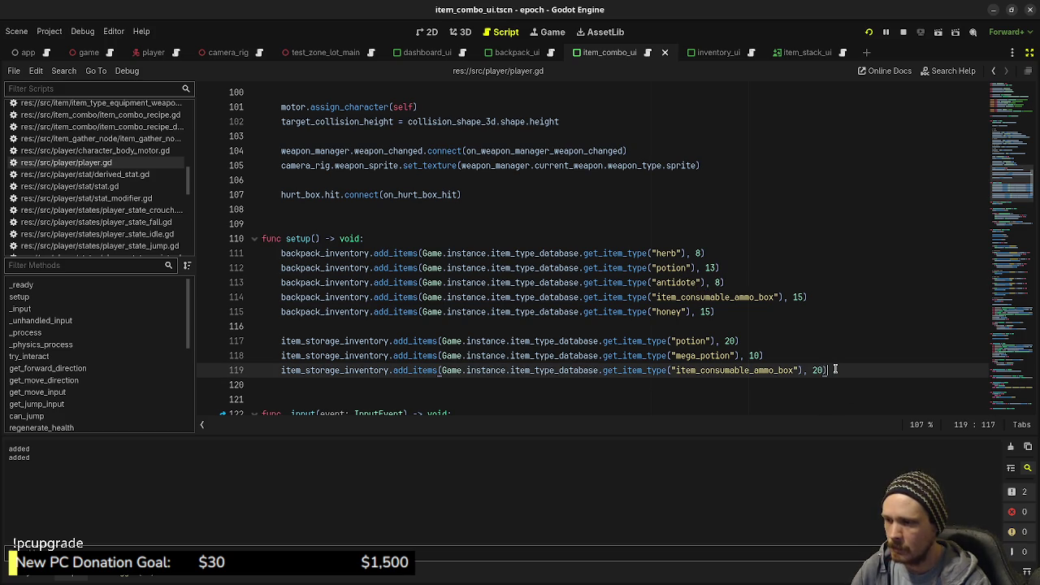
{"action": "left_click", "coordinate": [787, 359]}
{"action": "key", "text": "Return"}
{"action": "type", "text": "backpack_inventory.add_items(Game.instance.item_type_database.get_item_type(\"antidote\"), 8)"}
{"action": "double_click", "coordinate": [325, 355]}
{"action": "key", "text": "ctrl+c"}
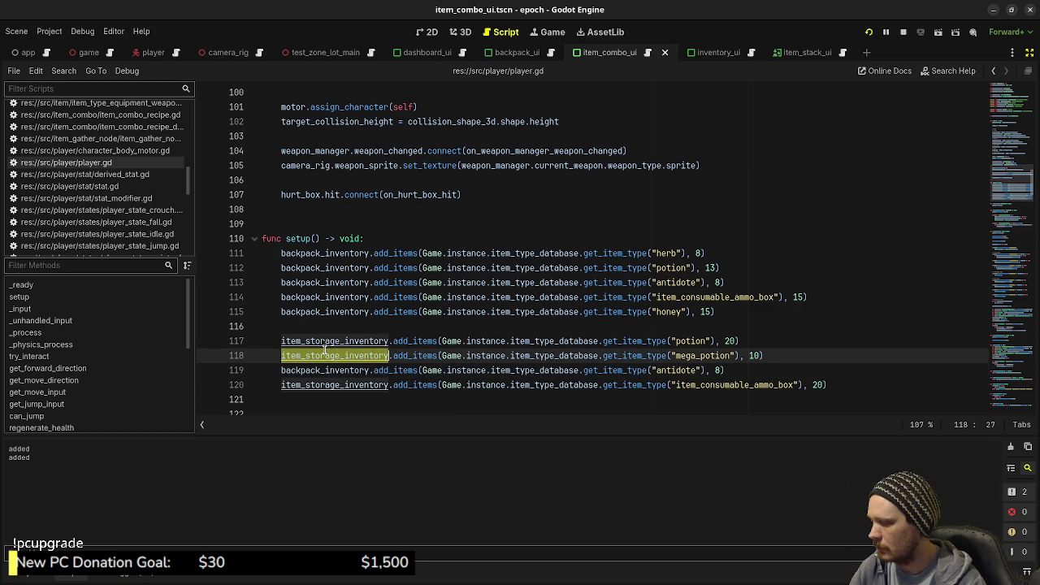
{"action": "double_click", "coordinate": [316, 370]}
{"action": "key", "text": "ctrl+v"}
{"action": "key", "text": "ctrl+s"}
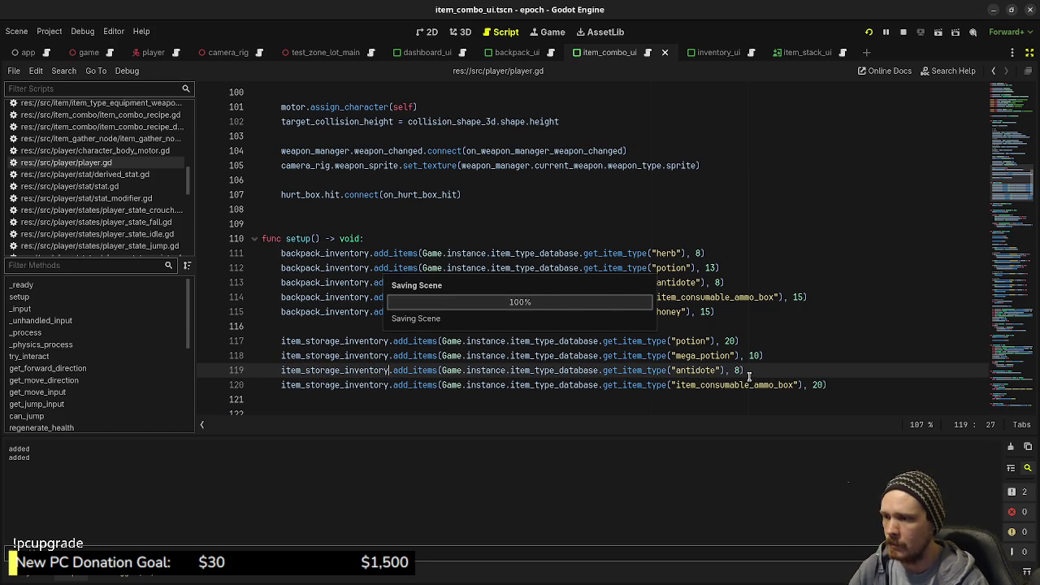
- Set the storage antidote count to 5, save, and stop the game
{"action": "left_click", "coordinate": [738, 371]}
{"action": "key", "text": "BackSpace"}
{"action": "type", "text": "5"}
{"action": "key", "text": "ctrl+s"}
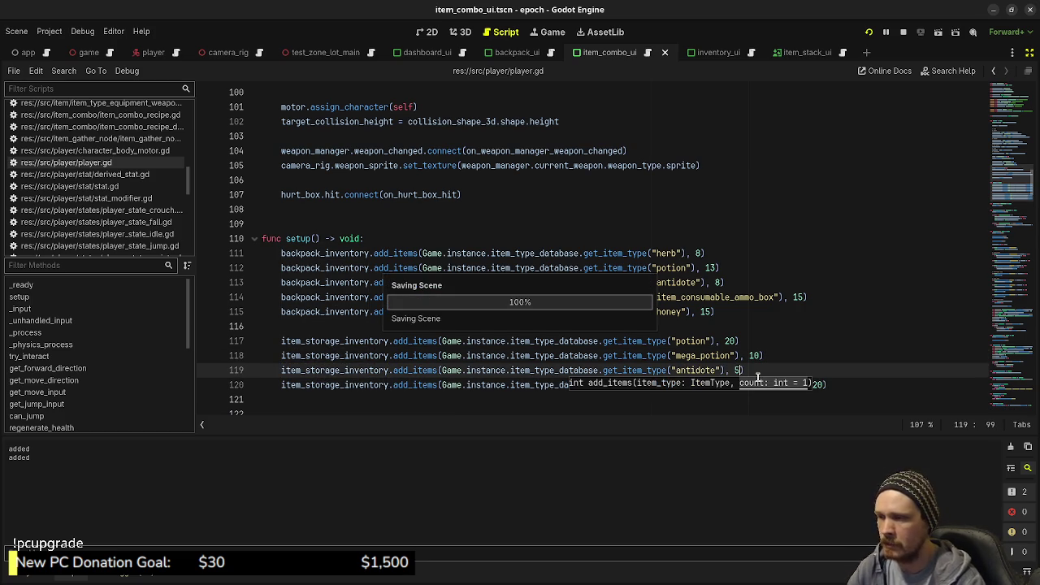
{"action": "key", "text": "F8"}
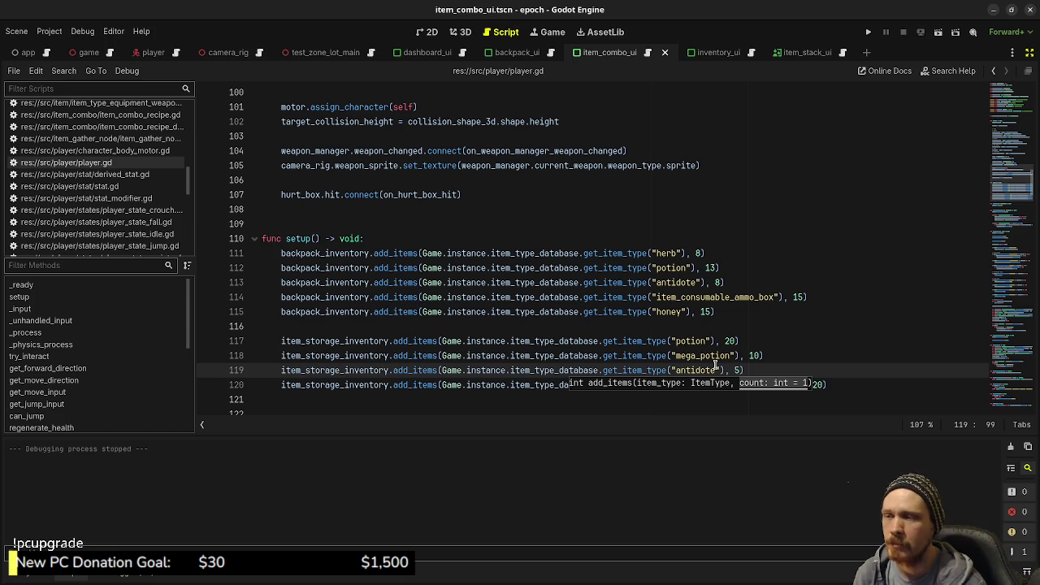
{"action": "left_click", "coordinate": [868, 33]}
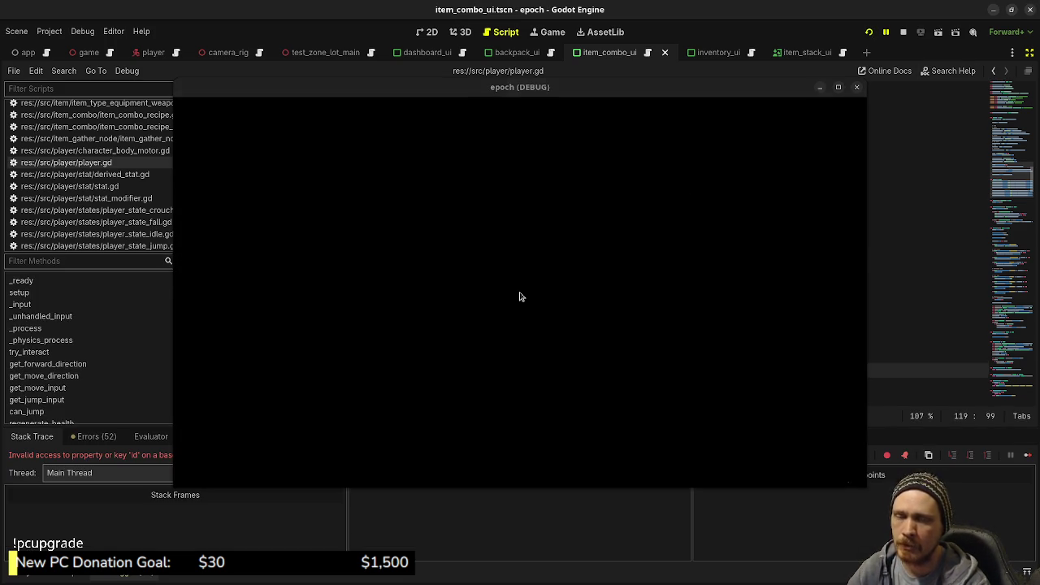
- Bring up player.gd's setup code and inspect the first storage add_items line
{"action": "mouse_move", "coordinate": [470, 87]}
{"action": "left_mouse_down"}
{"action": "mouse_move", "coordinate": [485, 213]}
{"action": "mouse_move", "coordinate": [439, 485]}
{"action": "mouse_move", "coordinate": [433, 480]}
{"action": "left_mouse_up"}
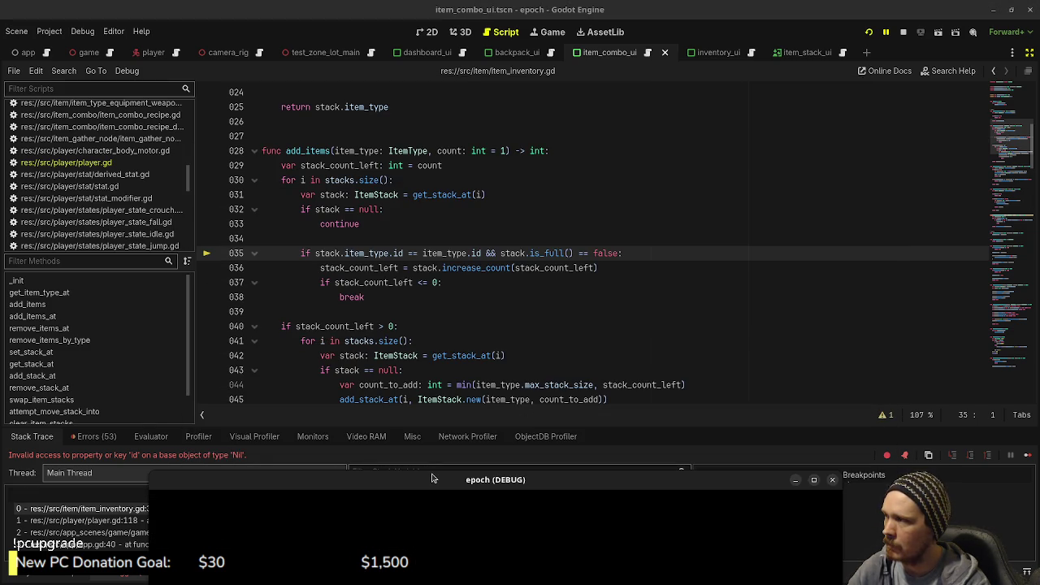
{"action": "left_click", "coordinate": [136, 174]}
{"action": "left_click", "coordinate": [105, 163]}
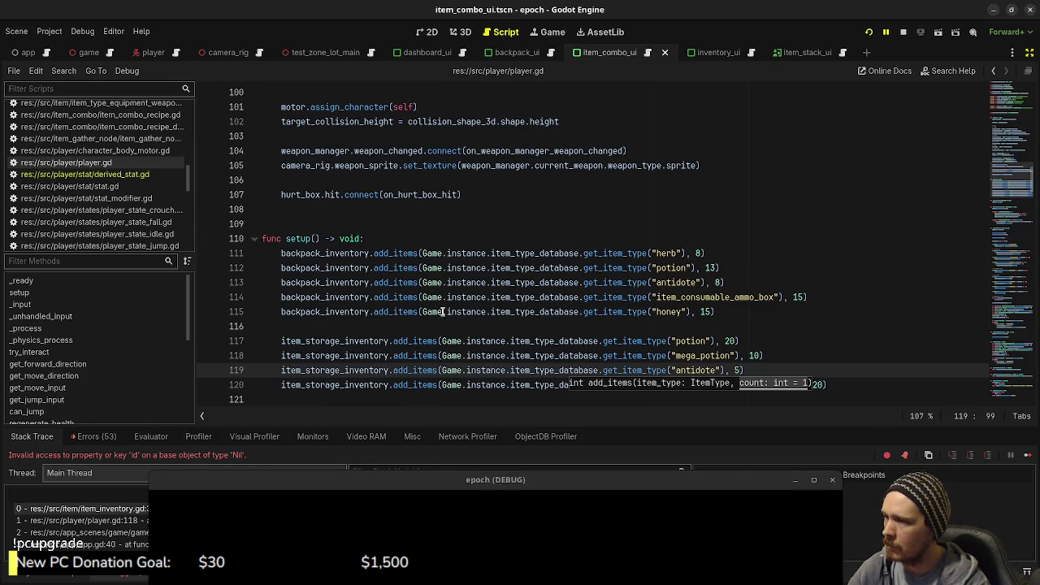
{"action": "left_click", "coordinate": [606, 341]}
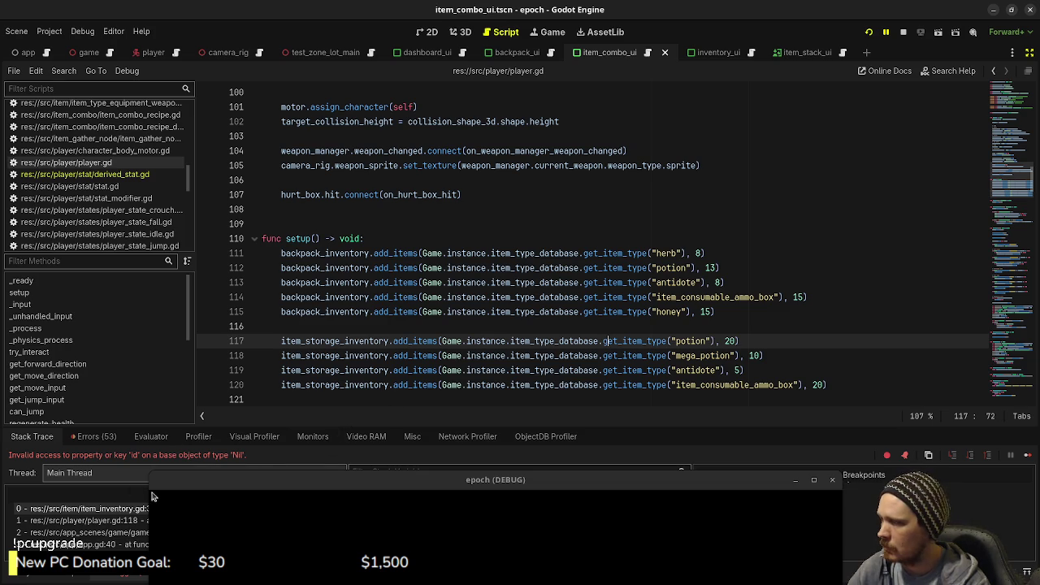
- Trace the stack frames to the mega_potion call on player.gd line 118 and list res://data/items
{"action": "left_click_drag", "start_coordinate": [229, 486], "coordinate": [373, 525]}
{"action": "left_click", "coordinate": [203, 509]}
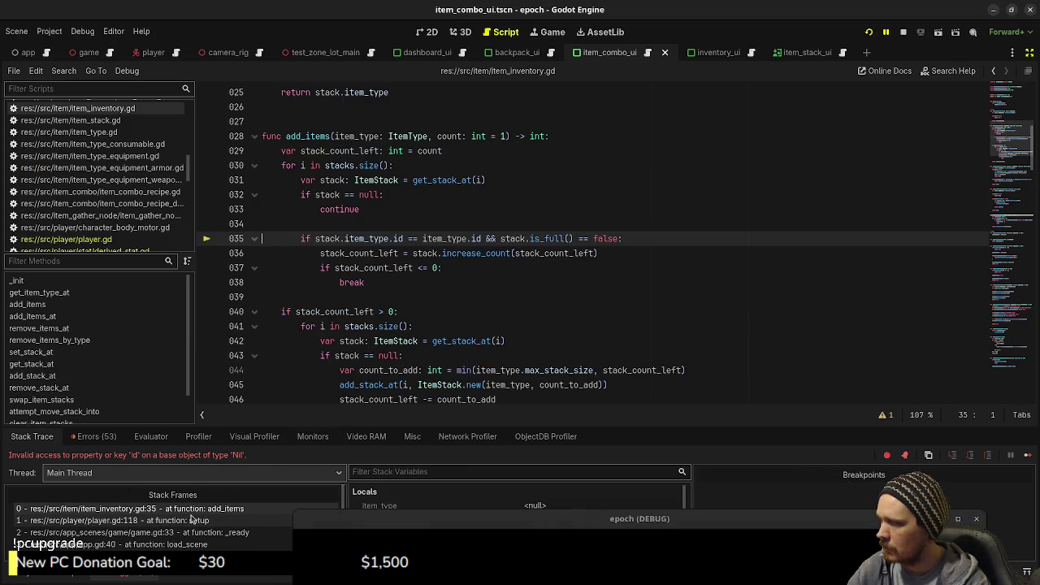
{"action": "left_click", "coordinate": [192, 520]}
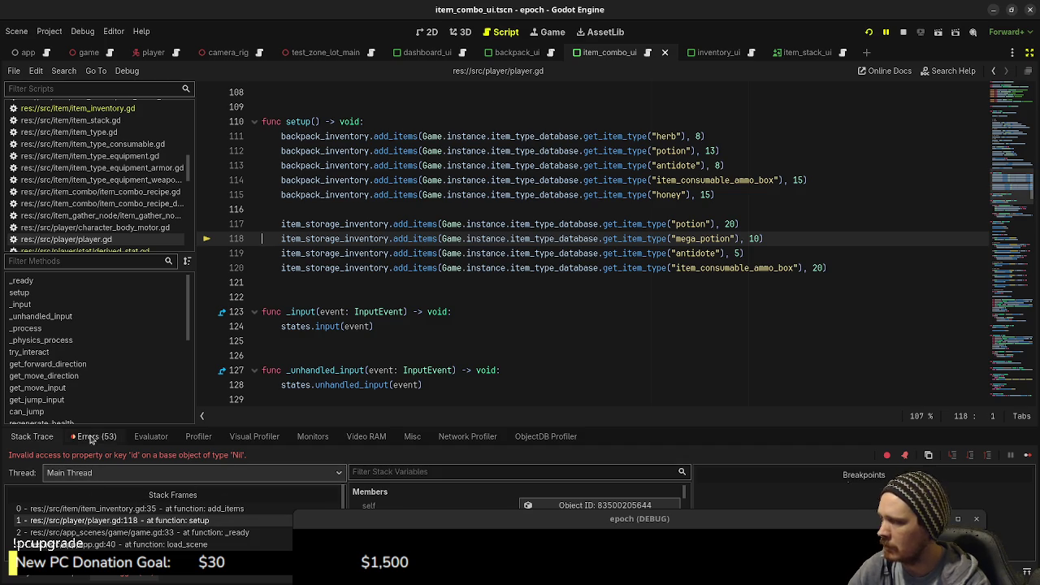
{"action": "left_click", "coordinate": [32, 578]}
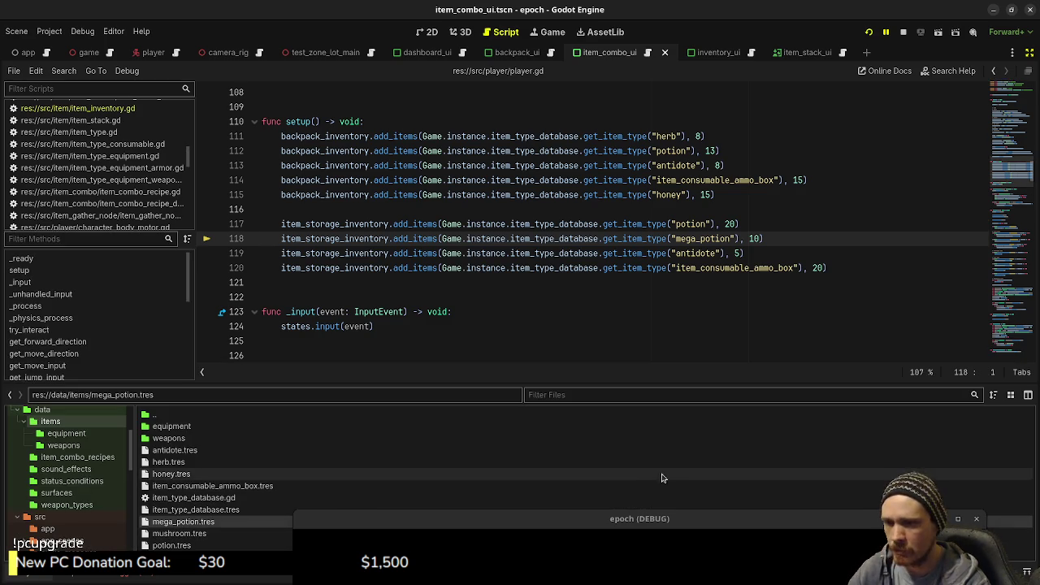
- Confirm mega_potion.tres has ID mega_potion, matching the string on player.gd line 118, and save
{"action": "left_click", "coordinate": [1029, 52]}
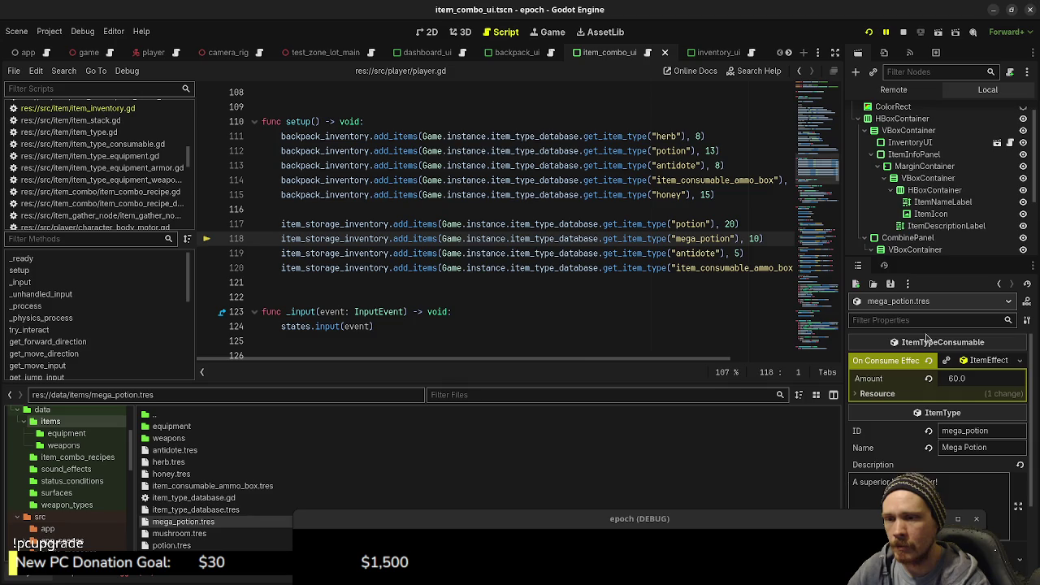
{"action": "left_click", "coordinate": [975, 432]}
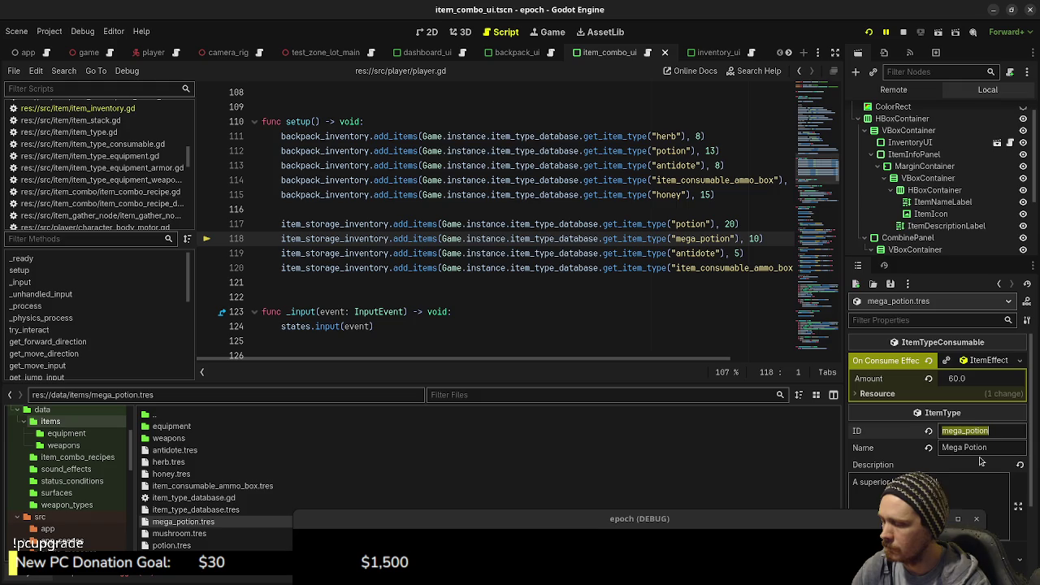
{"action": "double_click", "coordinate": [697, 240]}
{"action": "key", "text": "ctrl+v"}
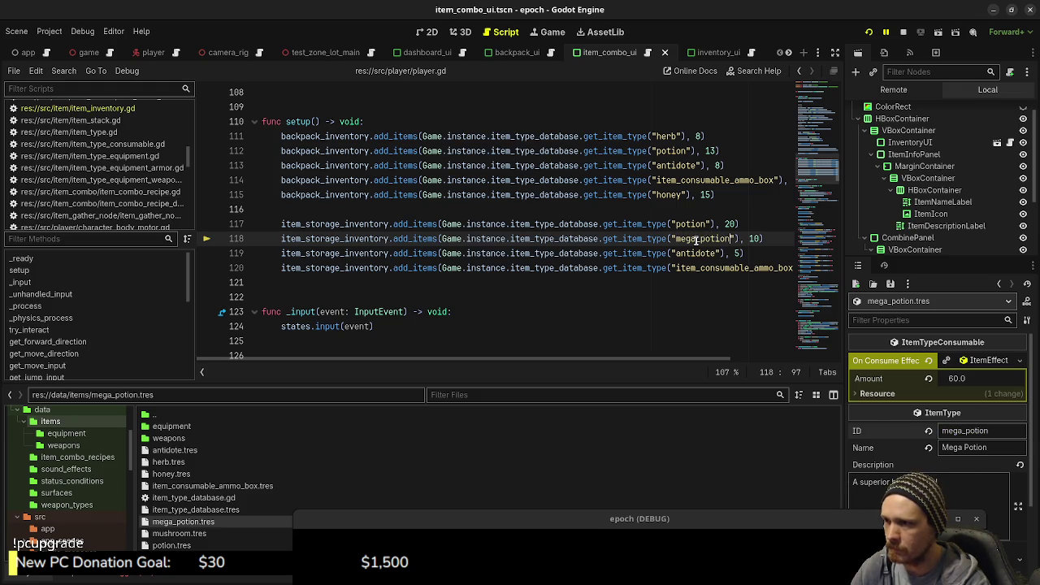
{"action": "key", "text": "ctrl+s"}
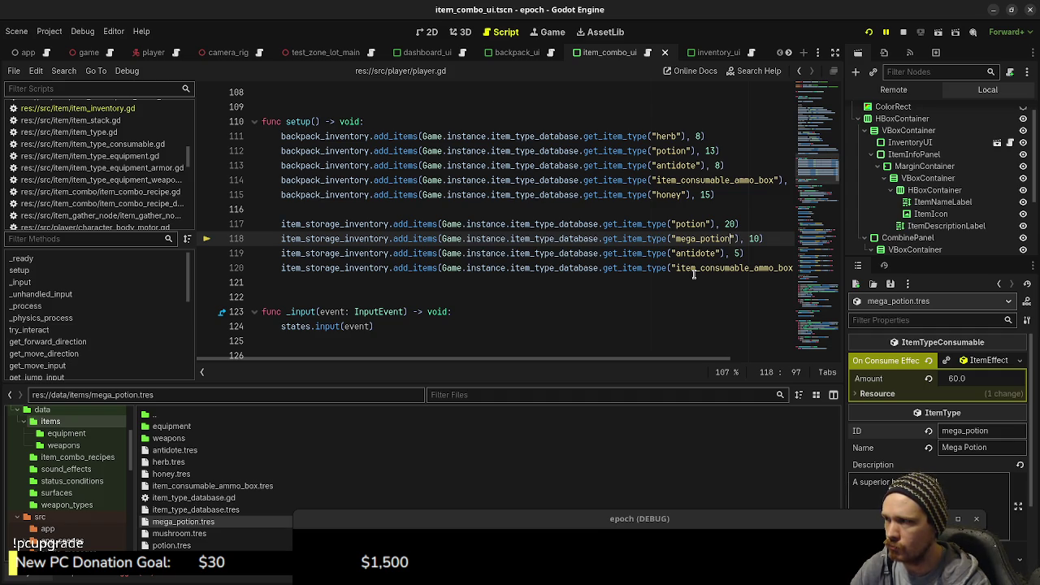
- Stop and rerun the game, which halts again at item_inventory.gd line 35
{"action": "left_click", "coordinate": [903, 32]}
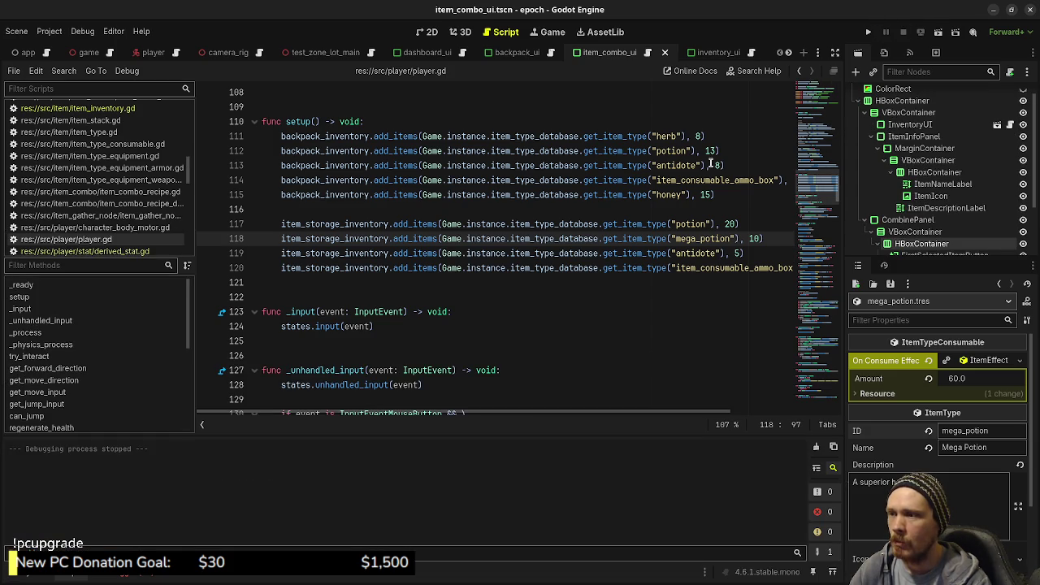
{"action": "key", "text": "F5"}
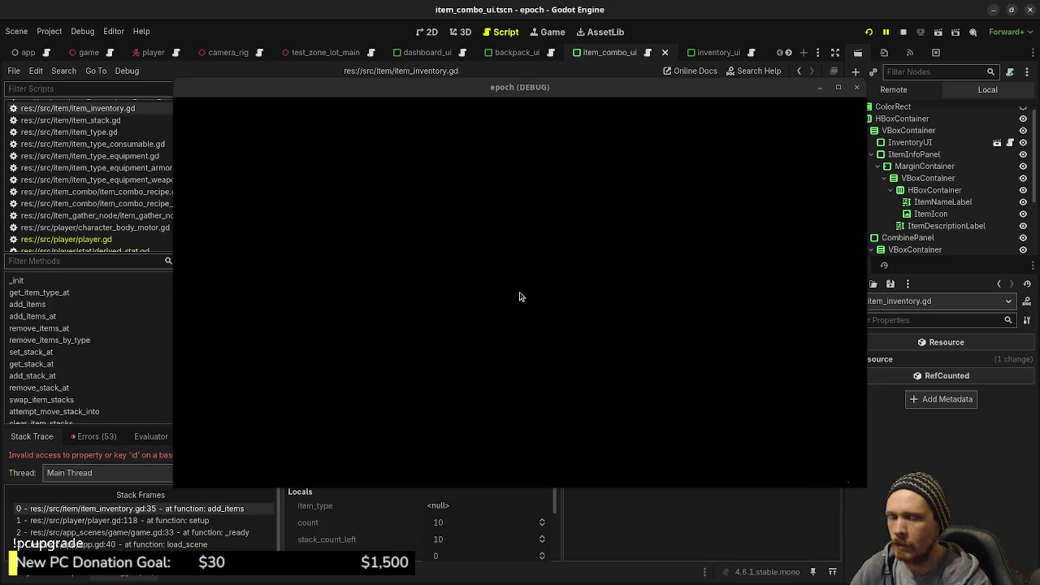
{"action": "mouse_move", "coordinate": [389, 89]}
{"action": "left_mouse_down"}
{"action": "mouse_move", "coordinate": [406, 298]}
{"action": "mouse_move", "coordinate": [379, 536]}
{"action": "mouse_move", "coordinate": [371, 505]}
{"action": "left_mouse_up"}
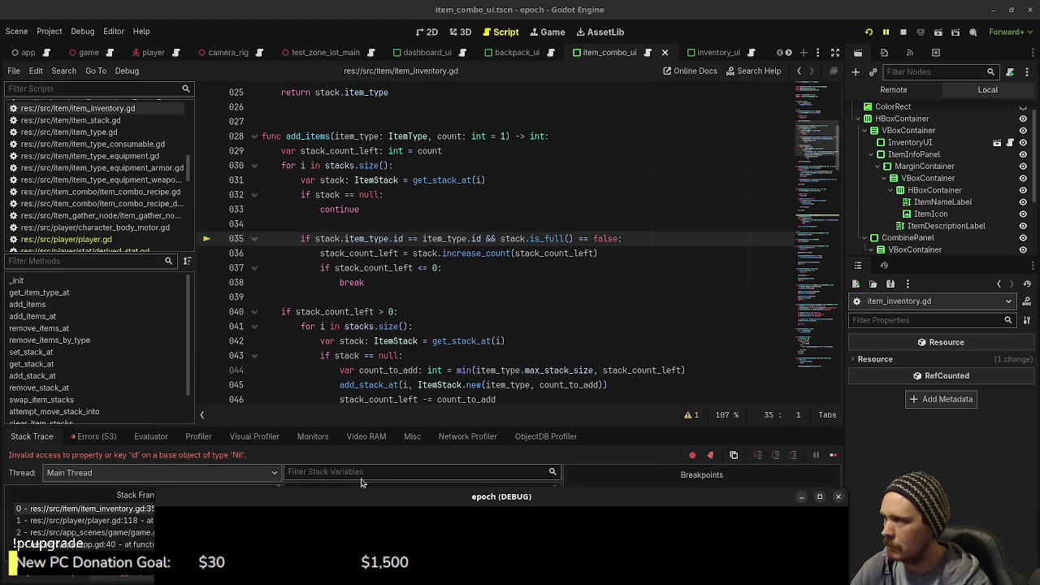
- Review the Errors list and show the res://data/items folder in the FileSystem dock
{"action": "mouse_move", "coordinate": [364, 341]}
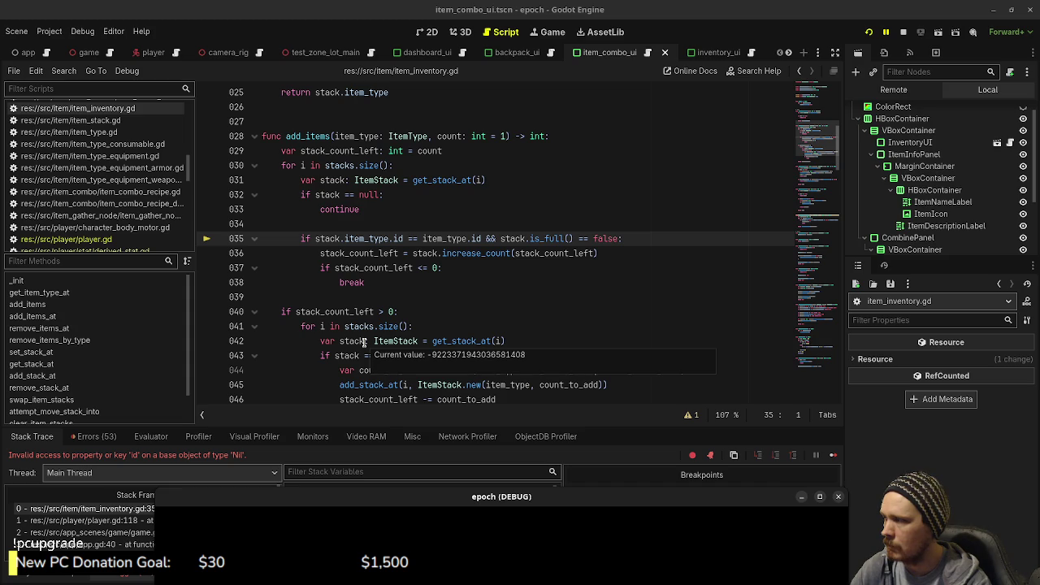
{"action": "left_click", "coordinate": [94, 436]}
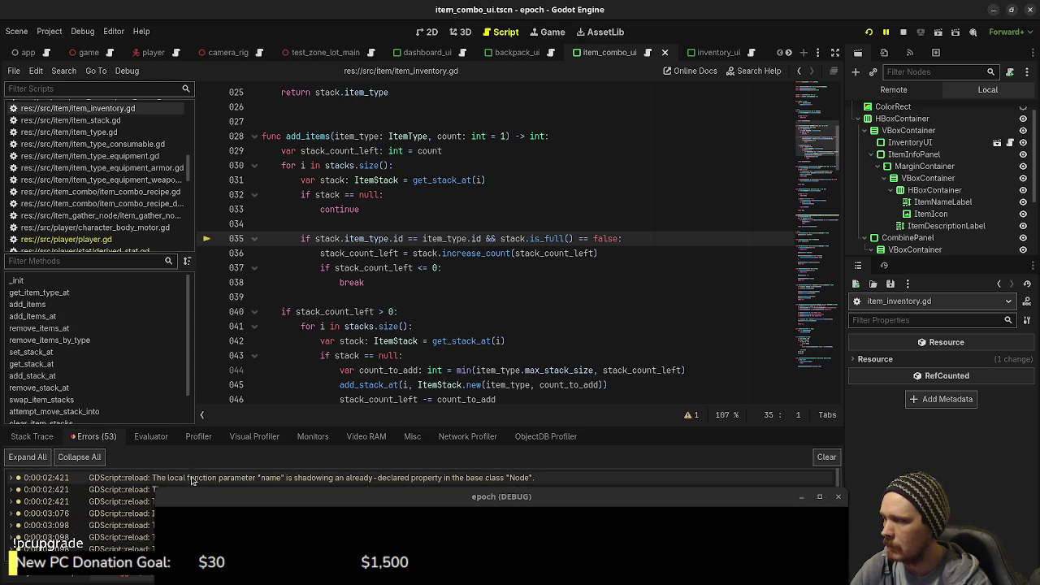
{"action": "left_click_drag", "start_coordinate": [223, 500], "coordinate": [299, 578]}
{"action": "scroll", "coordinate": [284, 528], "scroll_direction": "down", "scroll_amount": 5}
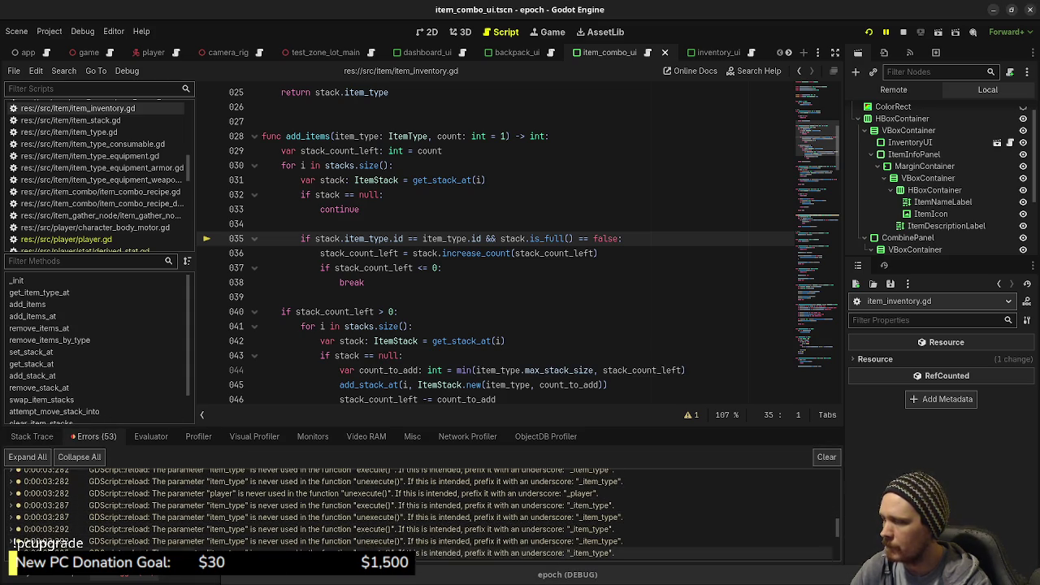
{"action": "left_click", "coordinate": [16, 576]}
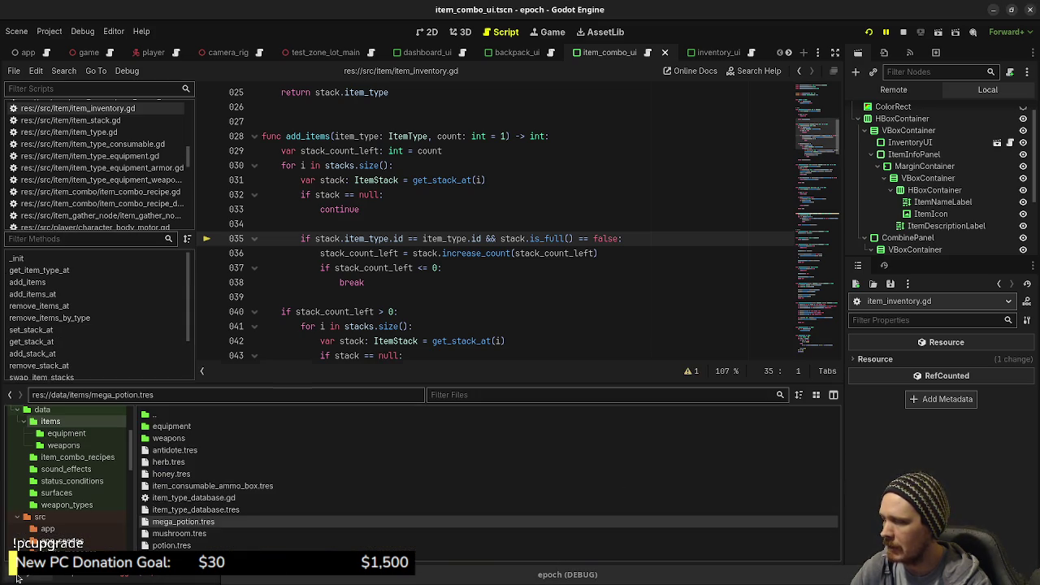
- Open item_type_database.tres and widen the Inspector to browse its Item Types entries
{"action": "left_click", "coordinate": [187, 508]}
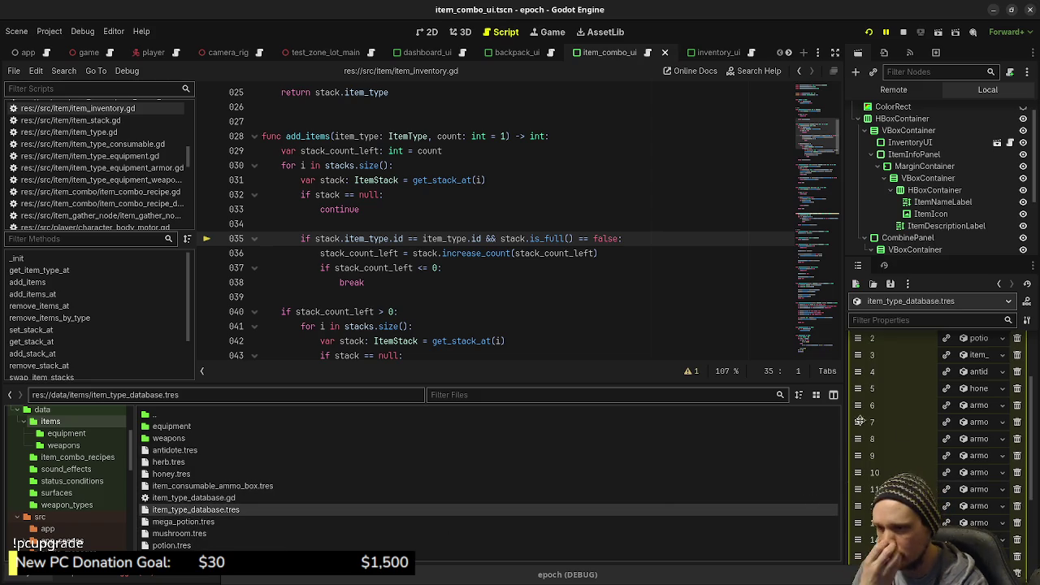
{"action": "left_click_drag", "start_coordinate": [843, 420], "coordinate": [740, 420]}
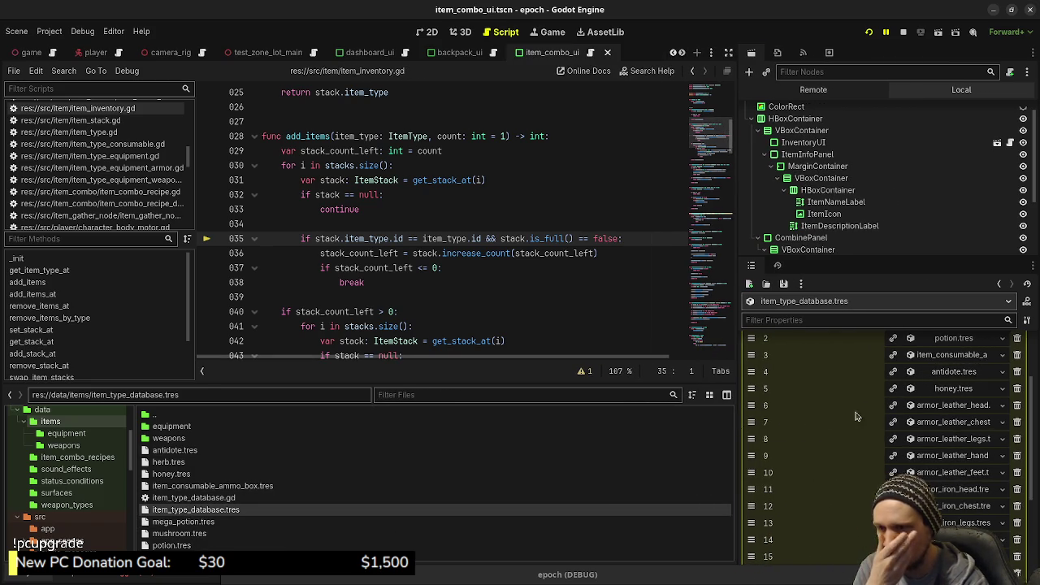
{"action": "scroll", "coordinate": [886, 419], "scroll_direction": "up", "scroll_amount": 5}
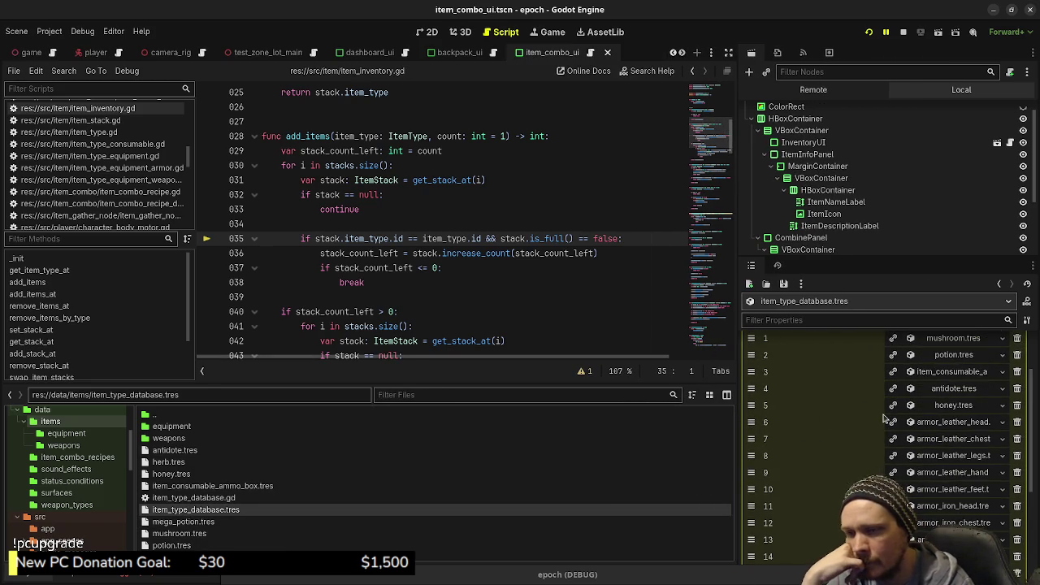
{"action": "scroll", "coordinate": [886, 418], "scroll_direction": "up", "scroll_amount": 1}
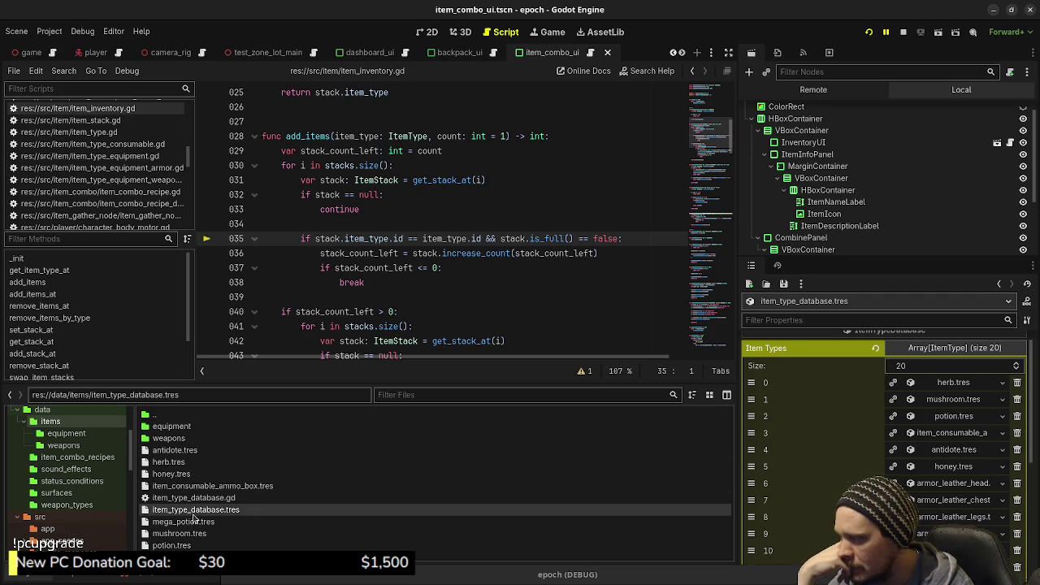
{"action": "scroll", "coordinate": [838, 459], "scroll_direction": "down", "scroll_amount": 3}
{"action": "scroll", "coordinate": [837, 459], "scroll_direction": "down", "scroll_amount": 2}
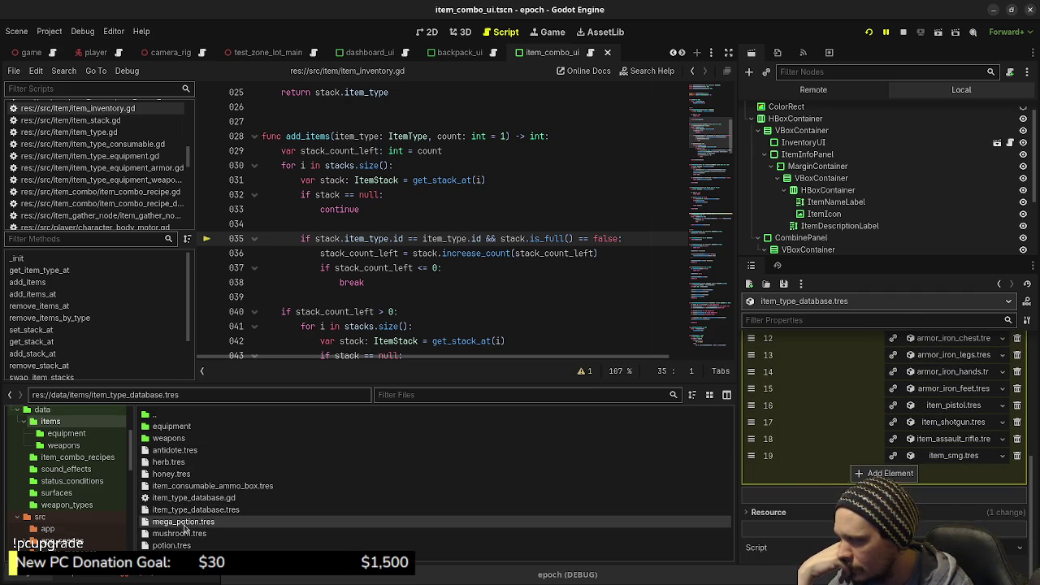
- Add mega_potion.tres as a new Item Types element, move it after honey.tres, and save
{"action": "left_click_drag", "start_coordinate": [173, 527], "coordinate": [821, 522]}
{"action": "left_click_drag", "start_coordinate": [890, 482], "coordinate": [897, 479]}
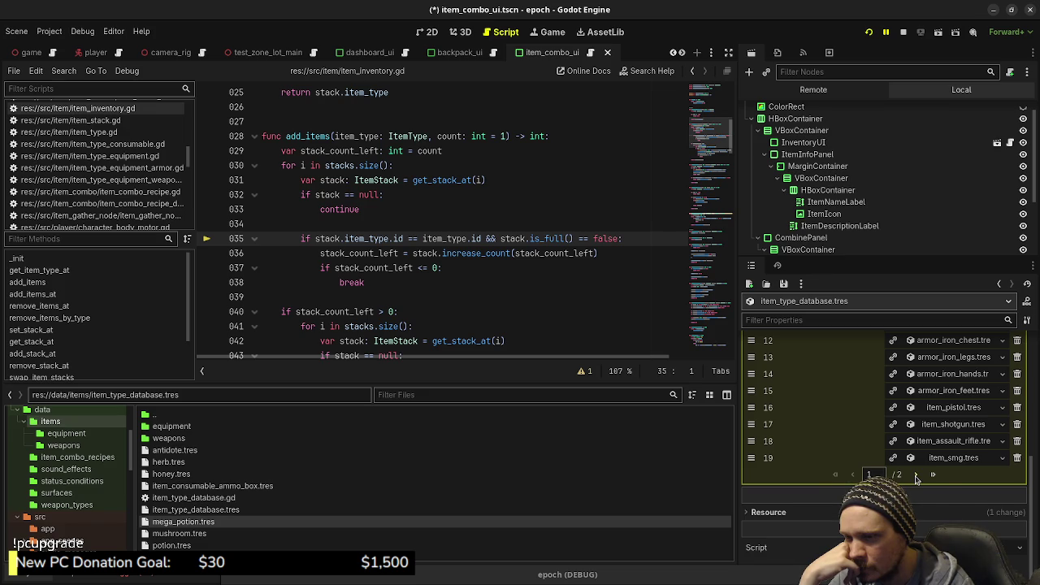
{"action": "left_click", "coordinate": [916, 477]}
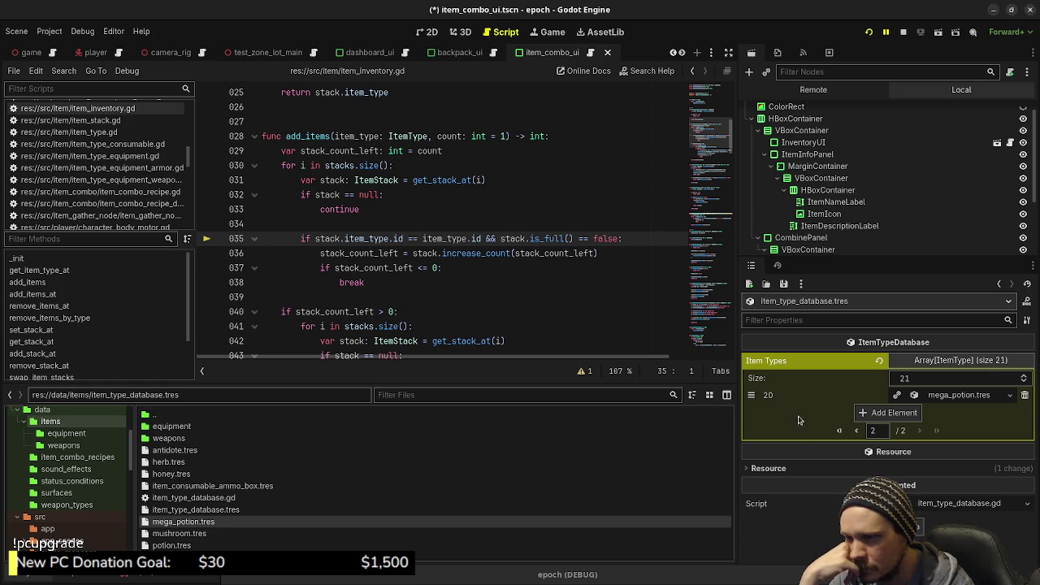
{"action": "left_click_drag", "start_coordinate": [752, 496], "coordinate": [752, 373]}
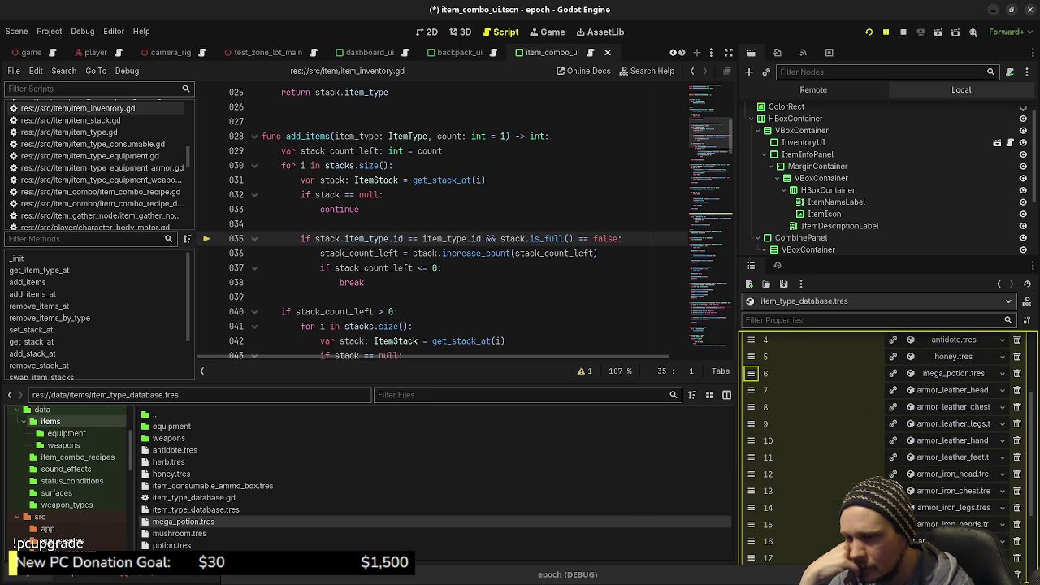
{"action": "left_click", "coordinate": [915, 362]}
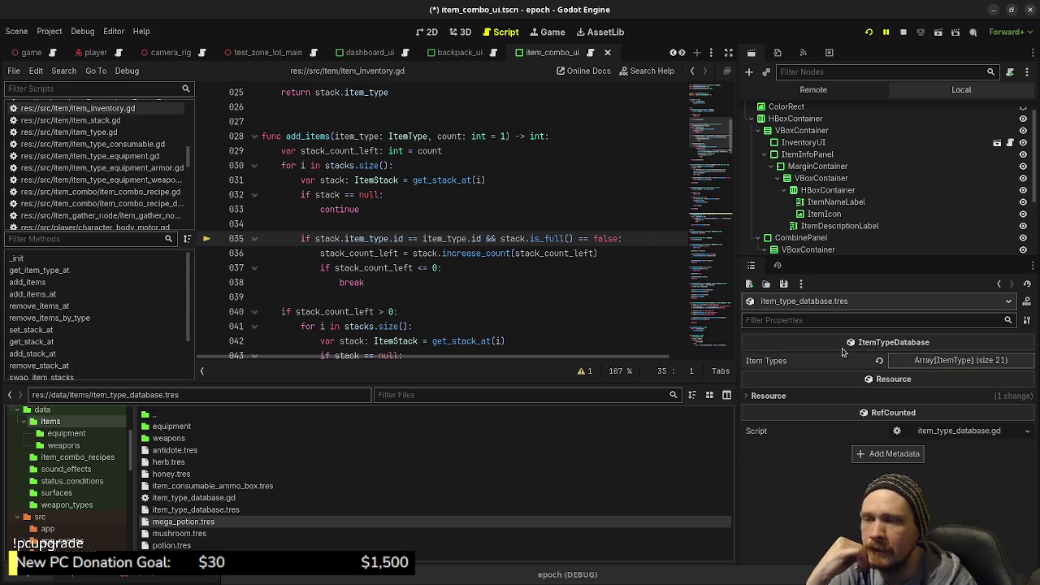
{"action": "key", "text": "ctrl+s"}
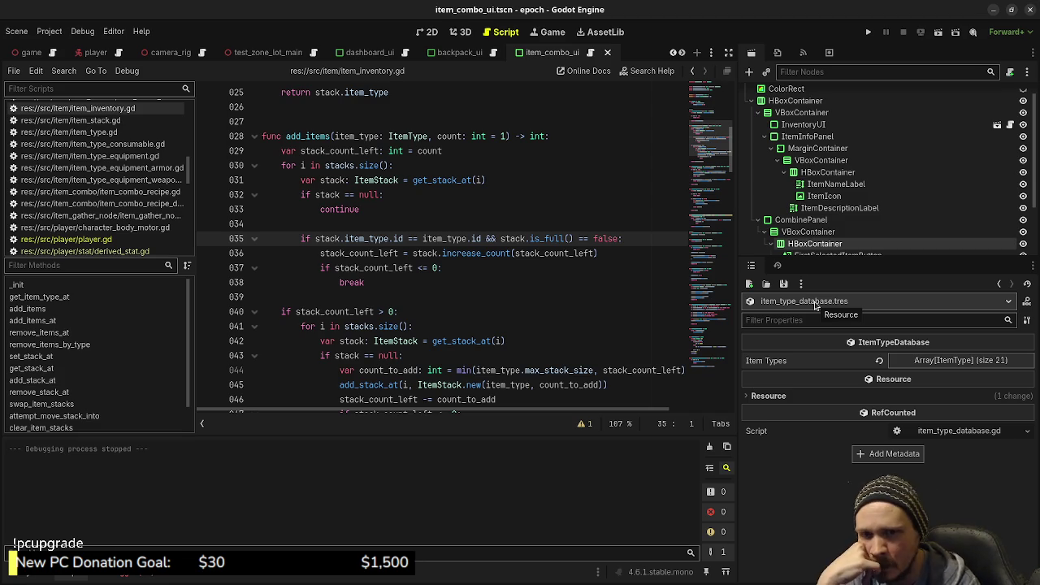
- Rerun the game and confirm it reaches the test level without the error
{"action": "left_click", "coordinate": [868, 32]}
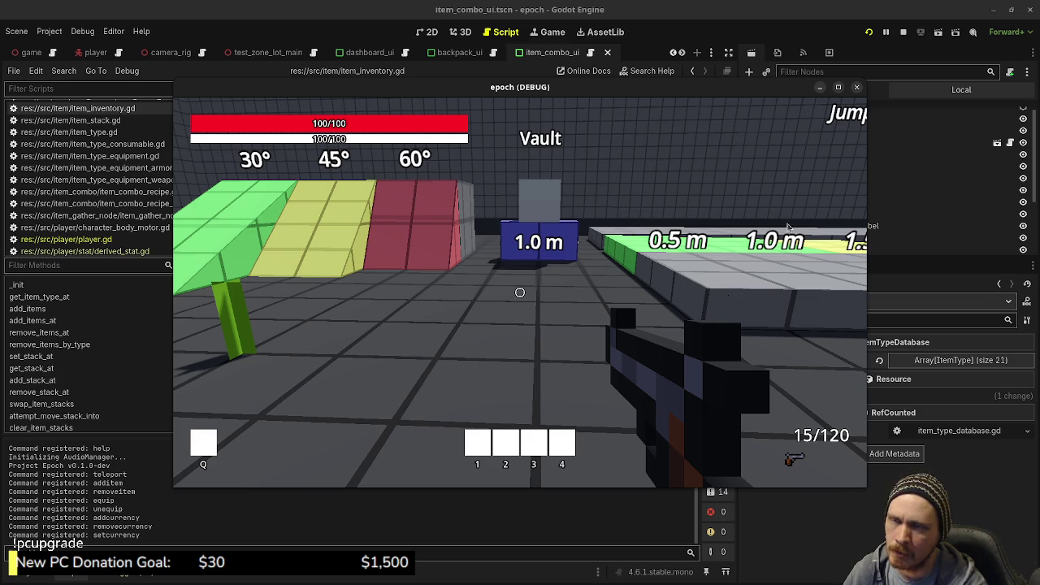
{"action": "left_click_drag", "start_coordinate": [780, 94], "coordinate": [652, 135]}
- In the camera_rig scene, select Camera3D and inspect its Cull Mask layers
{"action": "left_click", "coordinate": [154, 53]}
{"action": "left_click", "coordinate": [800, 161]}
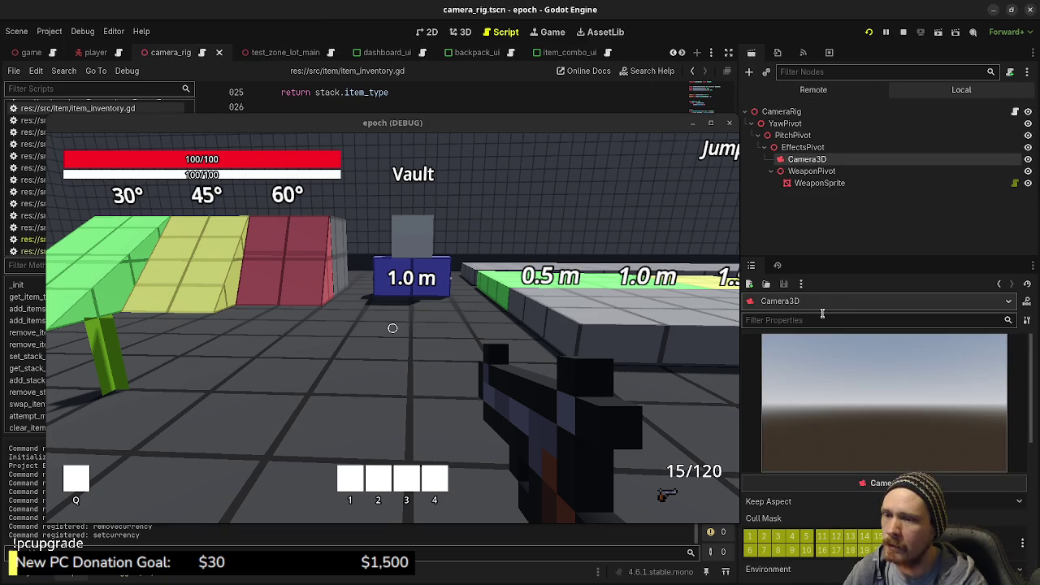
{"action": "scroll", "coordinate": [846, 462], "scroll_direction": "down", "scroll_amount": 3}
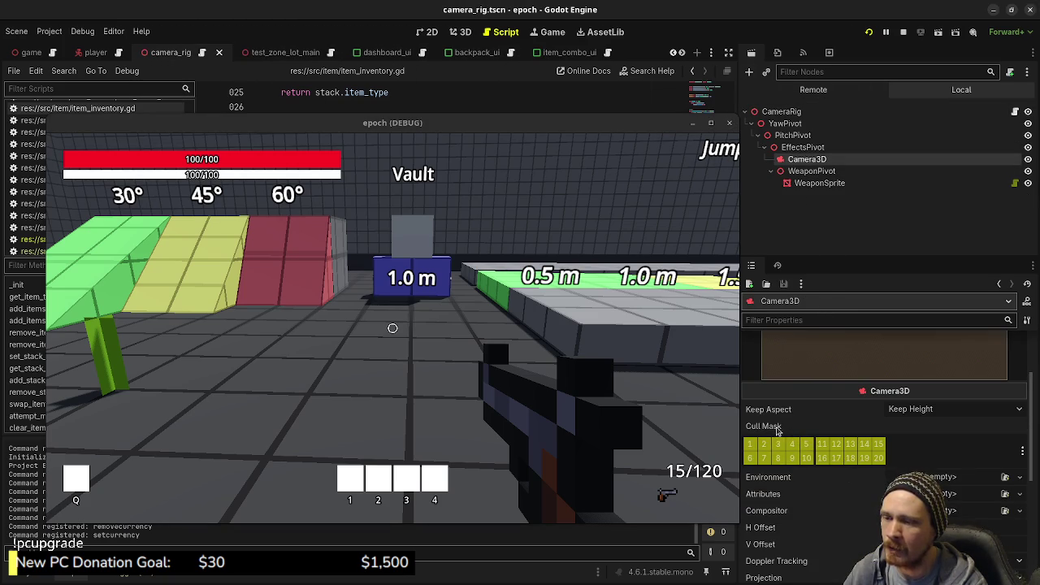
{"action": "mouse_move", "coordinate": [776, 431]}
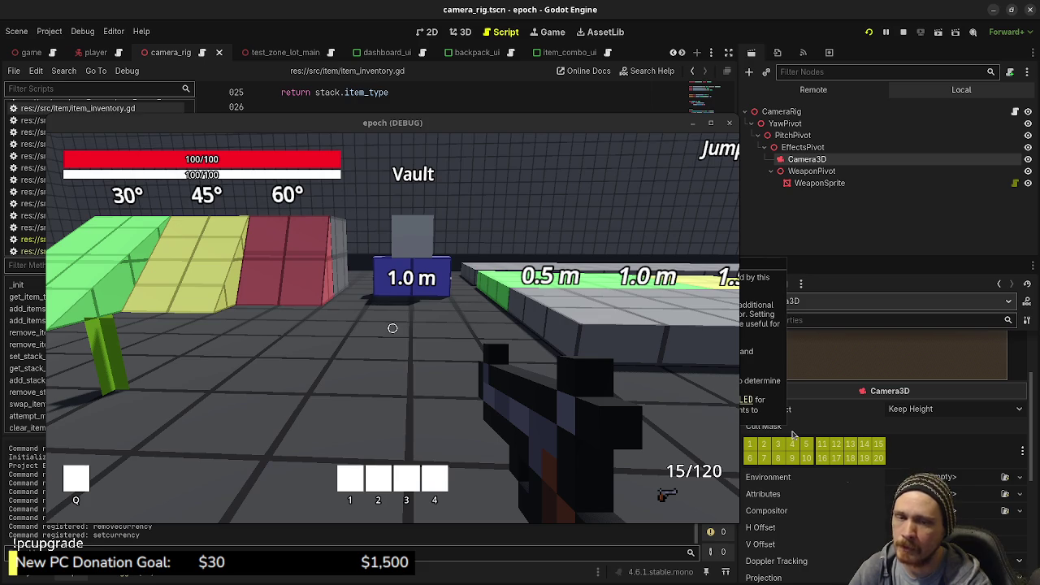
{"action": "left_click_drag", "start_coordinate": [581, 122], "coordinate": [722, 121]}
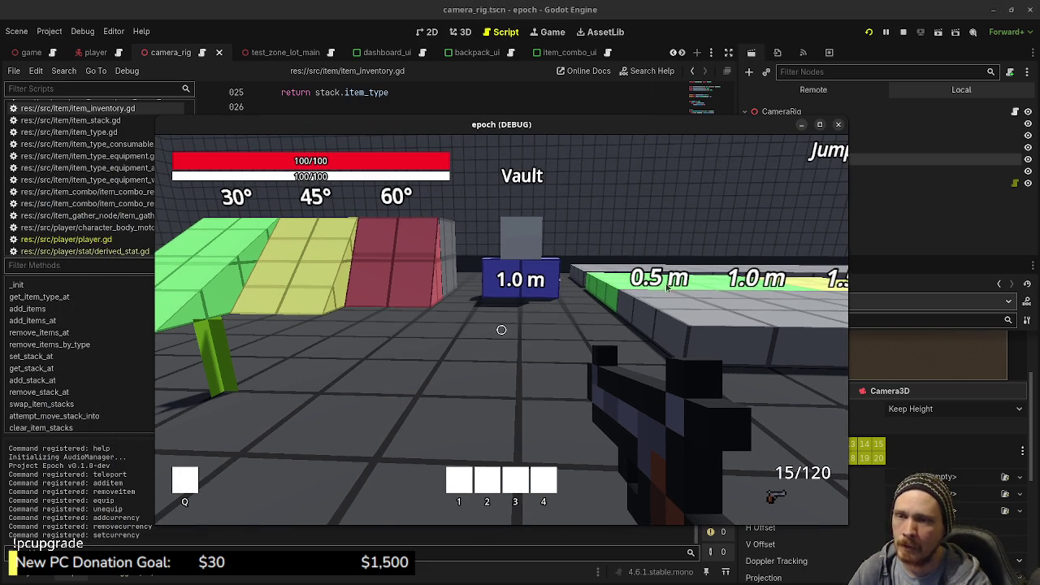
- Switch to Aseprite and bring up the Sprite-0001 signpost sprite
{"action": "key", "text": "alt+Tab"}
{"action": "left_click_drag", "start_coordinate": [504, 124], "coordinate": [584, 447]}
{"action": "left_click", "coordinate": [136, 41]}
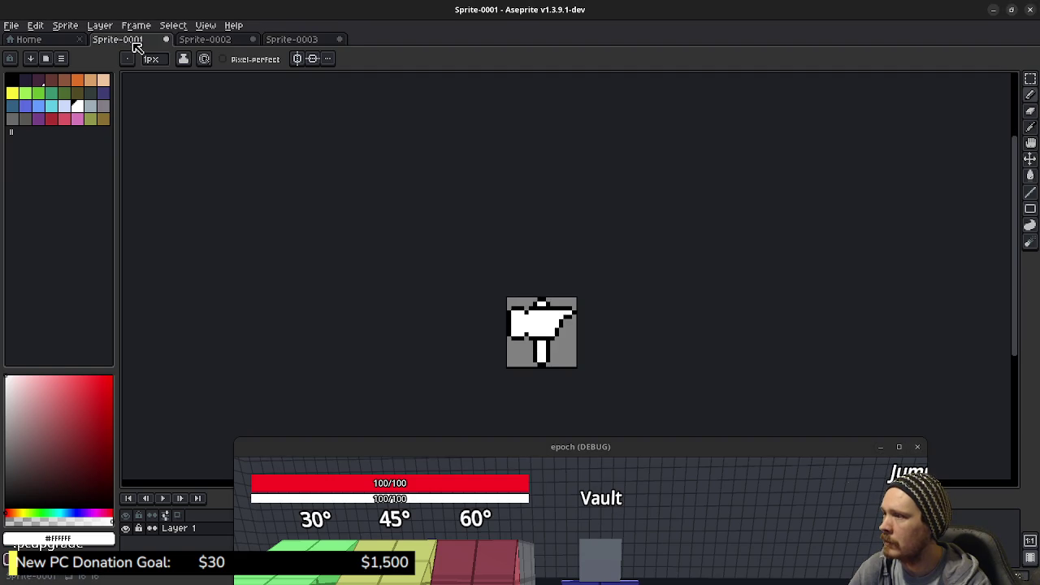
- Create a new 1600×1600 sprite and bucket-fill the canvas dark purple
{"action": "left_click", "coordinate": [12, 25]}
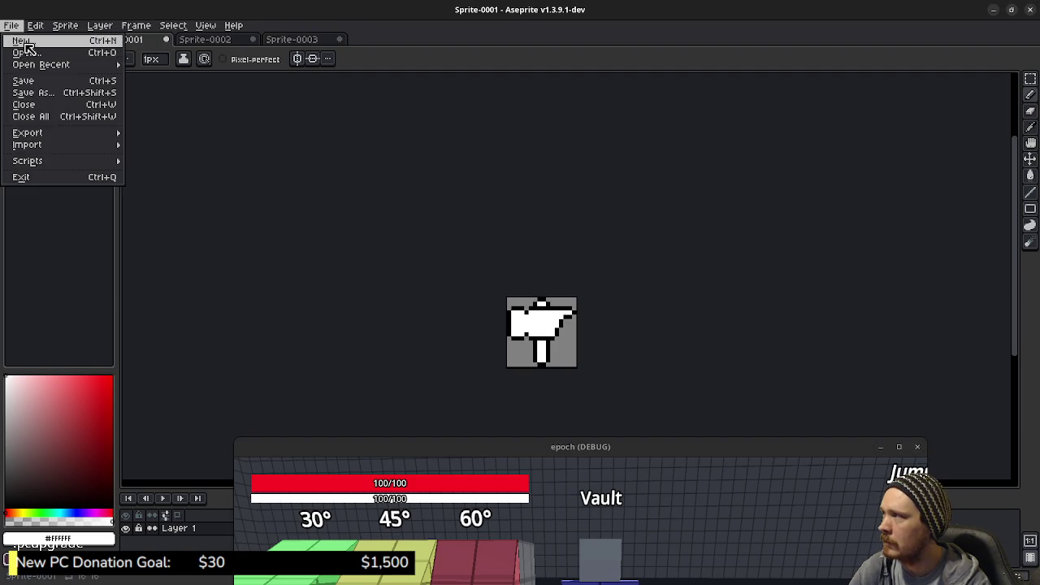
{"action": "left_click", "coordinate": [20, 41]}
{"action": "type", "text": "1600"}
{"action": "key", "text": "Tab"}
{"action": "type", "text": "1600"}
{"action": "key", "text": "Return"}
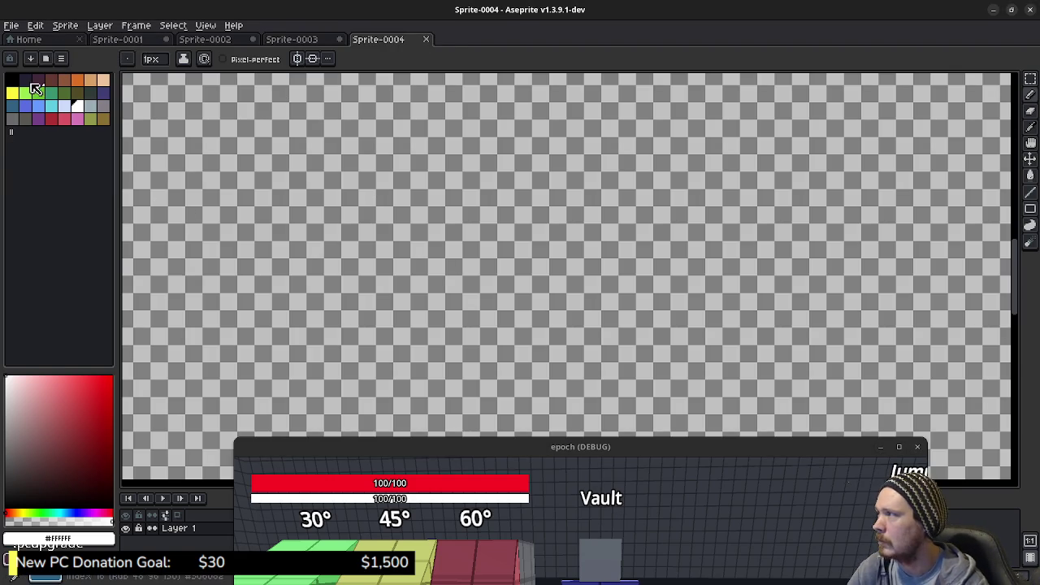
{"action": "left_click", "coordinate": [25, 81]}
{"action": "key", "text": "g"}
{"action": "left_click", "coordinate": [309, 262]}
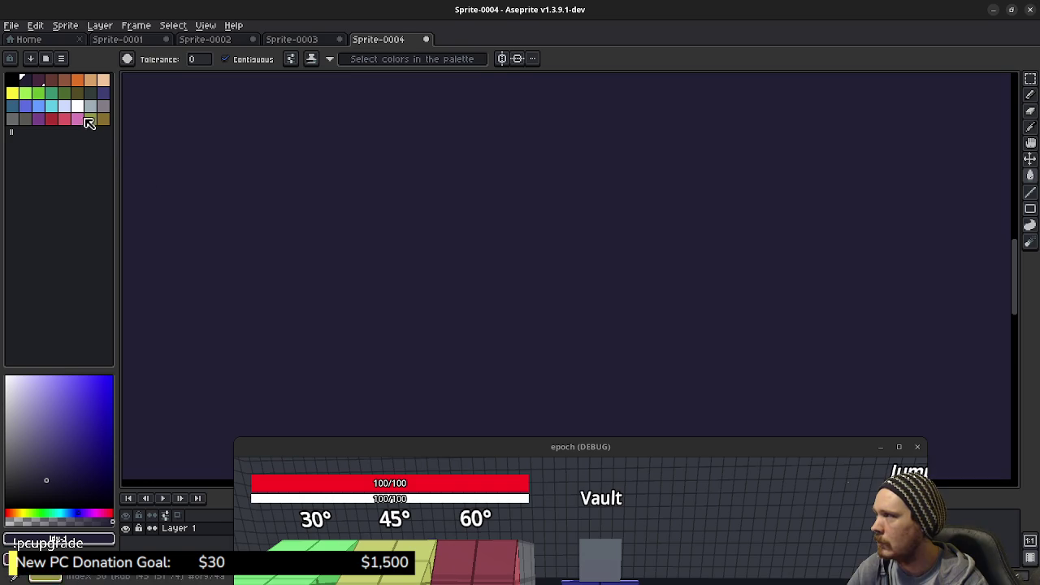
- With a white pencil, sketch a stick figure beside a triangle shape near the canvas centre
{"action": "left_click", "coordinate": [77, 105]}
{"action": "key", "text": "b"}
{"action": "mouse_move", "coordinate": [445, 224]}
{"action": "left_mouse_down"}
{"action": "mouse_move", "coordinate": [471, 251]}
{"action": "mouse_move", "coordinate": [453, 299]}
{"action": "mouse_move", "coordinate": [469, 309]}
{"action": "left_mouse_up"}
{"action": "mouse_move", "coordinate": [460, 265]}
{"action": "left_mouse_down"}
{"action": "mouse_move", "coordinate": [450, 275]}
{"action": "mouse_move", "coordinate": [483, 285]}
{"action": "left_mouse_up"}
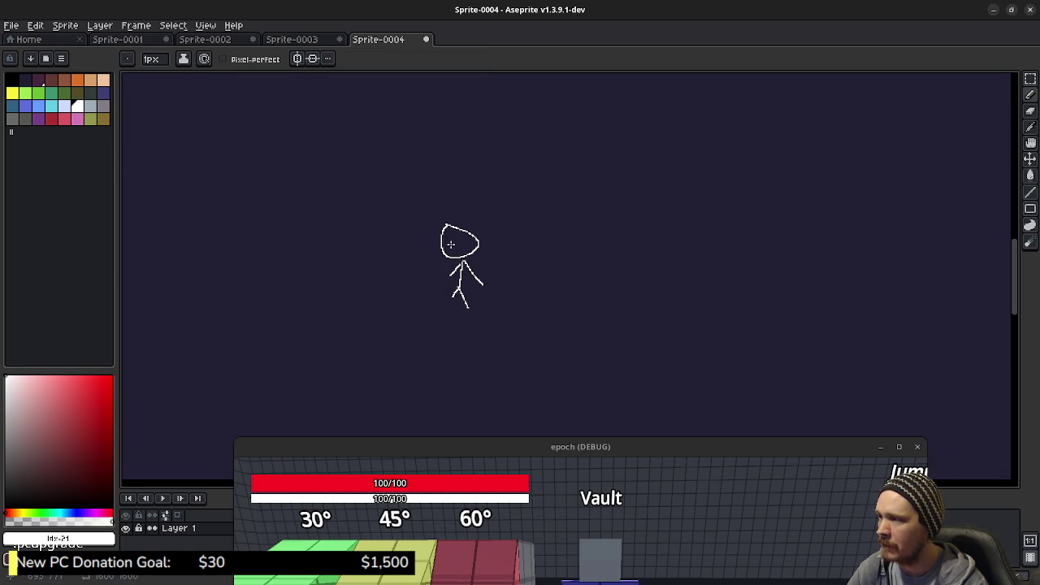
{"action": "left_click_drag", "start_coordinate": [459, 242], "coordinate": [499, 208]}
{"action": "left_click_drag", "start_coordinate": [456, 241], "coordinate": [516, 260]}
{"action": "left_click_drag", "start_coordinate": [506, 208], "coordinate": [515, 273]}
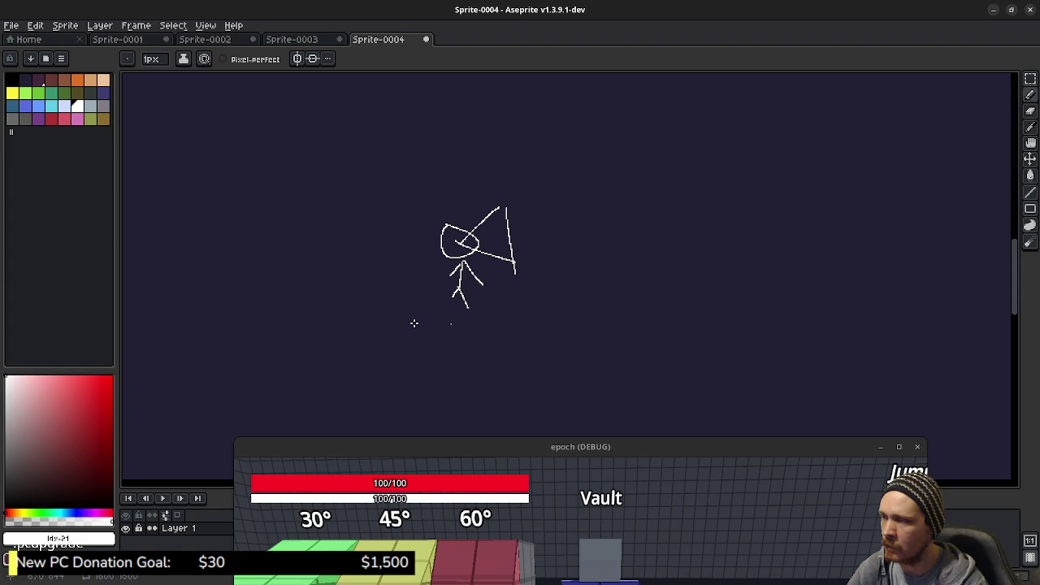
{"action": "left_click_drag", "start_coordinate": [504, 251], "coordinate": [533, 360]}
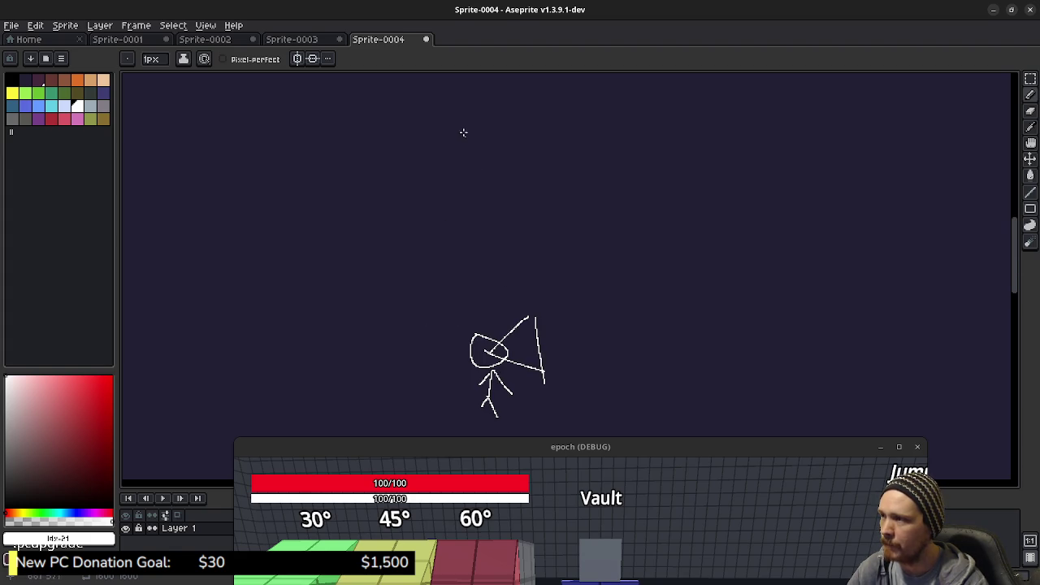
- Draw a straight-edged triangle in the upper canvas and a wavy ground line beneath the figures
{"action": "left_click", "coordinate": [479, 106], "text": "shift"}
{"action": "key", "text": "ctrl"}
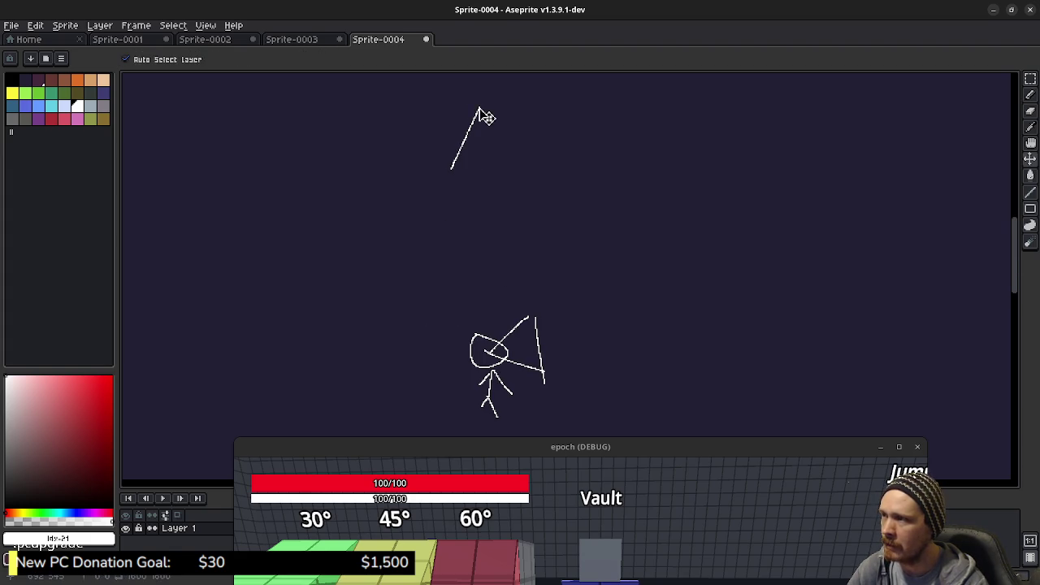
{"action": "left_click", "coordinate": [458, 156], "text": "shift"}
{"action": "left_click", "coordinate": [478, 108]}
{"action": "left_click", "coordinate": [501, 154], "text": "shift"}
{"action": "left_click", "coordinate": [458, 156], "text": "shift"}
{"action": "left_click", "coordinate": [481, 212]}
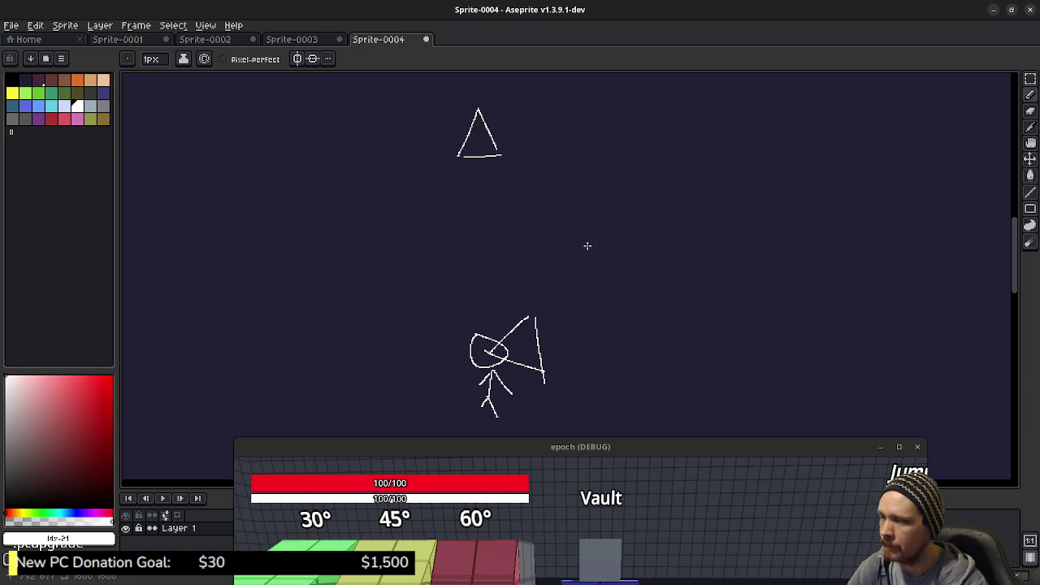
{"action": "left_click", "coordinate": [541, 232]}
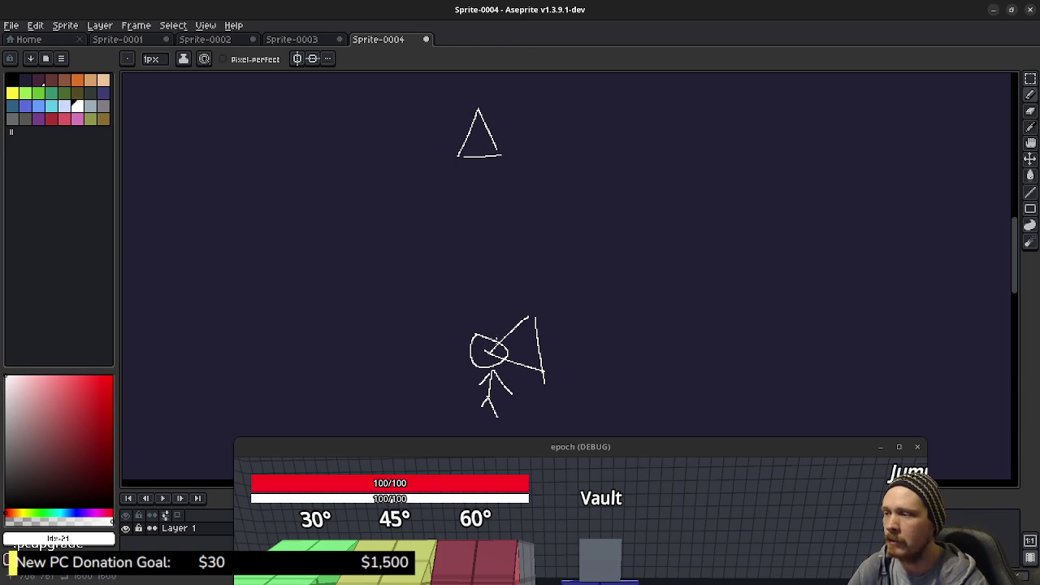
{"action": "left_click", "coordinate": [475, 306]}
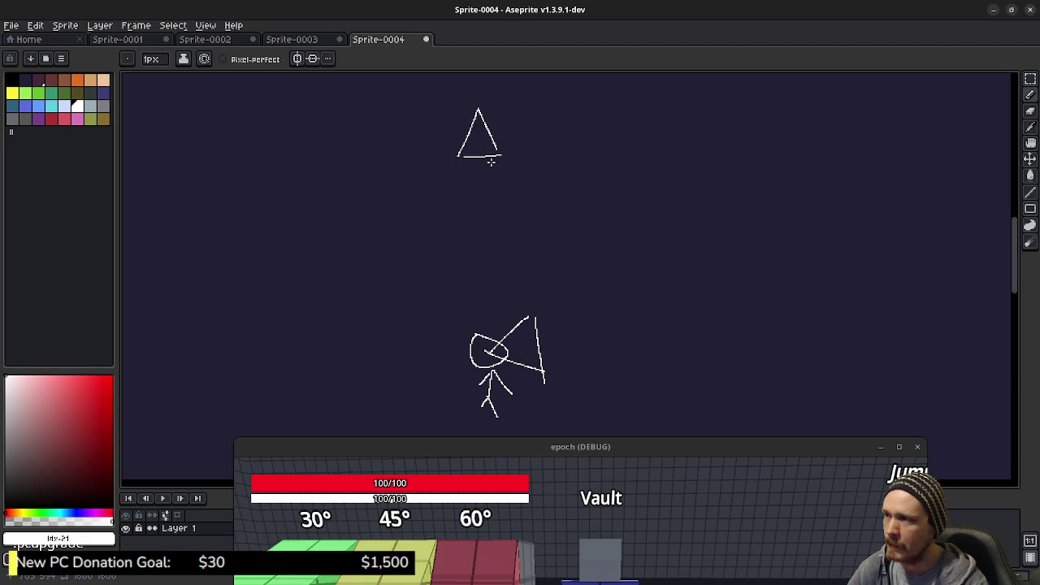
{"action": "left_click_drag", "start_coordinate": [546, 284], "coordinate": [571, 227]}
{"action": "mouse_move", "coordinate": [343, 374]}
{"action": "left_mouse_down"}
{"action": "mouse_move", "coordinate": [472, 398]}
{"action": "mouse_move", "coordinate": [848, 362]}
{"action": "left_mouse_up"}
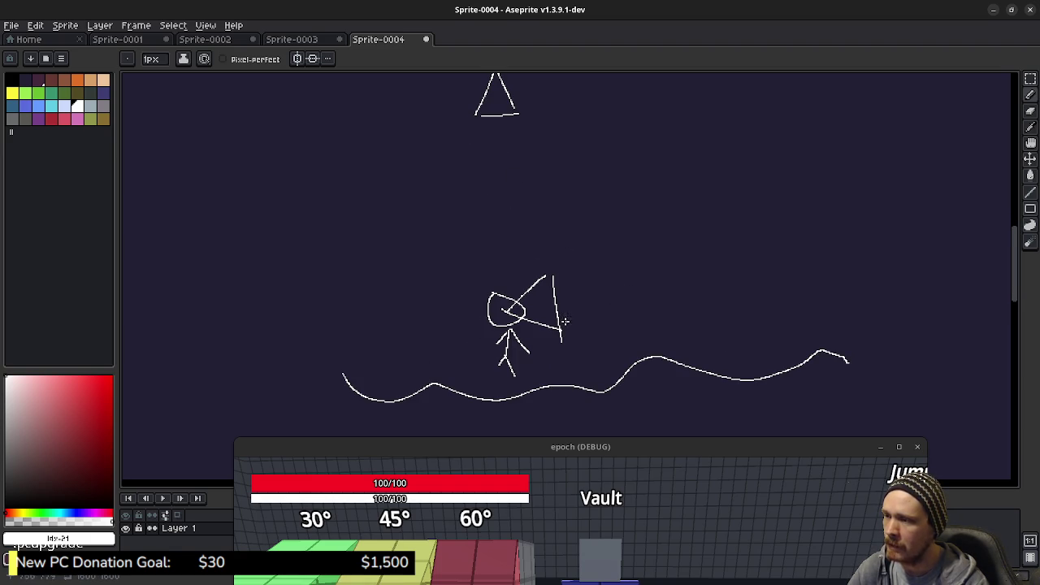
- Sketch a cat's head, plus arrows from the figure and top triangle down to the ground and cat
{"action": "mouse_move", "coordinate": [420, 300]}
{"action": "left_mouse_down"}
{"action": "mouse_move", "coordinate": [435, 288]}
{"action": "mouse_move", "coordinate": [437, 309]}
{"action": "mouse_move", "coordinate": [391, 317]}
{"action": "mouse_move", "coordinate": [411, 379]}
{"action": "mouse_move", "coordinate": [397, 390]}
{"action": "mouse_move", "coordinate": [419, 389]}
{"action": "mouse_move", "coordinate": [411, 304]}
{"action": "mouse_move", "coordinate": [435, 291]}
{"action": "mouse_move", "coordinate": [413, 313]}
{"action": "mouse_move", "coordinate": [422, 322]}
{"action": "left_mouse_up"}
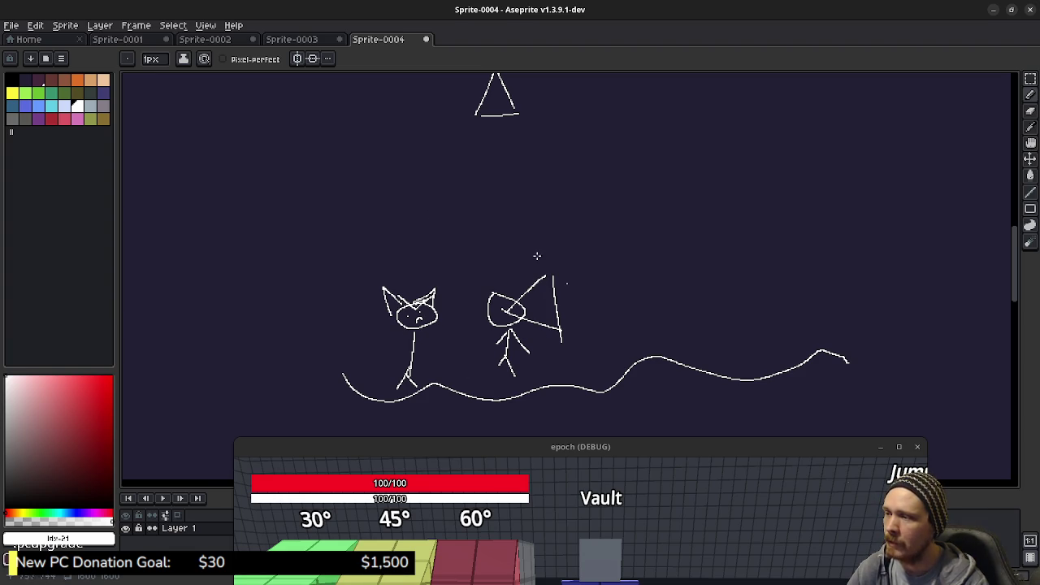
{"action": "mouse_move", "coordinate": [580, 309]}
{"action": "left_mouse_down"}
{"action": "mouse_move", "coordinate": [666, 363]}
{"action": "mouse_move", "coordinate": [675, 333]}
{"action": "left_mouse_up"}
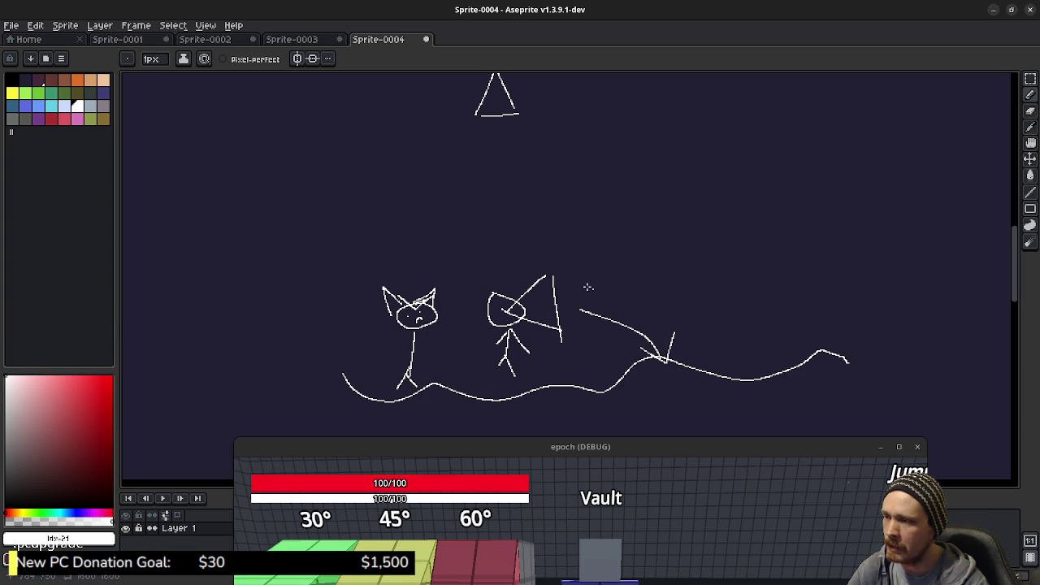
{"action": "mouse_move", "coordinate": [563, 286]}
{"action": "left_mouse_down"}
{"action": "mouse_move", "coordinate": [419, 294]}
{"action": "mouse_move", "coordinate": [410, 273]}
{"action": "left_mouse_up"}
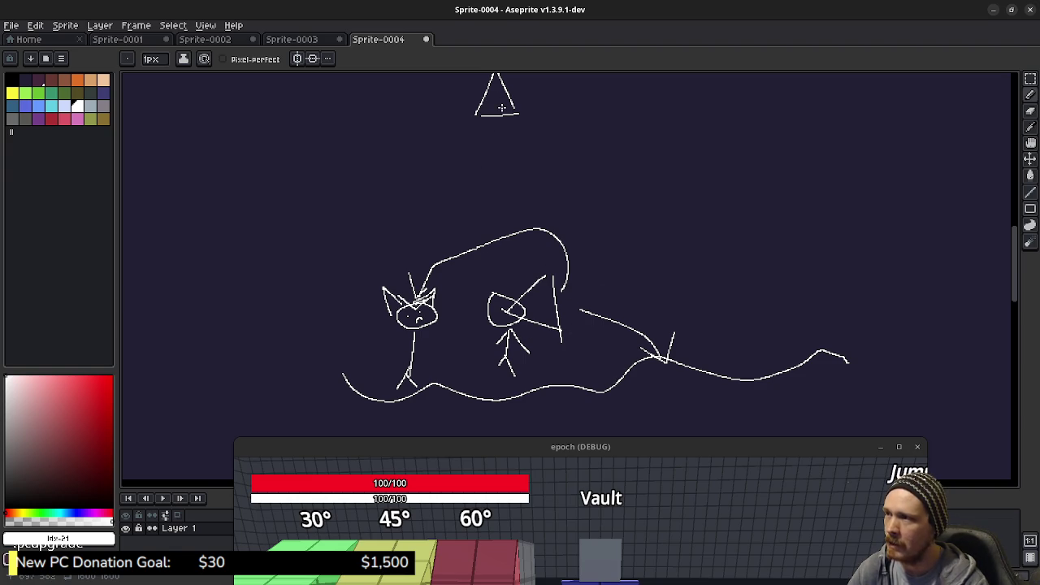
{"action": "mouse_move", "coordinate": [525, 106]}
{"action": "left_mouse_down"}
{"action": "mouse_move", "coordinate": [720, 177]}
{"action": "mouse_move", "coordinate": [804, 358]}
{"action": "mouse_move", "coordinate": [789, 348]}
{"action": "mouse_move", "coordinate": [821, 327]}
{"action": "left_mouse_up"}
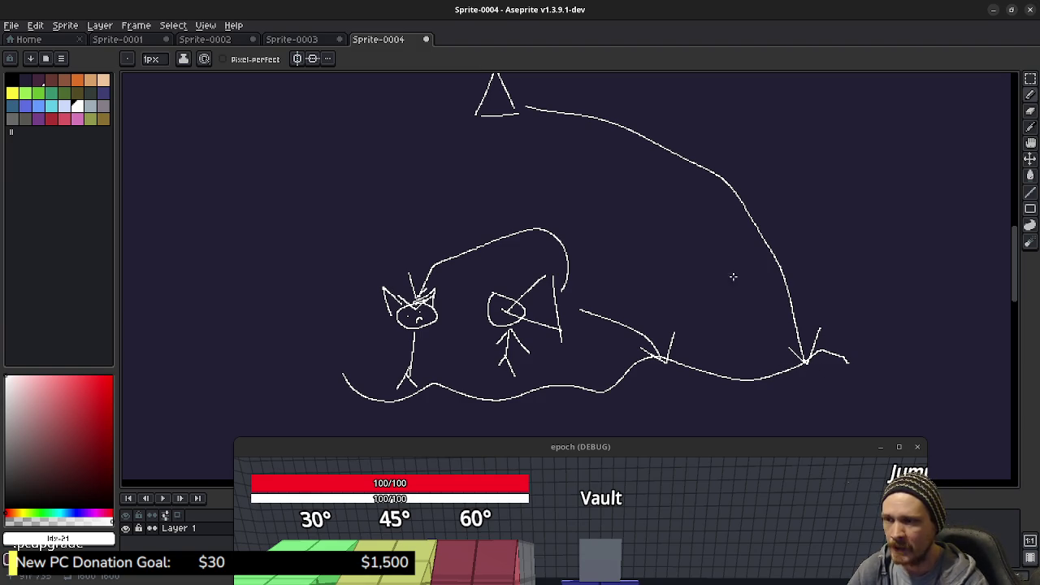
- Draw a tree shape on the right with curved arrows from the figure and triangle pointing to it
{"action": "mouse_move", "coordinate": [726, 295]}
{"action": "left_mouse_down"}
{"action": "mouse_move", "coordinate": [756, 279]}
{"action": "mouse_move", "coordinate": [764, 295]}
{"action": "mouse_move", "coordinate": [734, 329]}
{"action": "left_mouse_up"}
{"action": "mouse_move", "coordinate": [748, 279]}
{"action": "left_mouse_down"}
{"action": "mouse_move", "coordinate": [772, 329]}
{"action": "mouse_move", "coordinate": [753, 335]}
{"action": "mouse_move", "coordinate": [737, 364]}
{"action": "left_mouse_up"}
{"action": "mouse_move", "coordinate": [751, 316]}
{"action": "left_mouse_down"}
{"action": "mouse_move", "coordinate": [774, 349]}
{"action": "mouse_move", "coordinate": [754, 339]}
{"action": "left_mouse_up"}
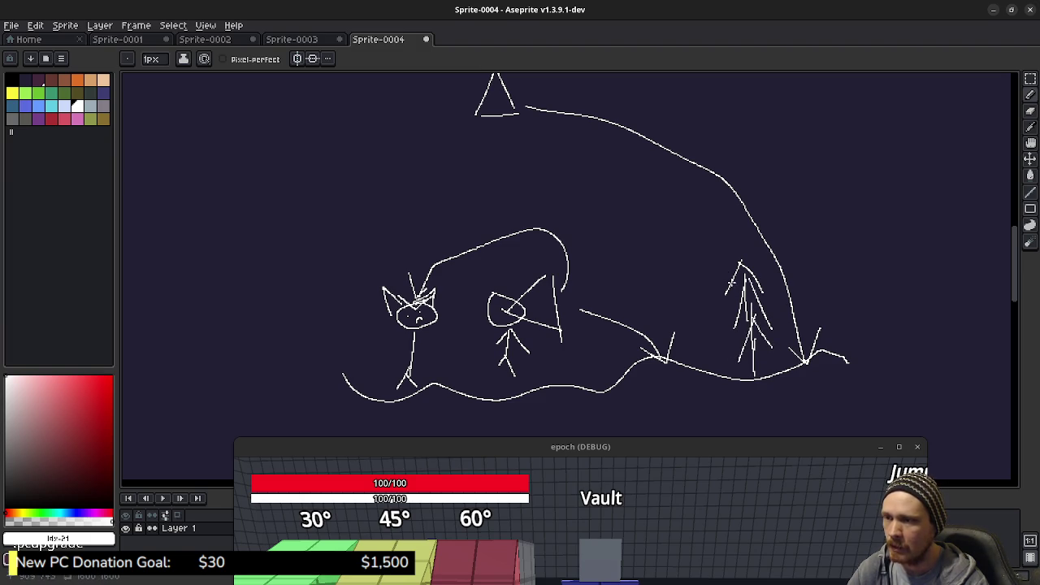
{"action": "left_click_drag", "start_coordinate": [567, 302], "coordinate": [729, 303]}
{"action": "mouse_move", "coordinate": [525, 98]}
{"action": "left_mouse_down"}
{"action": "mouse_move", "coordinate": [602, 105]}
{"action": "mouse_move", "coordinate": [725, 260]}
{"action": "left_mouse_up"}
{"action": "left_click_drag", "start_coordinate": [724, 258], "coordinate": [728, 242]}
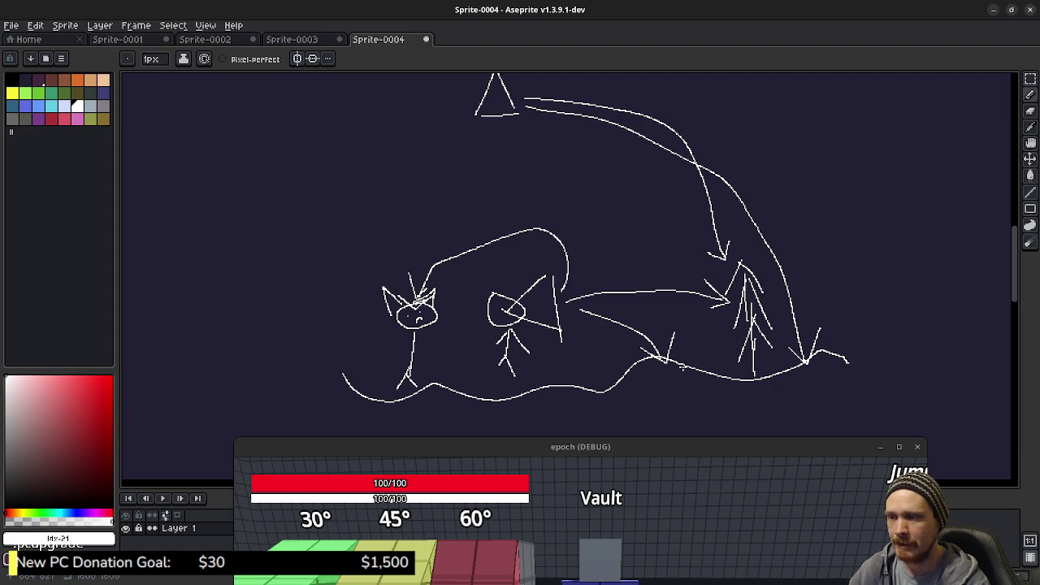
{"action": "scroll", "coordinate": [687, 368], "scroll_direction": "down", "scroll_amount": 1}
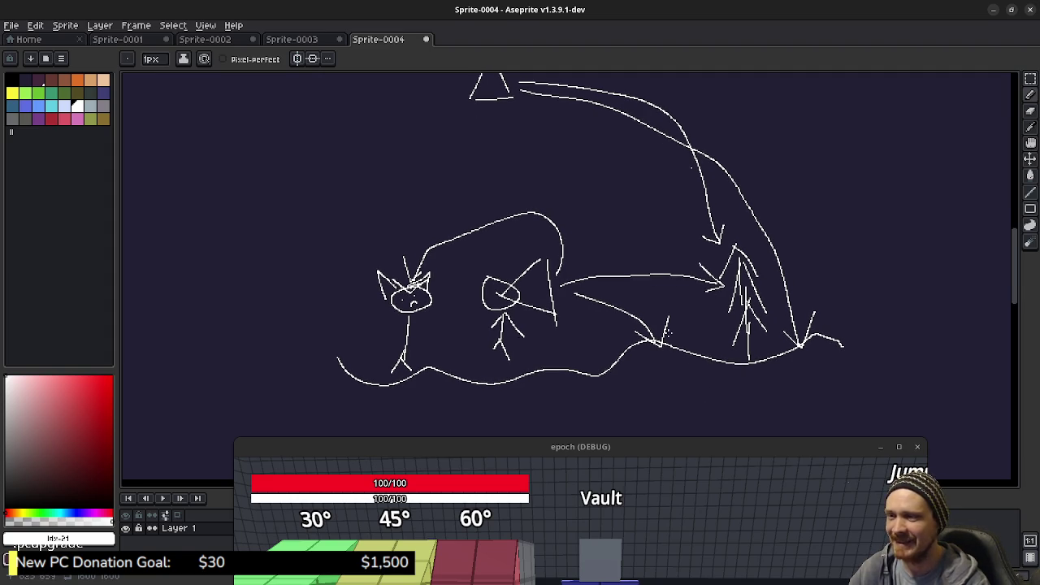
{"action": "scroll", "coordinate": [720, 347], "scroll_direction": "up", "scroll_amount": 1}
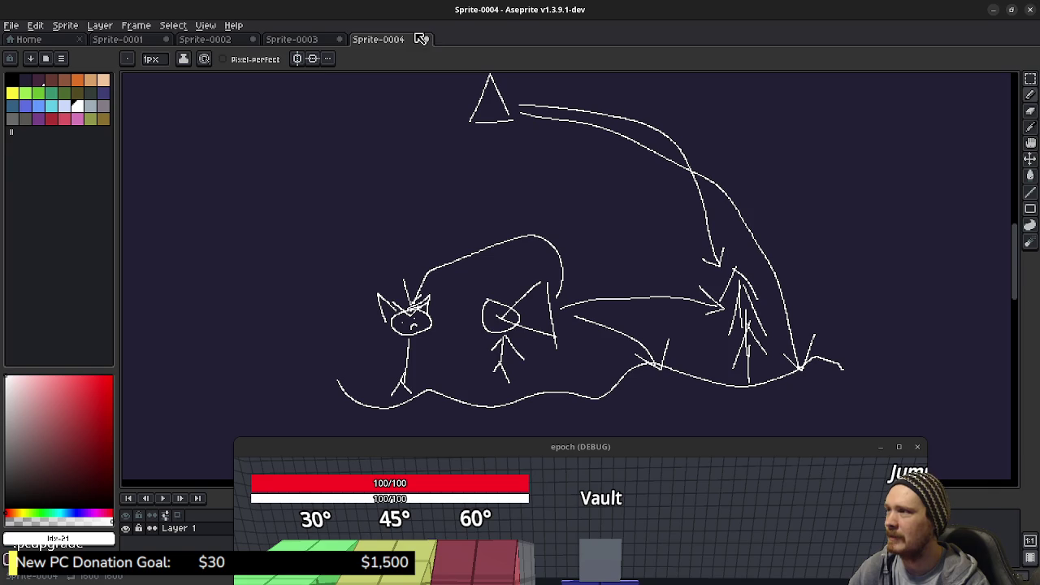
- Back in the running game, walk to the crate and open its Backpack and Item Storage
{"action": "left_click", "coordinate": [993, 9]}
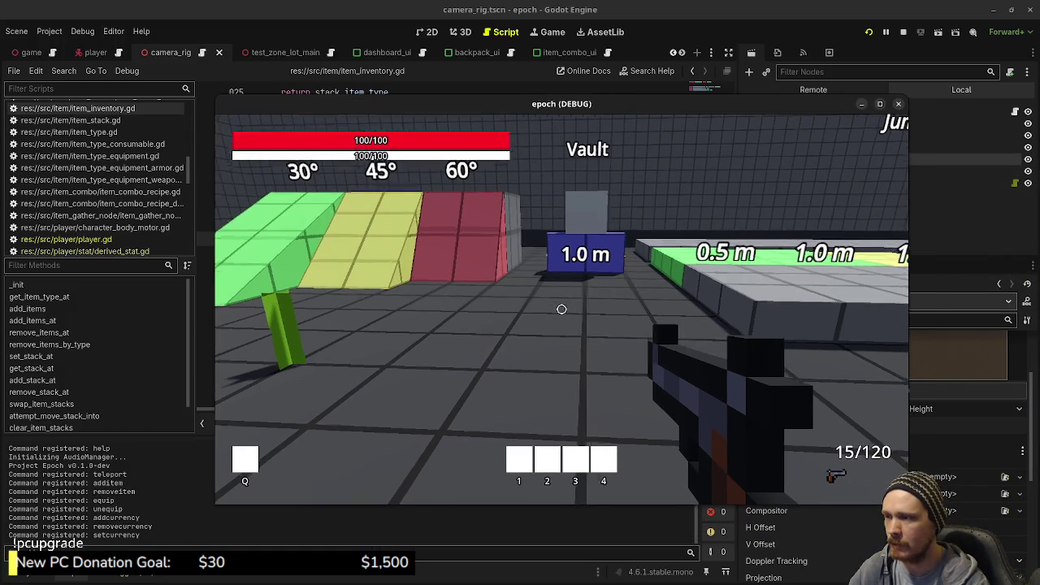
{"action": "key", "text": "Tab"}
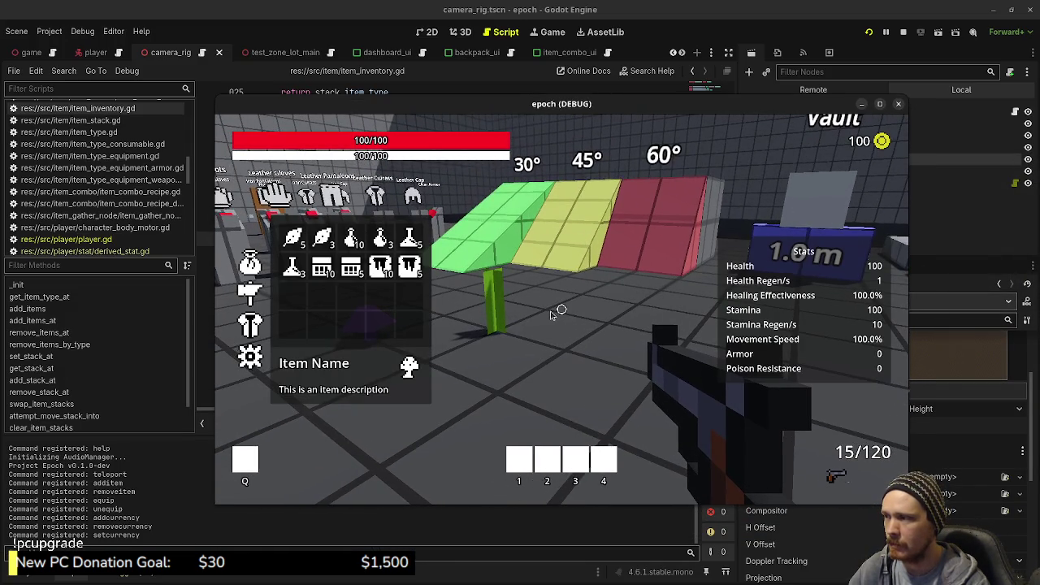
{"action": "key", "text": "Tab"}
{"action": "key", "text": "w"}
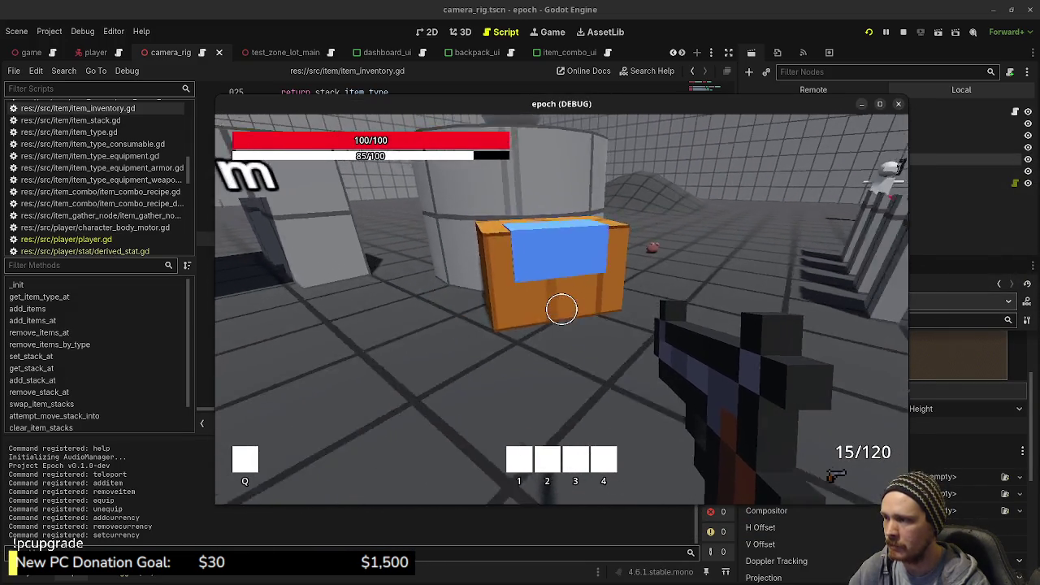
{"action": "key", "text": "e"}
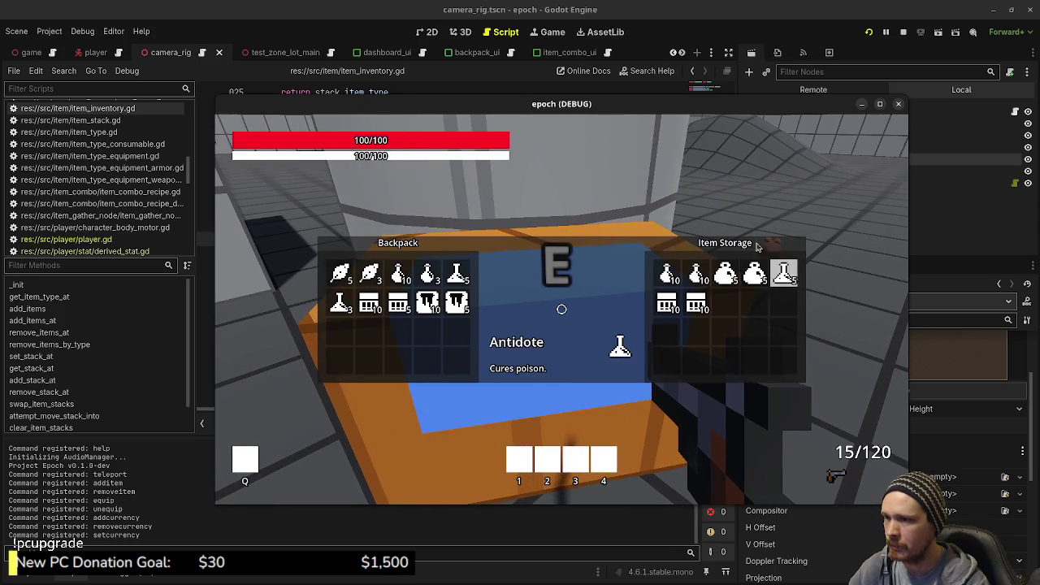
- Check the Potion and Mega Potion stacks in Item Storage, then stop the game
{"action": "left_click", "coordinate": [725, 274]}
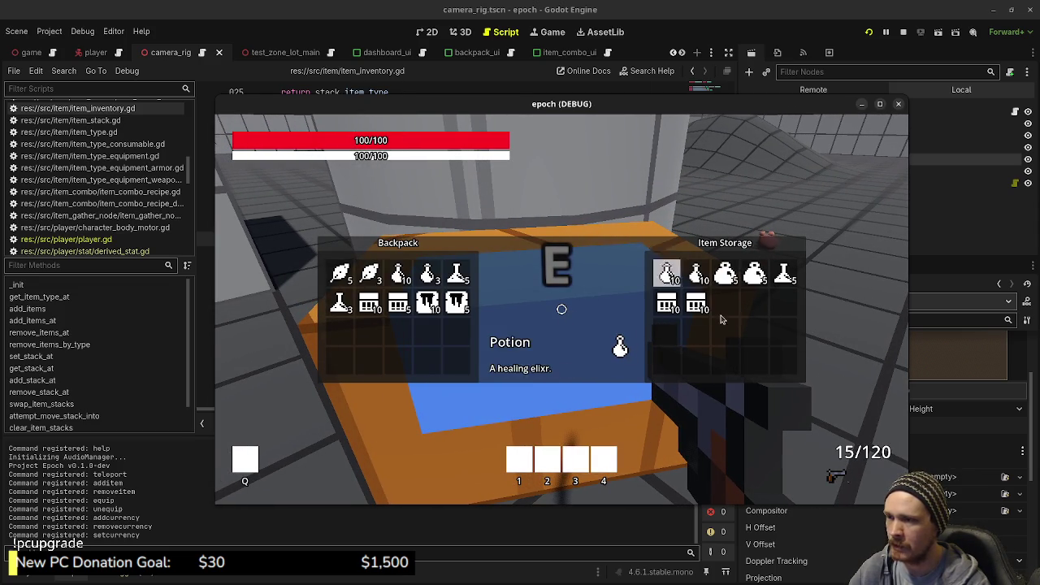
{"action": "left_click", "coordinate": [697, 274]}
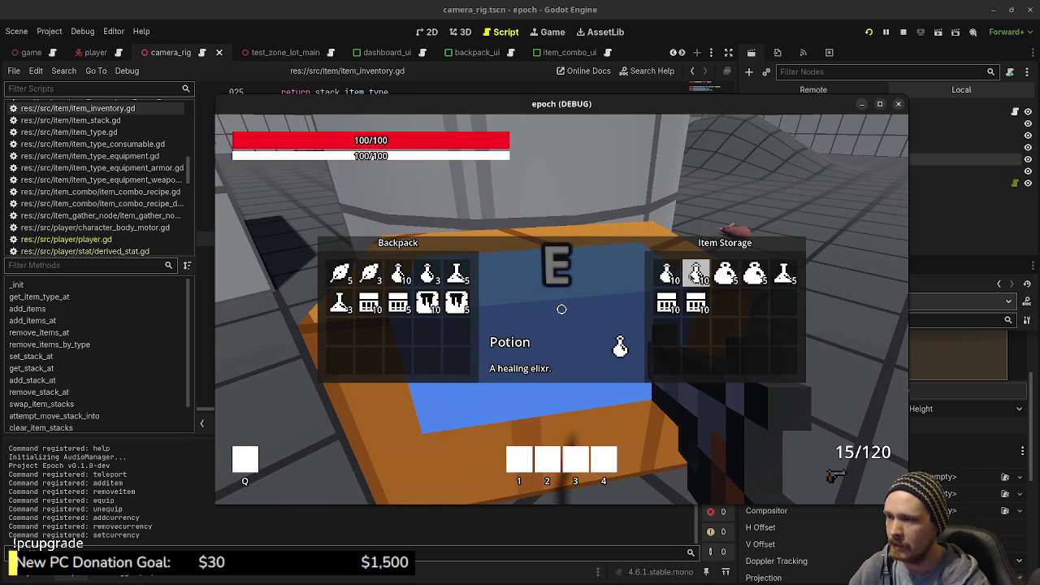
{"action": "left_click", "coordinate": [725, 274]}
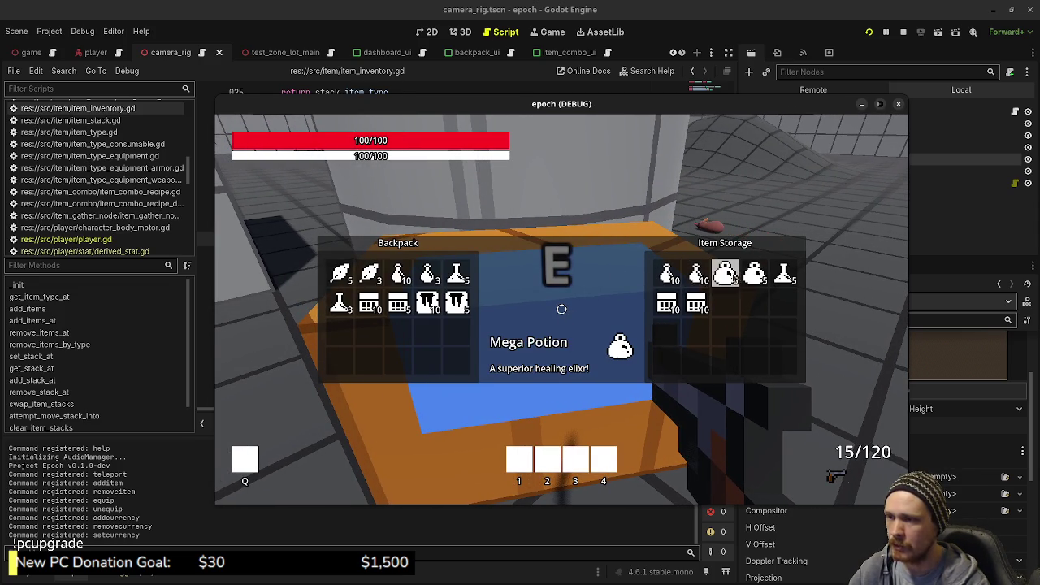
{"action": "left_click", "coordinate": [760, 276]}
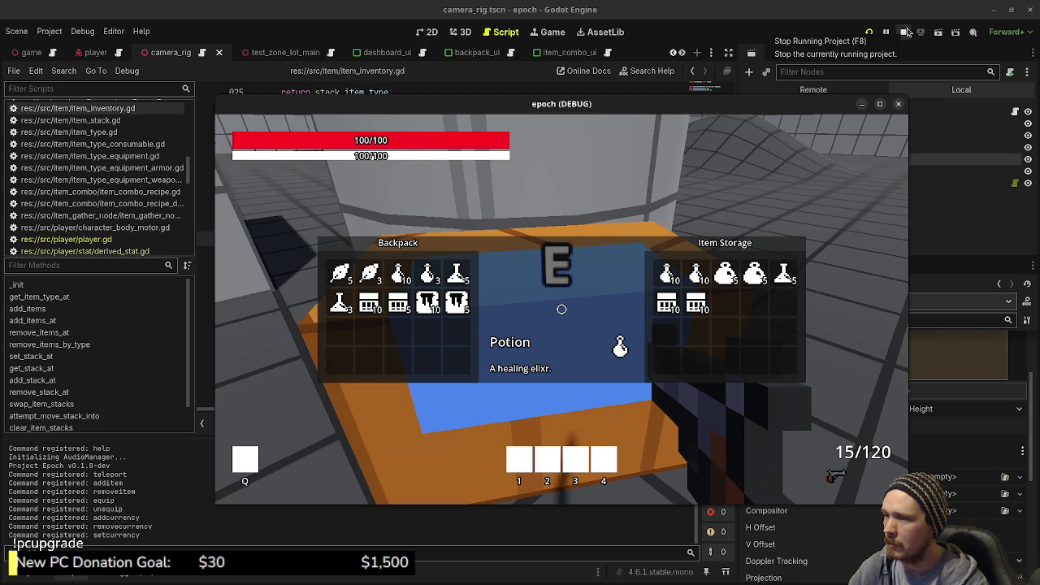
{"action": "left_click", "coordinate": [906, 32]}
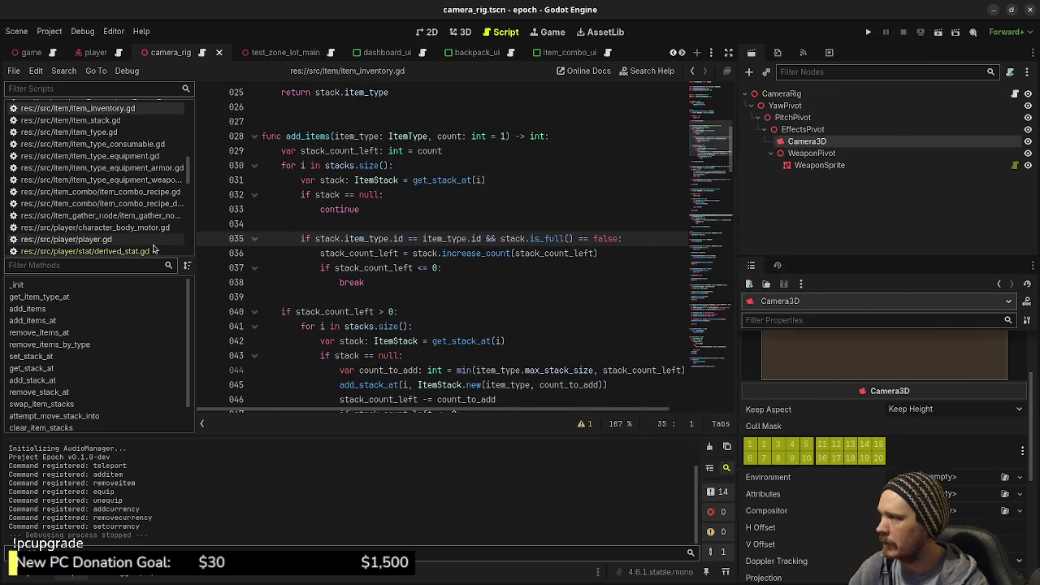
- Comment out the five backpack_inventory.add_items lines (111–115) in player.gd and save
{"action": "left_click", "coordinate": [147, 239]}
{"action": "mouse_move", "coordinate": [353, 195]}
{"action": "left_mouse_down"}
{"action": "mouse_move", "coordinate": [286, 163]}
{"action": "mouse_move", "coordinate": [282, 138]}
{"action": "left_mouse_up"}
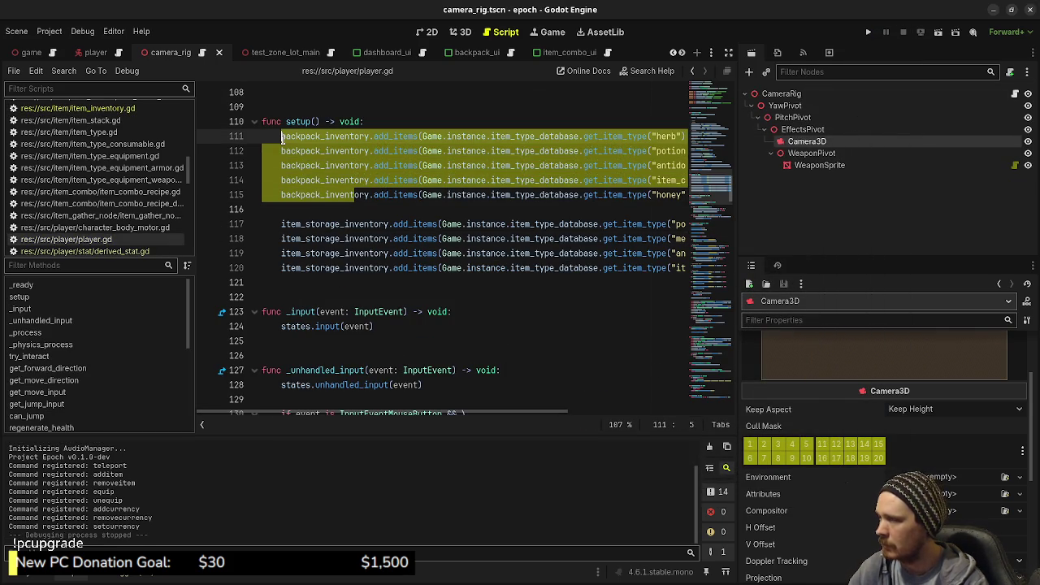
{"action": "key", "text": "ctrl+k"}
{"action": "key", "text": "ctrl+s"}
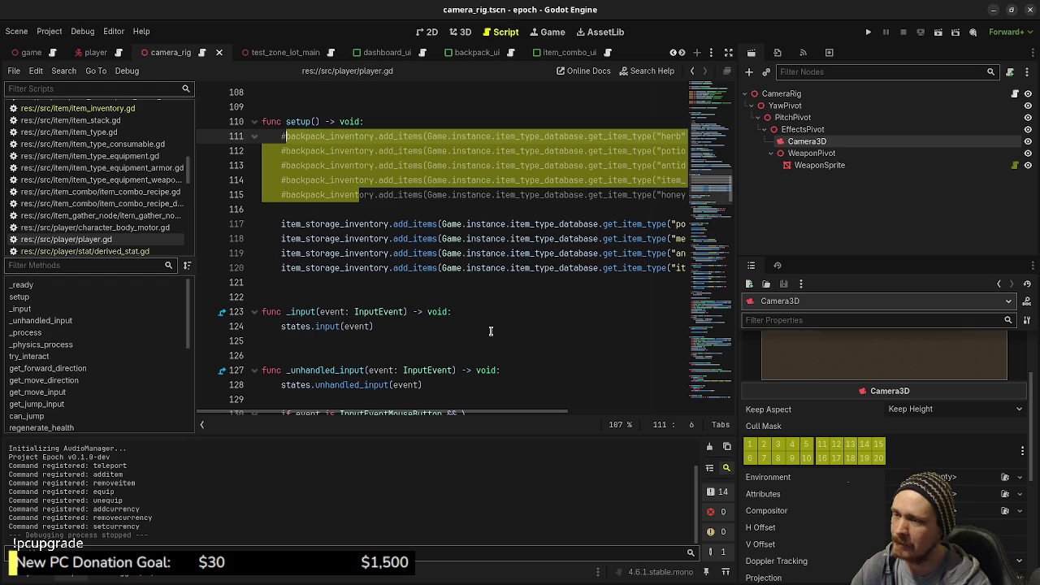
{"action": "scroll", "coordinate": [491, 331], "scroll_direction": "down", "scroll_amount": 2}
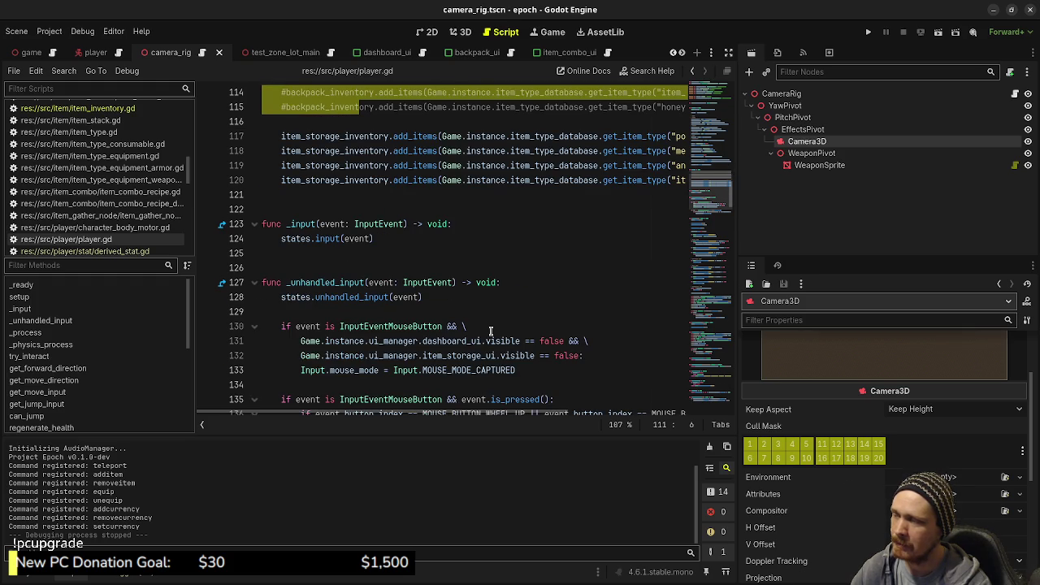
{"action": "scroll", "coordinate": [491, 331], "scroll_direction": "up", "scroll_amount": 3}
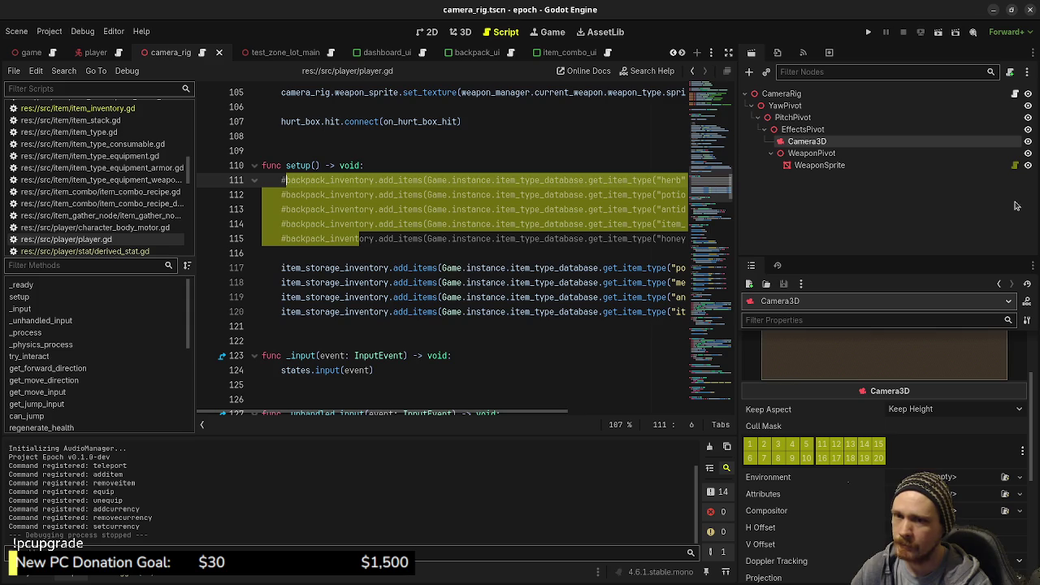
{"action": "key", "text": "alt+Tab"}
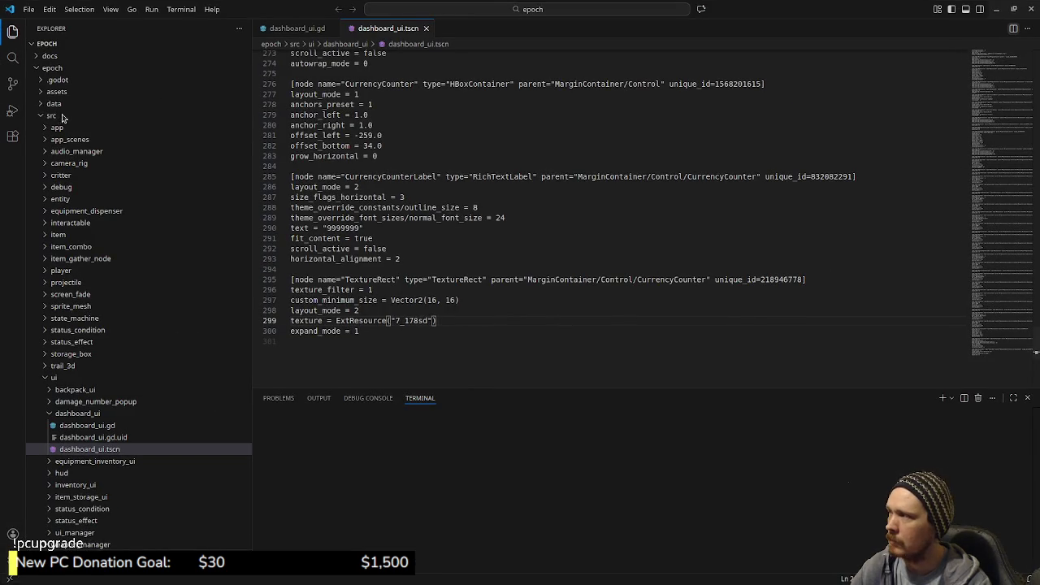
- Review the changed files in VS Code's Source Control view, then minimize VS Code back to Godot
{"action": "left_click", "coordinate": [14, 86]}
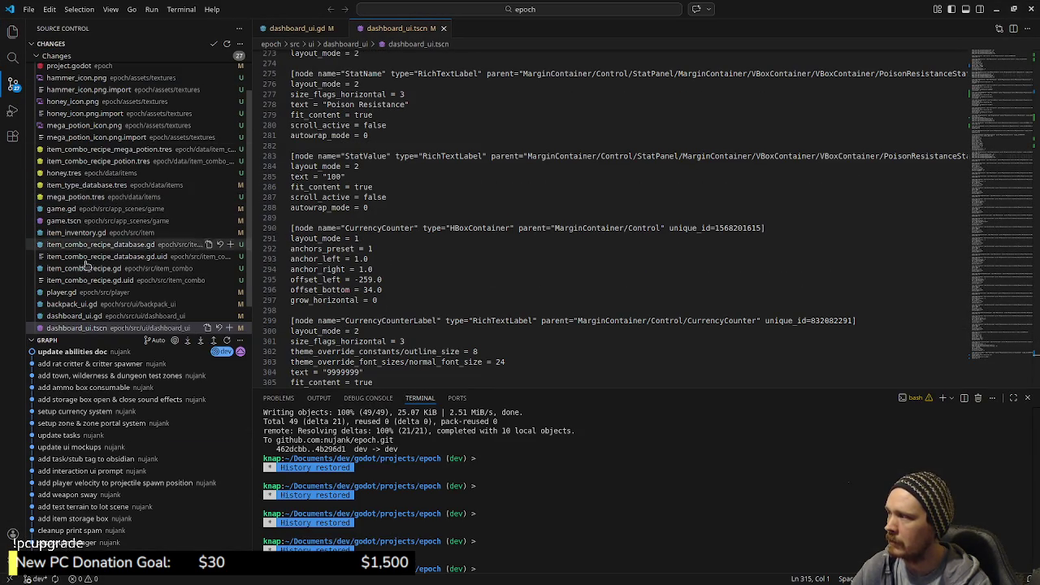
{"action": "scroll", "coordinate": [93, 271], "scroll_direction": "down", "scroll_amount": 1}
{"action": "scroll", "coordinate": [94, 271], "scroll_direction": "up", "scroll_amount": 3}
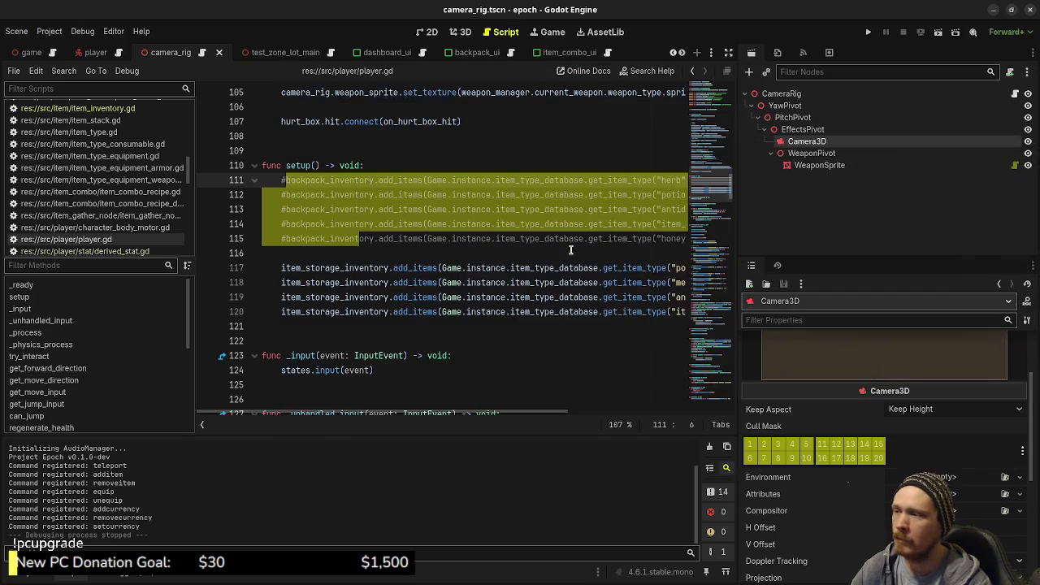
{"action": "left_click", "coordinate": [996, 9]}
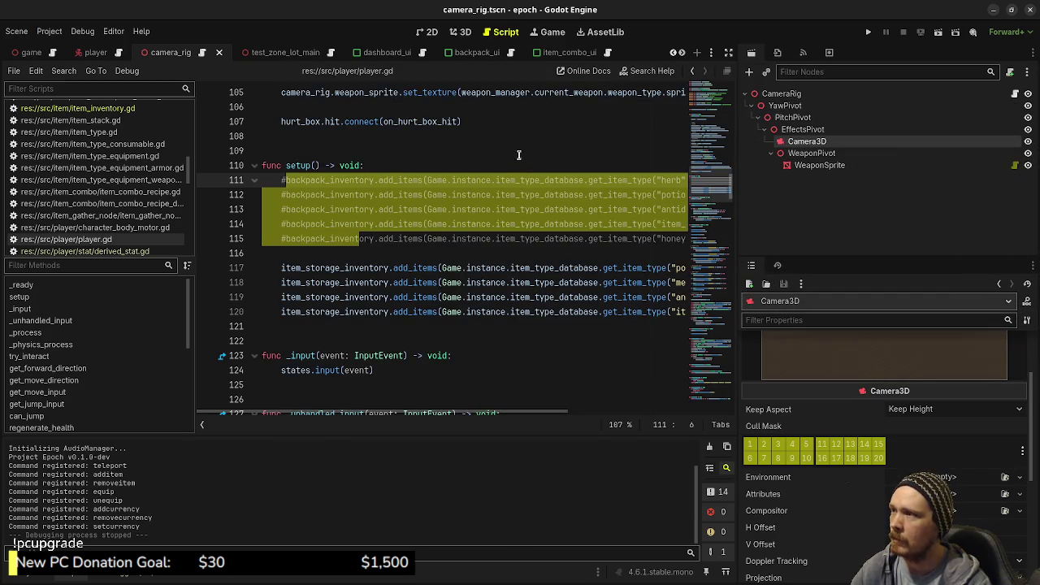
- Browse the FileSystem dock to src/item_gather_node and open item_gather_node_herb.tscn
{"action": "left_click", "coordinate": [42, 576]}
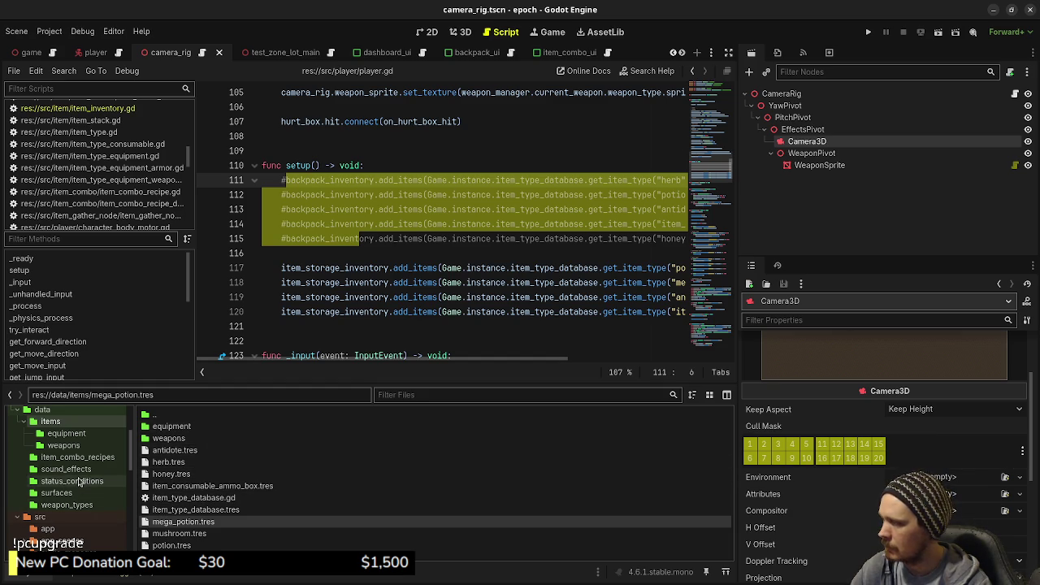
{"action": "scroll", "coordinate": [79, 482], "scroll_direction": "down", "scroll_amount": 5}
{"action": "scroll", "coordinate": [79, 482], "scroll_direction": "down", "scroll_amount": 3}
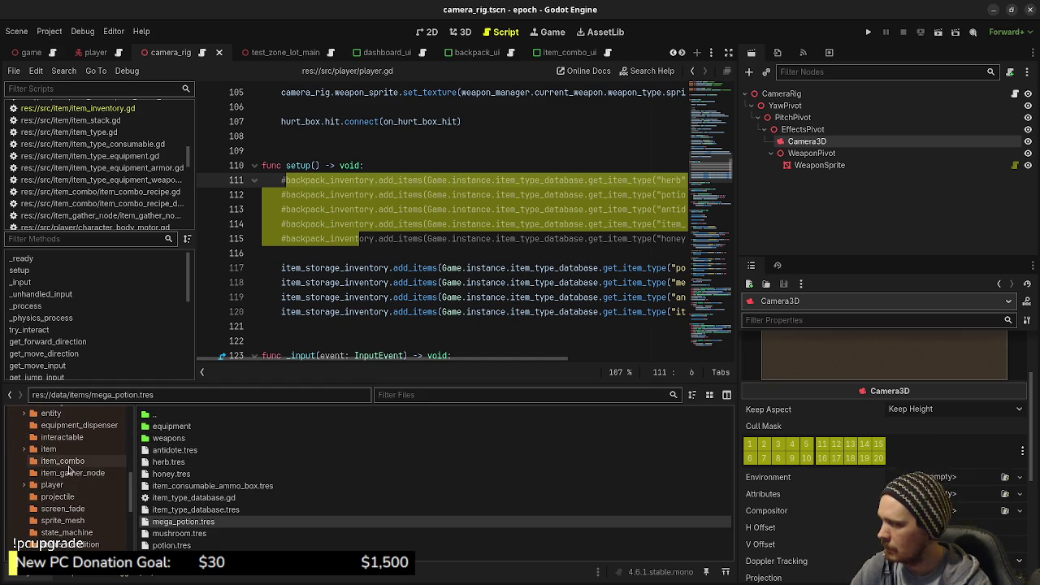
{"action": "scroll", "coordinate": [75, 503], "scroll_direction": "down", "scroll_amount": 5}
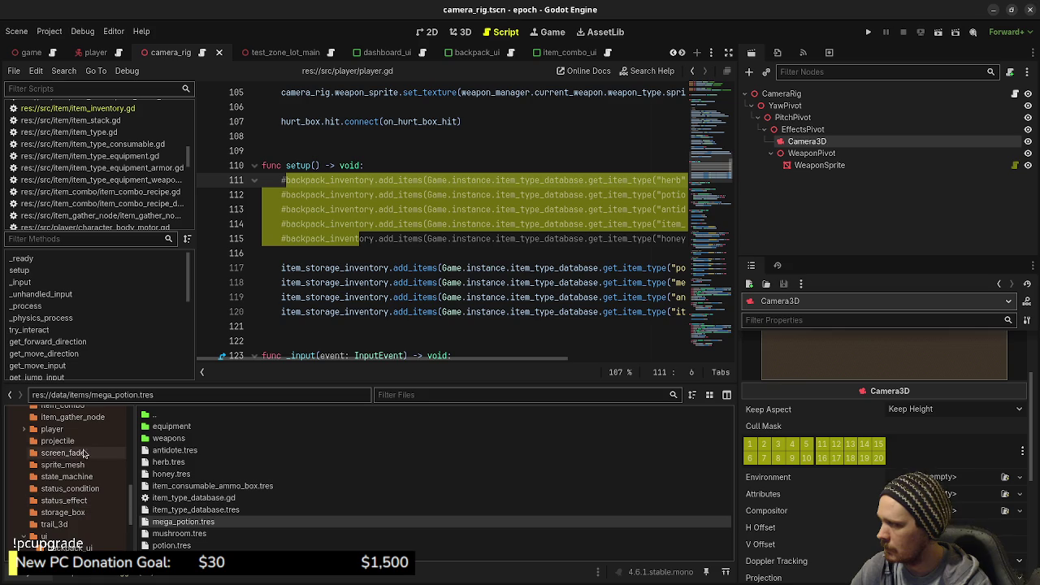
{"action": "left_click", "coordinate": [73, 417]}
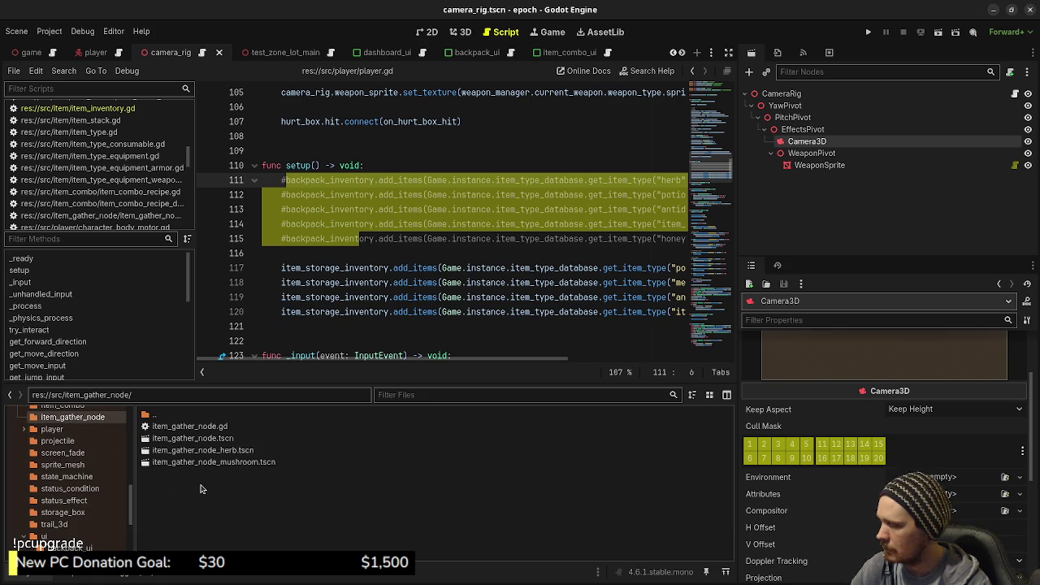
{"action": "double_click", "coordinate": [216, 452]}
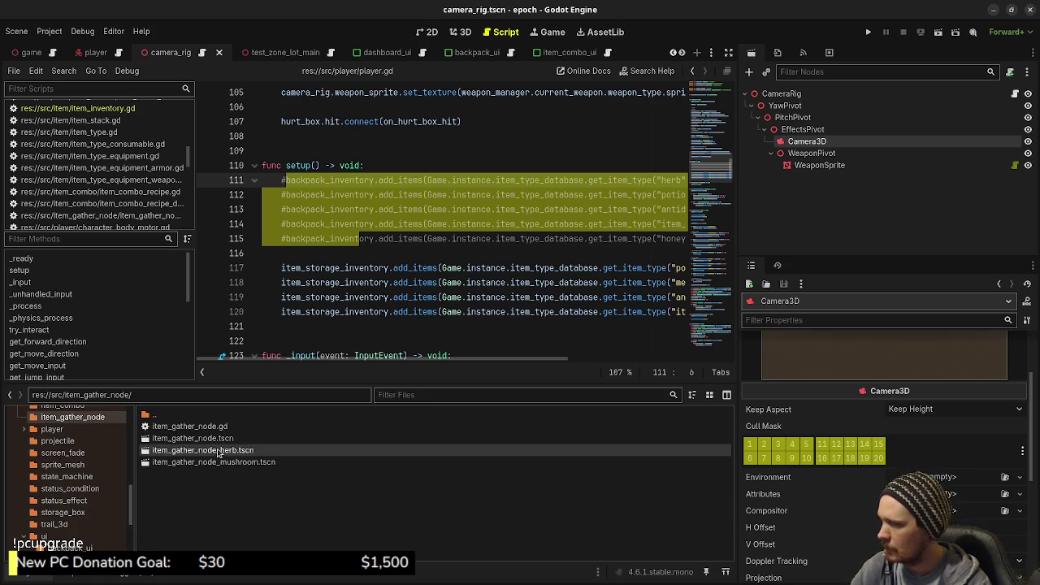
- Open the base item_gather_node.tscn scene as well
{"action": "left_click", "coordinate": [466, 34]}
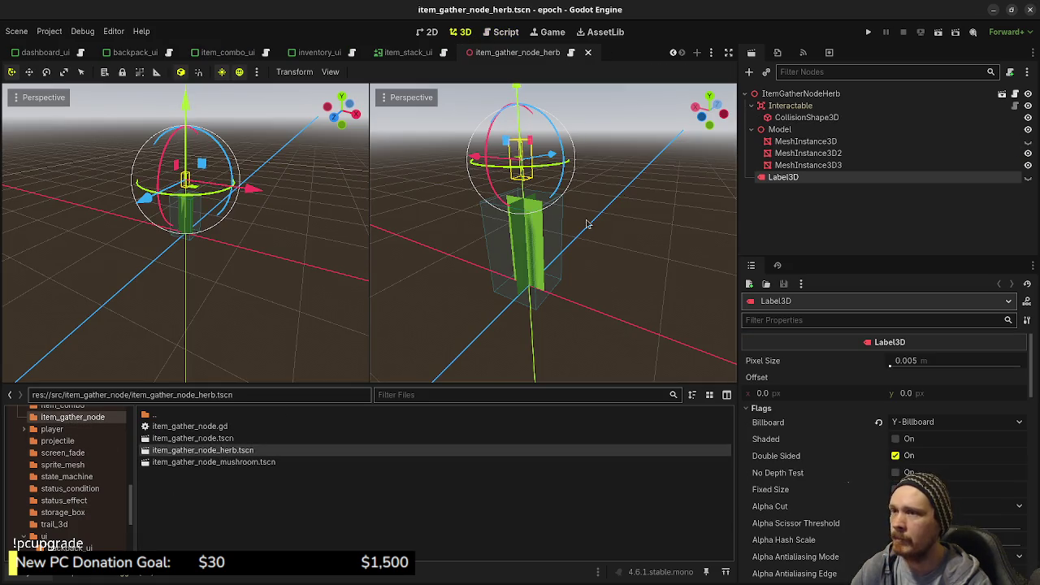
{"action": "left_click", "coordinate": [214, 440]}
{"action": "double_click", "coordinate": [214, 440]}
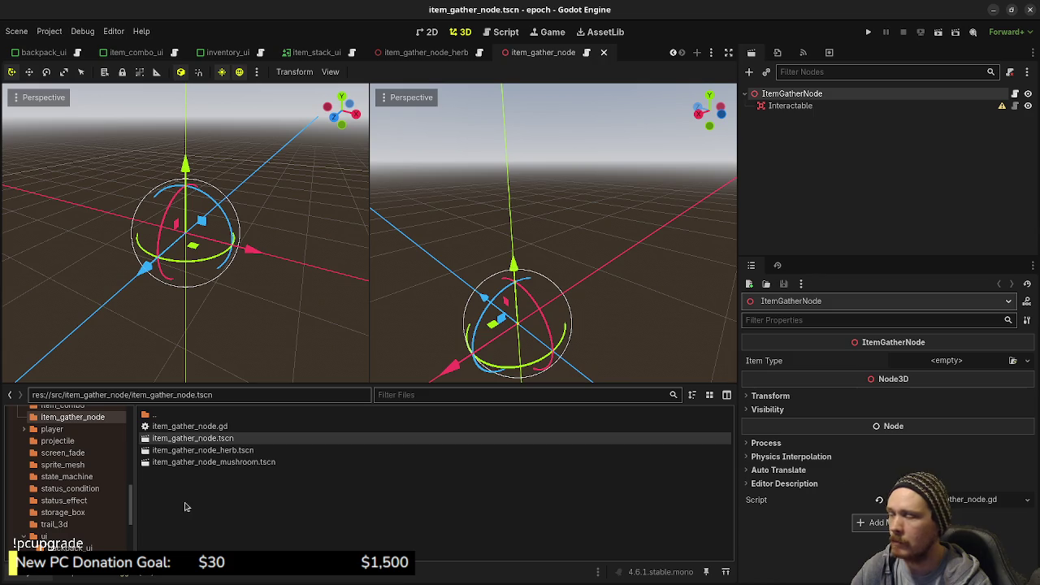
- Create a new scene inheriting item_gather_node.tscn and rename its root to ItemGatherNodeHoney
{"action": "right_click", "coordinate": [200, 440]}
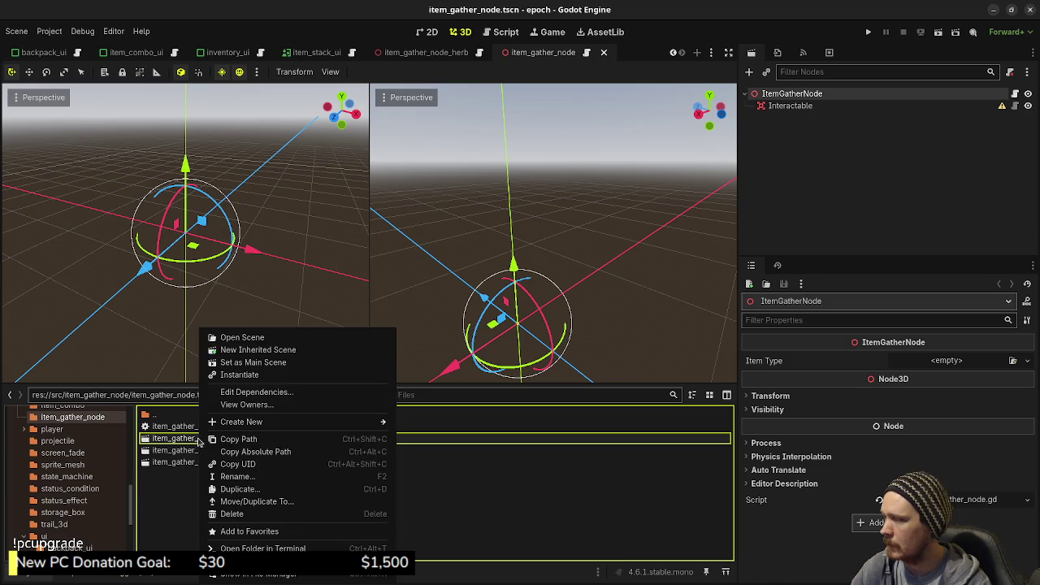
{"action": "left_click", "coordinate": [266, 350]}
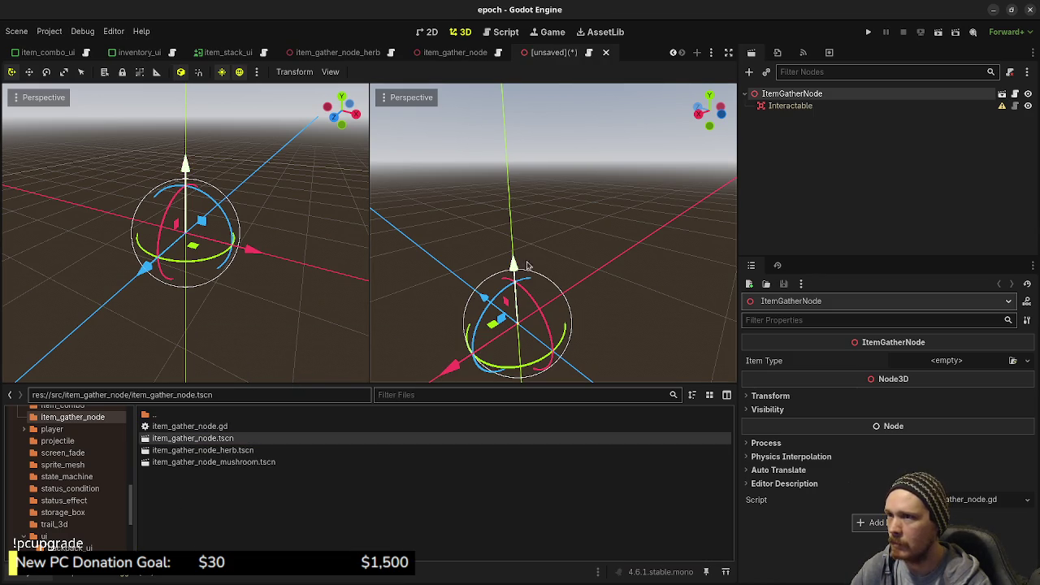
{"action": "double_click", "coordinate": [792, 95]}
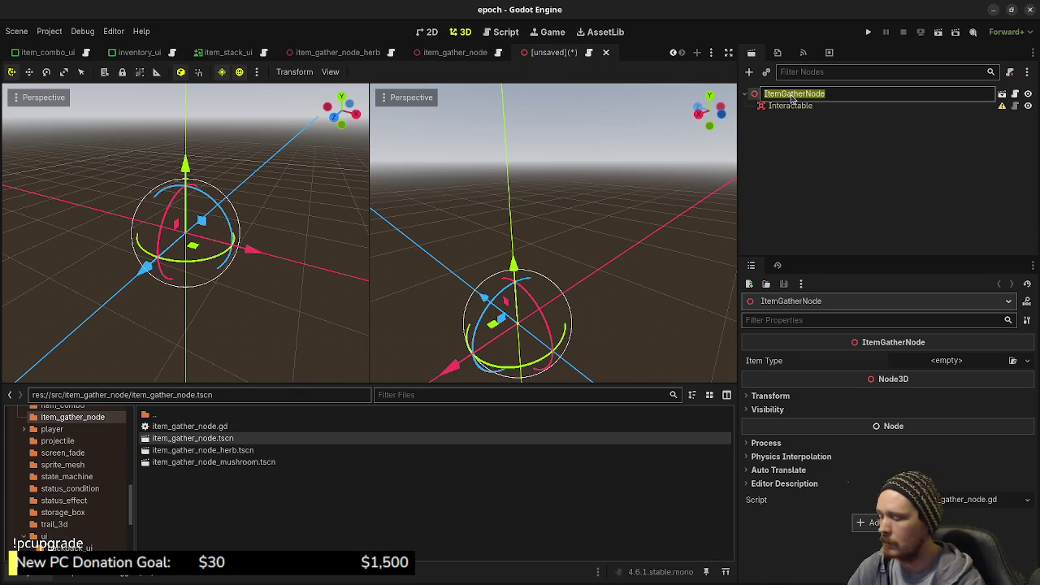
{"action": "left_click", "coordinate": [793, 97]}
{"action": "type", "text": "Honey"}
{"action": "key", "text": "Return"}
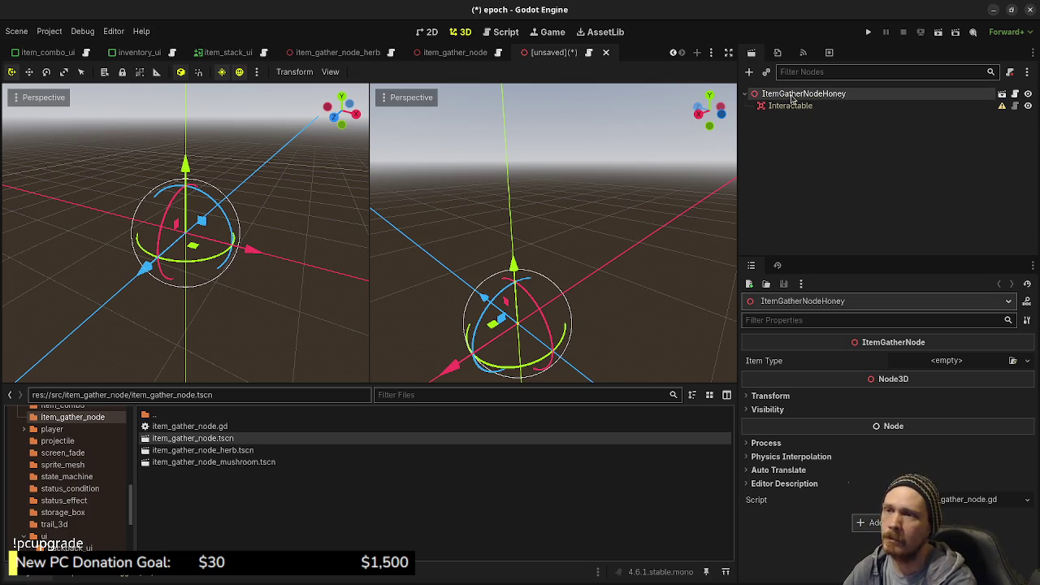
- Save the scene as item_gather_node_honey.tscn in src/item_gather_node
{"action": "key", "text": "ctrl+s"}
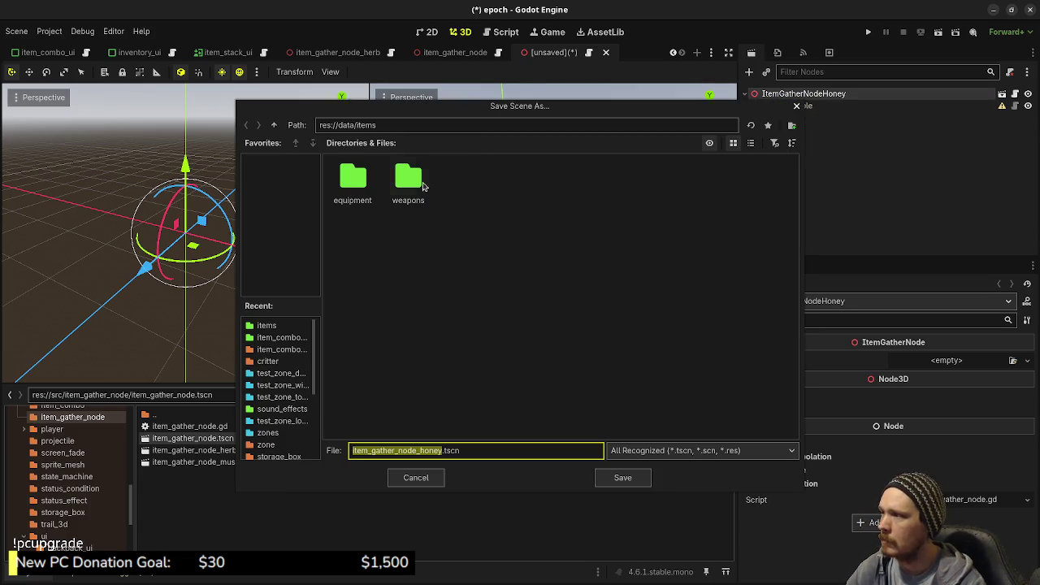
{"action": "left_click", "coordinate": [274, 124]}
{"action": "left_click", "coordinate": [274, 124]}
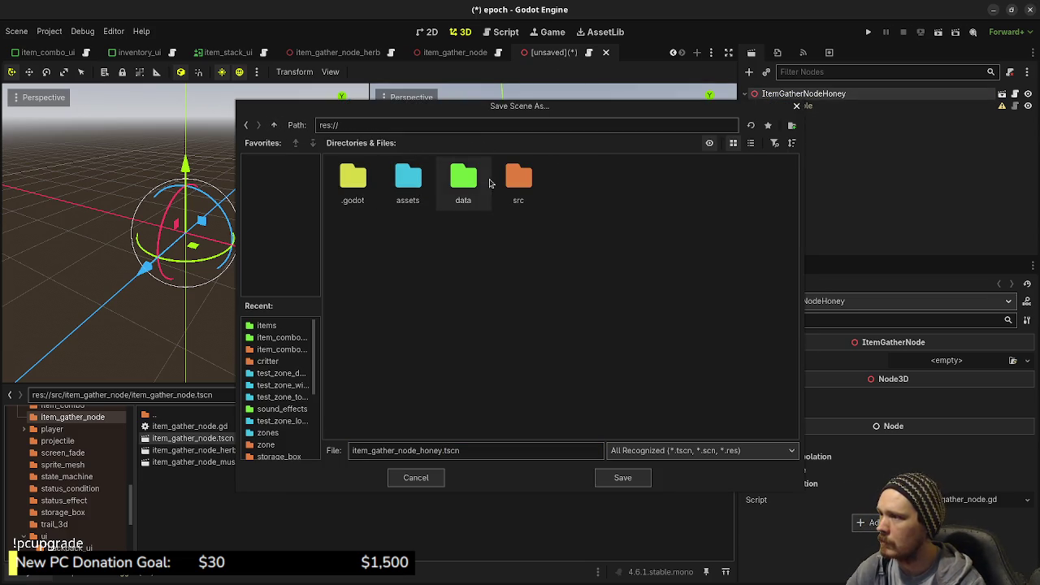
{"action": "double_click", "coordinate": [519, 179]}
{"action": "double_click", "coordinate": [520, 253]}
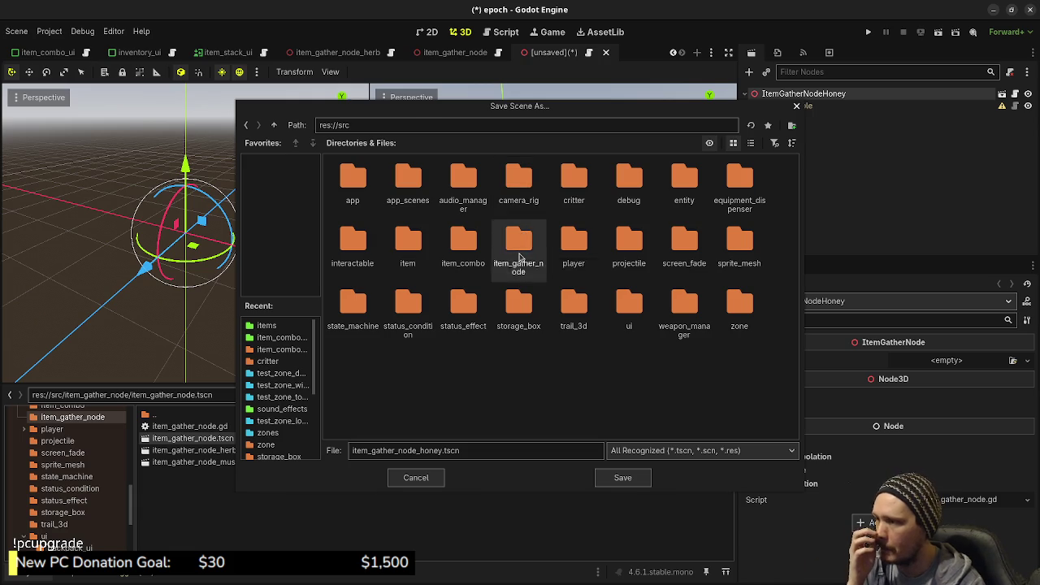
{"action": "left_click", "coordinate": [622, 482]}
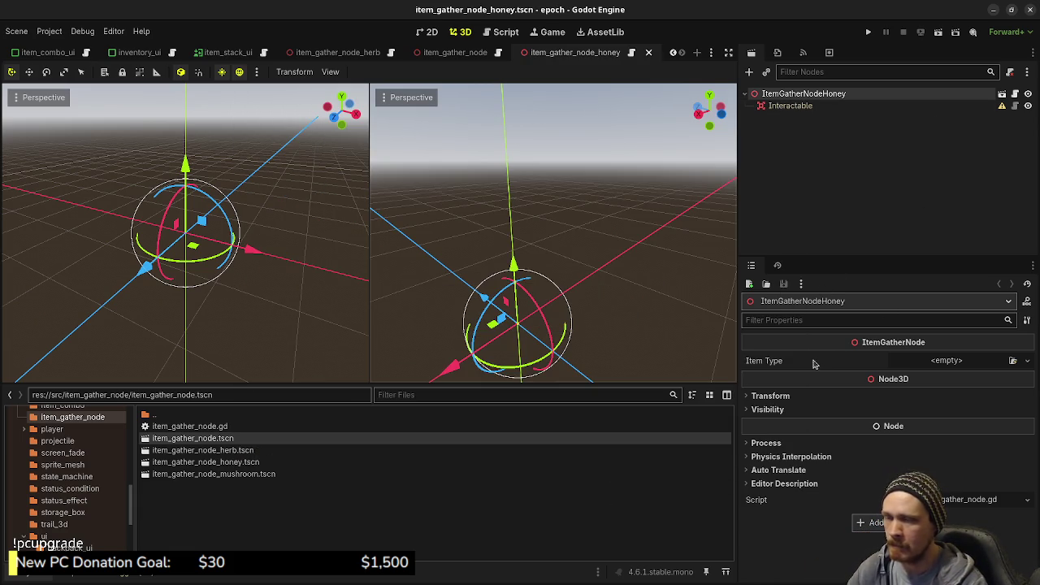
- Set Item Type to honey.tres and add a CollisionShape3D under the Interactable node
{"action": "left_click", "coordinate": [1013, 361]}
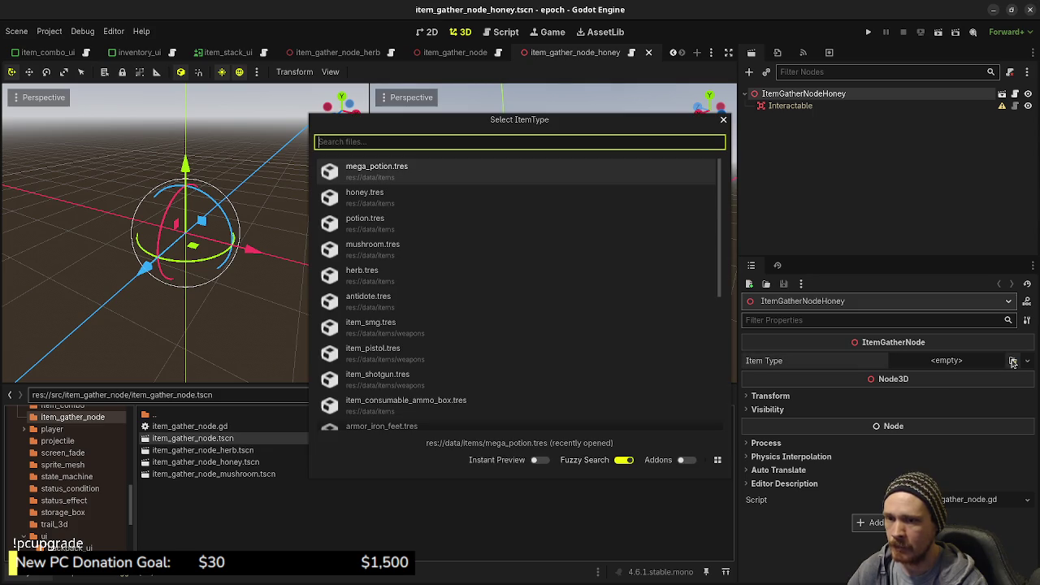
{"action": "left_click", "coordinate": [397, 203]}
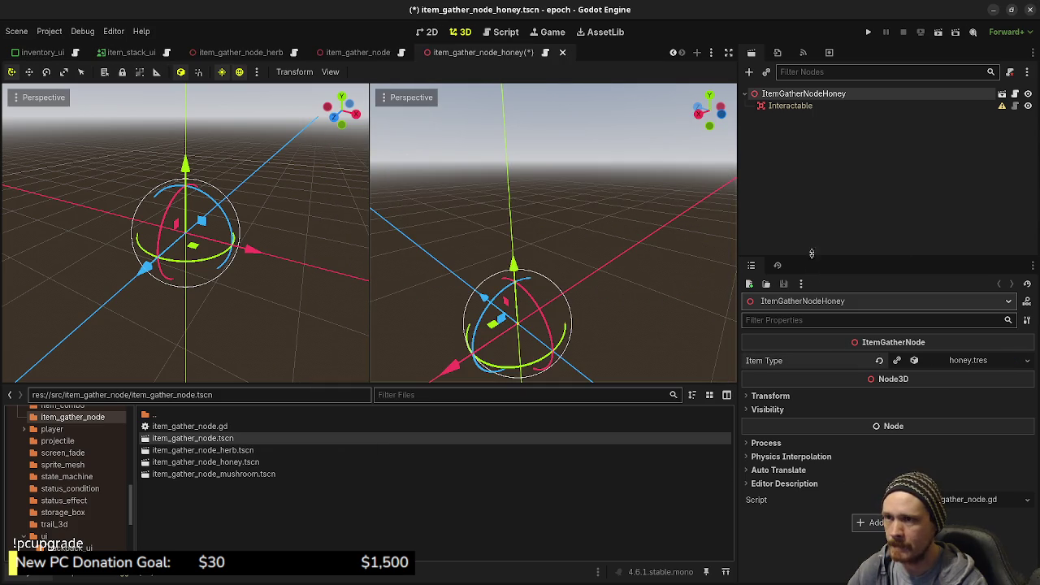
{"action": "left_click", "coordinate": [790, 106]}
{"action": "key", "text": "ctrl+a"}
{"action": "type", "text": "collisi"}
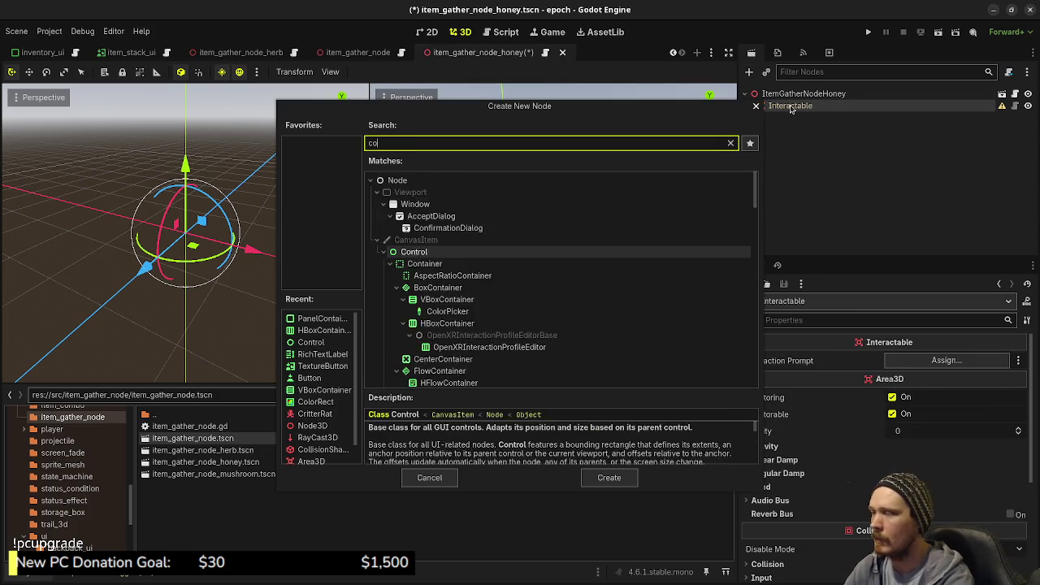
{"action": "key", "text": "Return"}
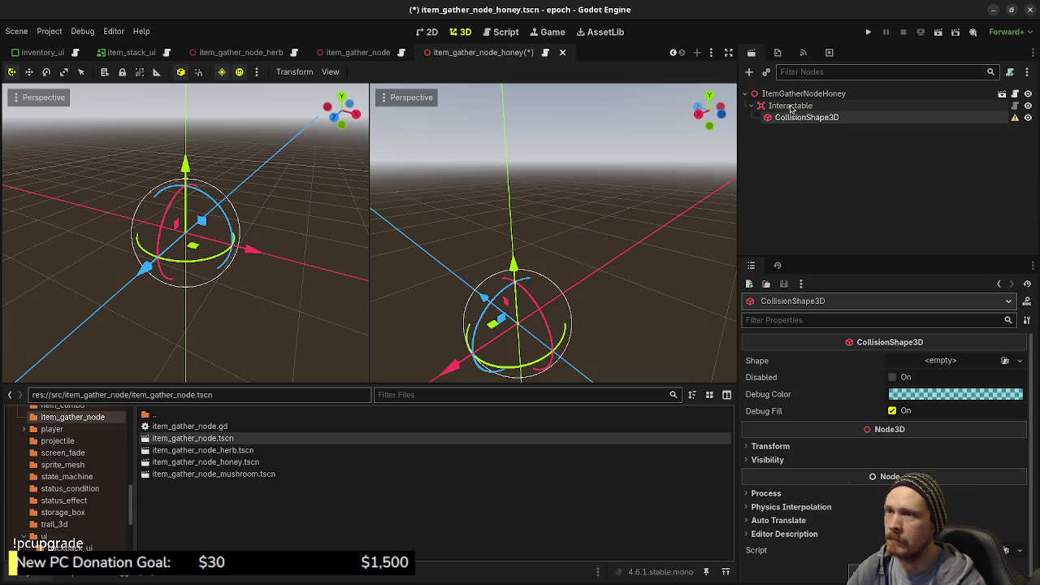
{"action": "left_click", "coordinate": [793, 95]}
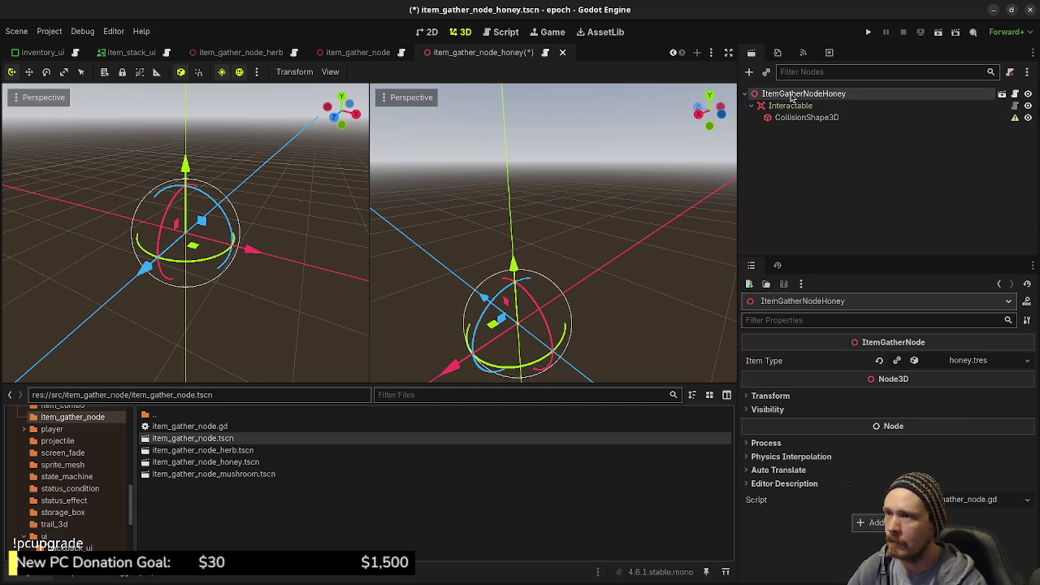
{"action": "key", "text": "ctrl+a"}
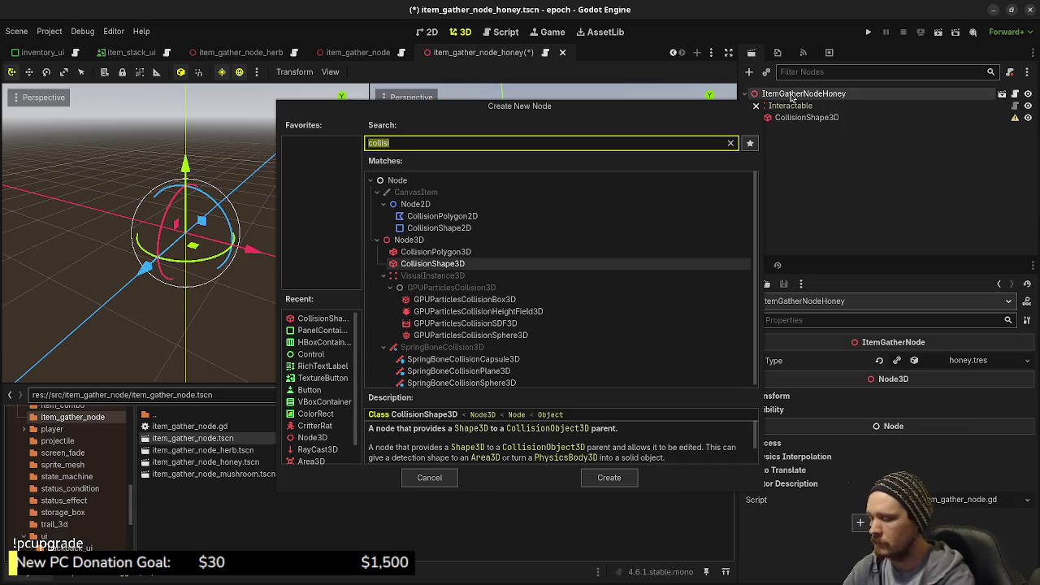